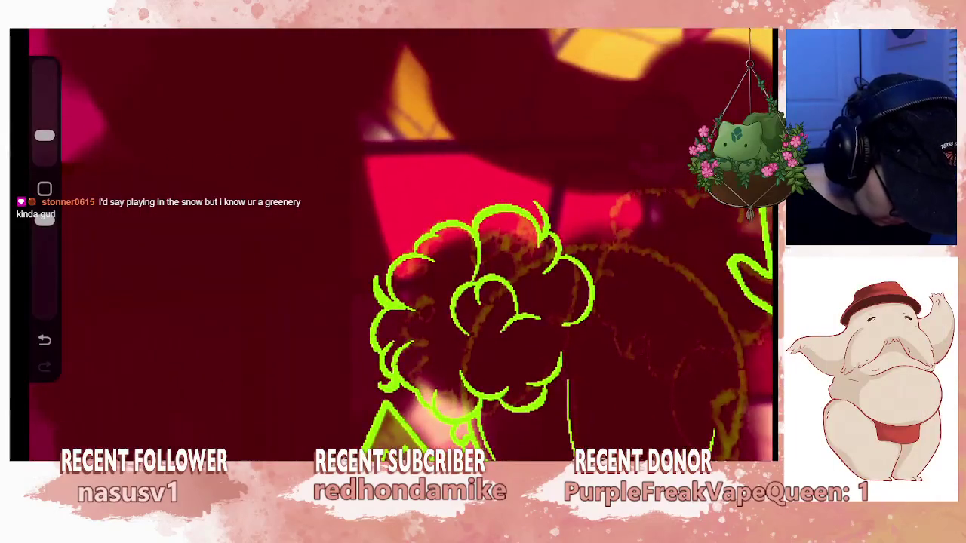
Extend a curly-bun hair line, enlarge the brush, and make Layer 37 active.
drag(471, 330, 451, 346)
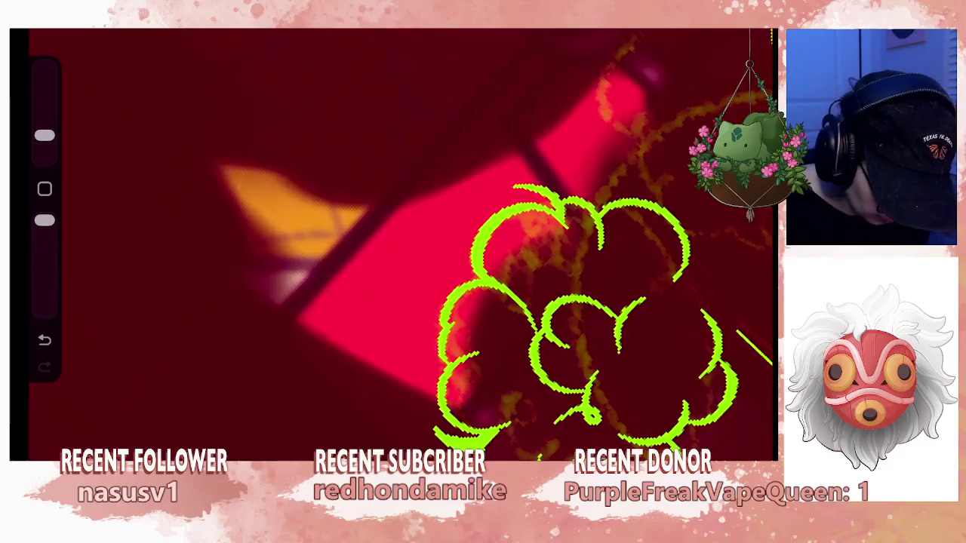
drag(44, 136, 45, 107)
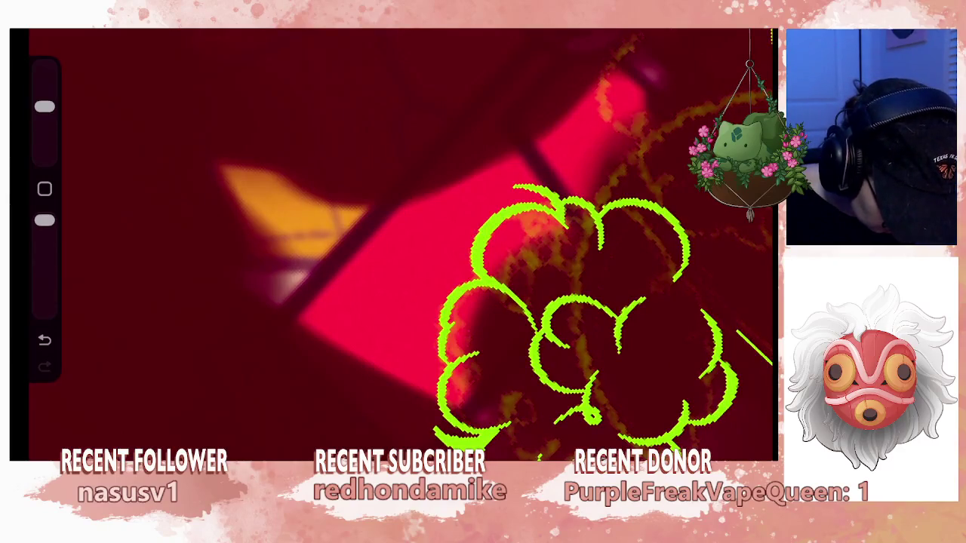
key(l)
click(628, 96)
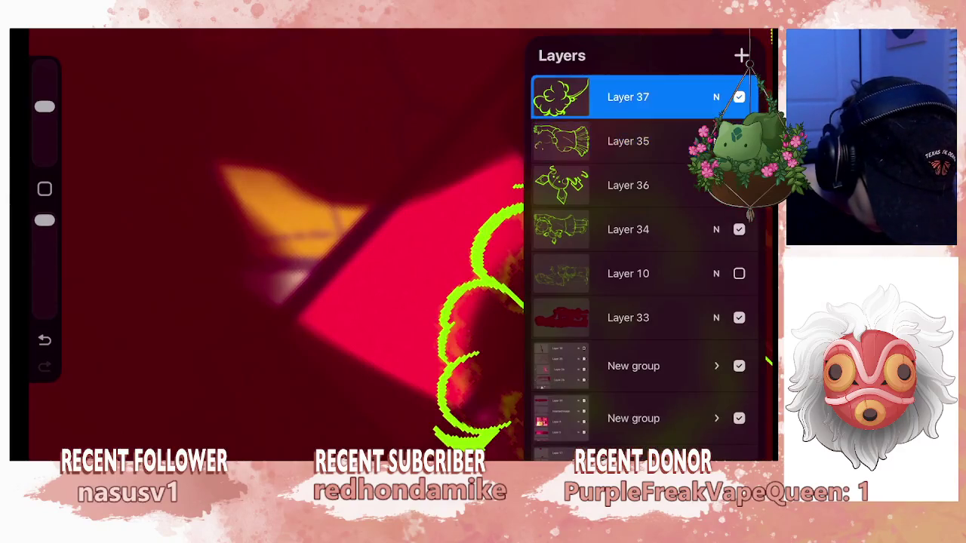
key(l)
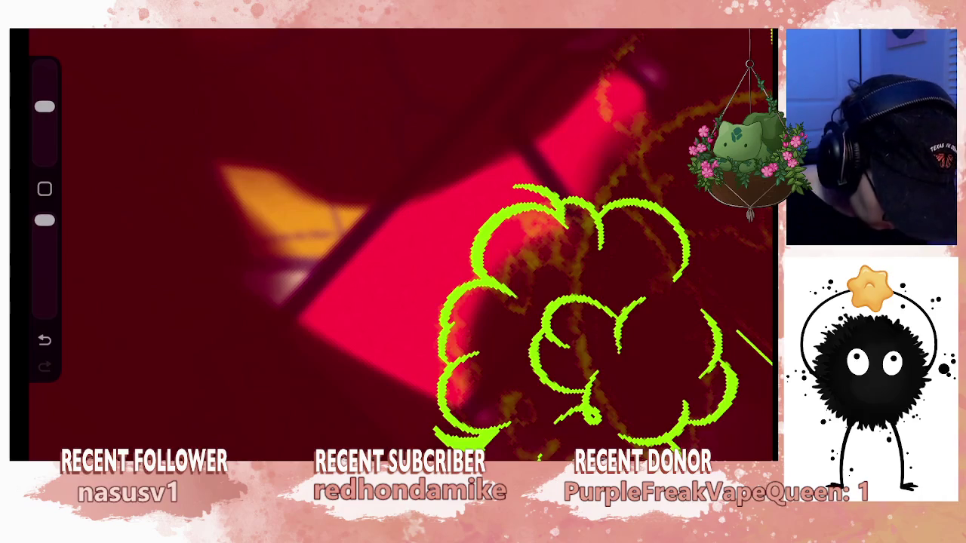
Reduce the brush size and undo the stray paint stroke.
scroll(528, 250, down, 5)
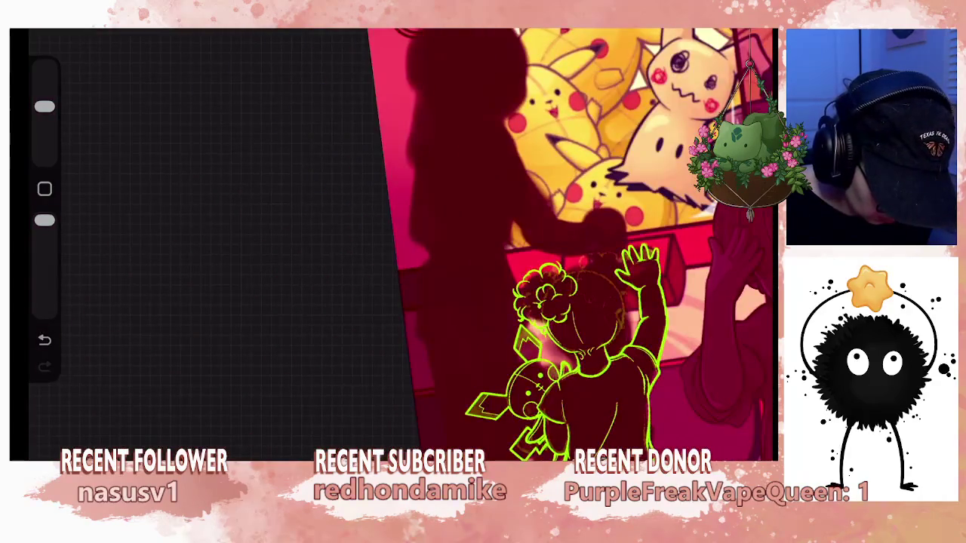
scroll(551, 317, up, 5)
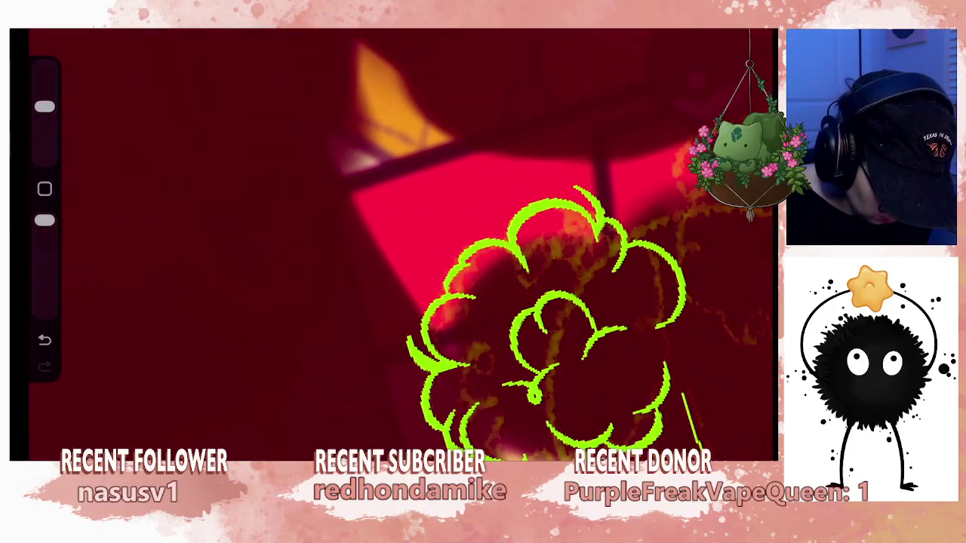
drag(44, 106, 44, 135)
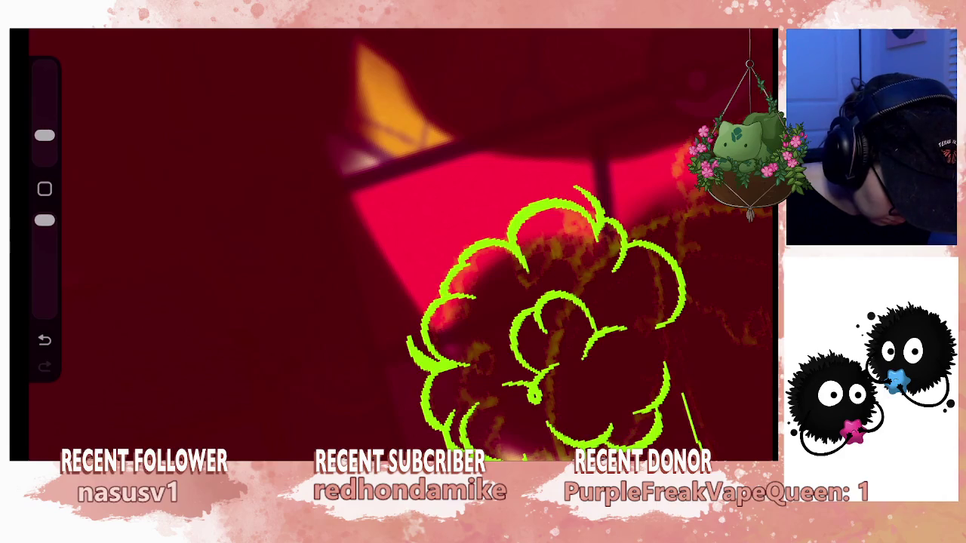
scroll(490, 244, up, 2)
key(ctrl+z)
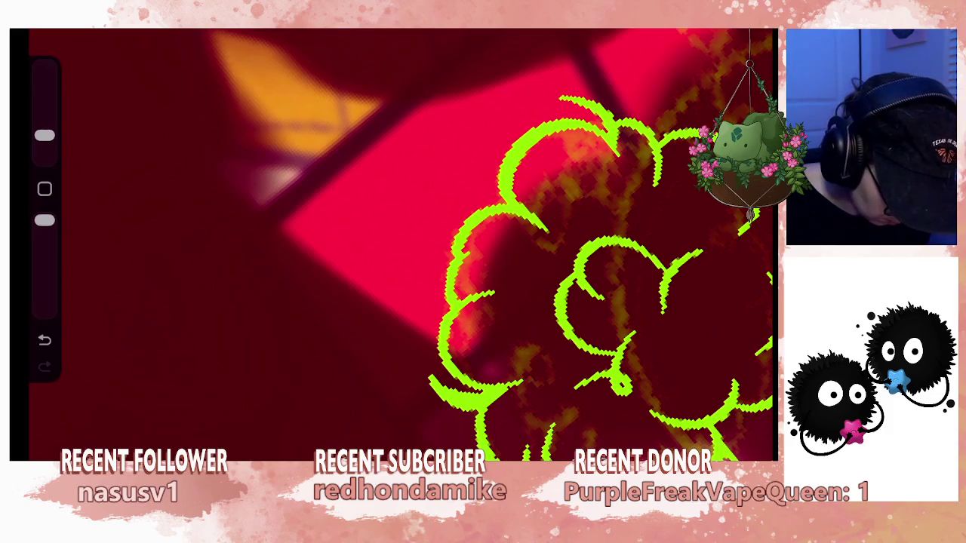
Zoom in and out to inspect the hair bun lineart.
scroll(401, 246, down, 3)
scroll(401, 245, down, 2)
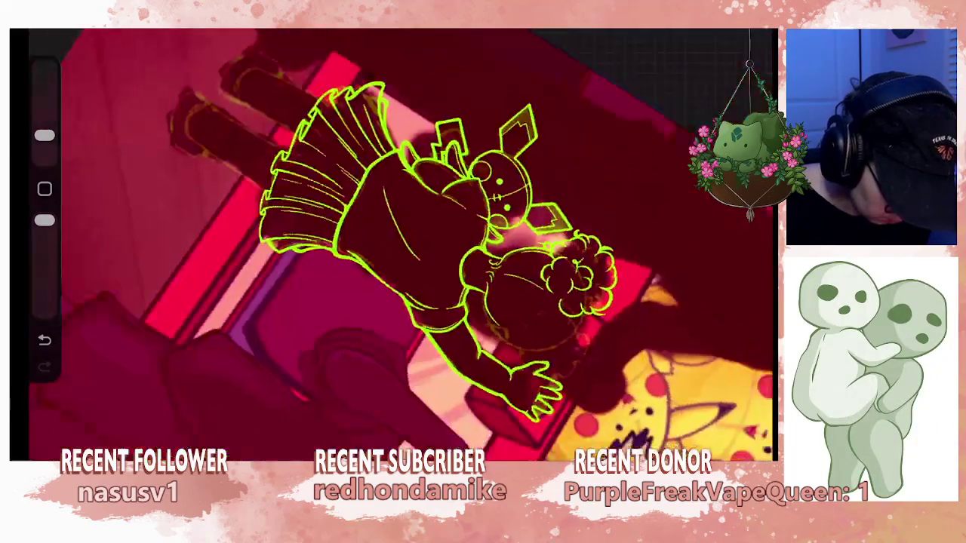
scroll(401, 245, up, 3)
scroll(528, 301, up, 3)
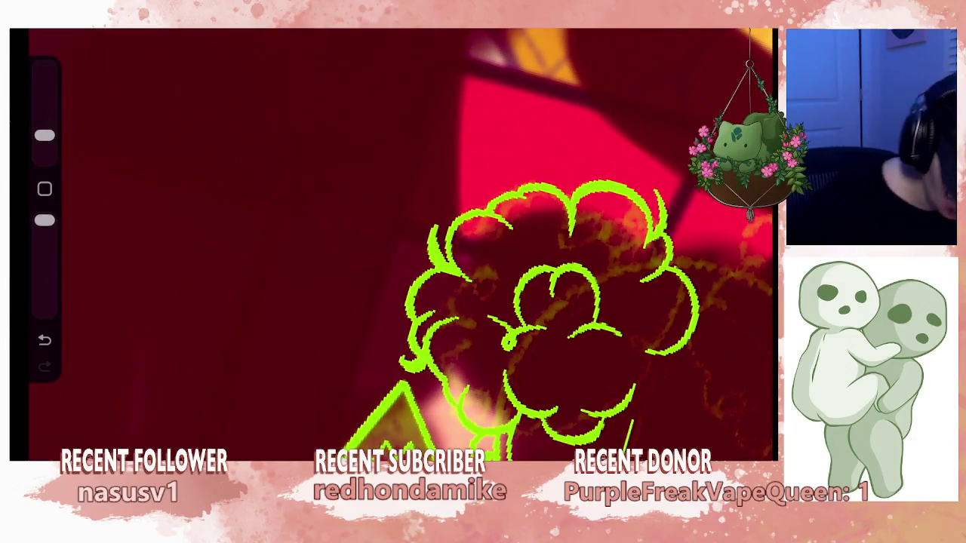
scroll(540, 268, down, 2)
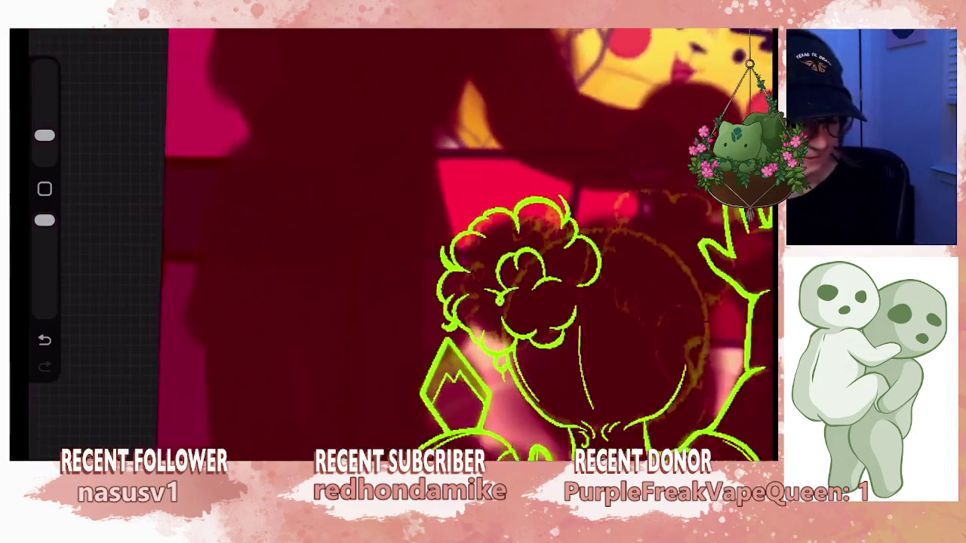
scroll(540, 268, down, 1)
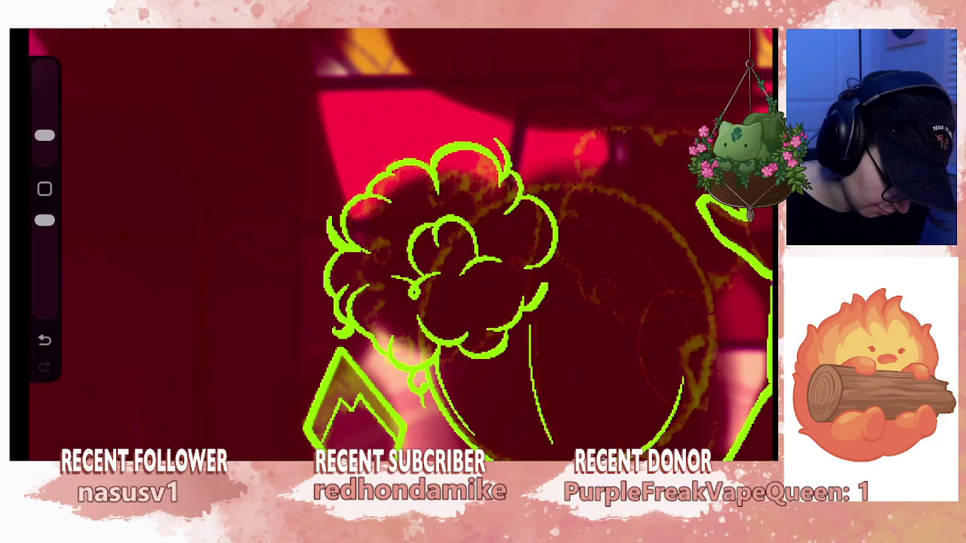
scroll(438, 265, down, 3)
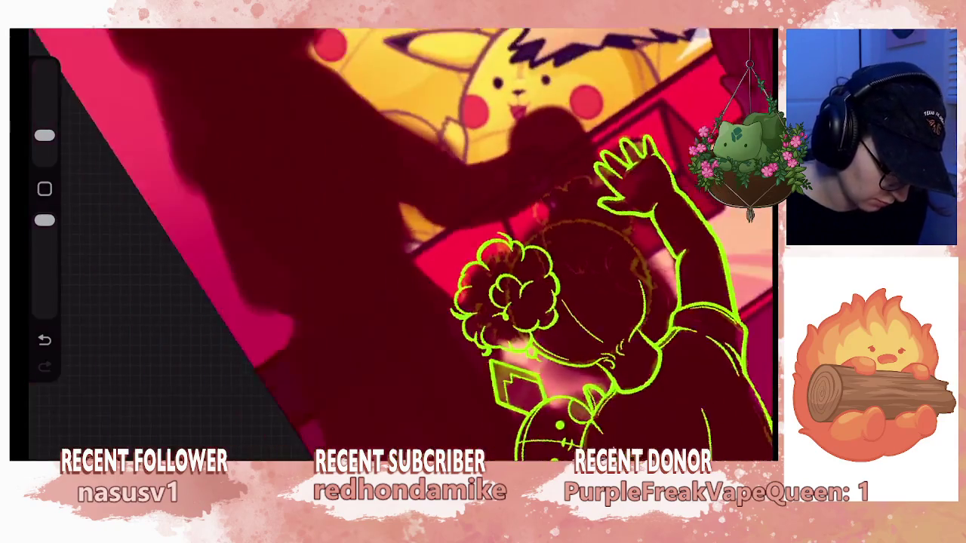
scroll(438, 264, up, 3)
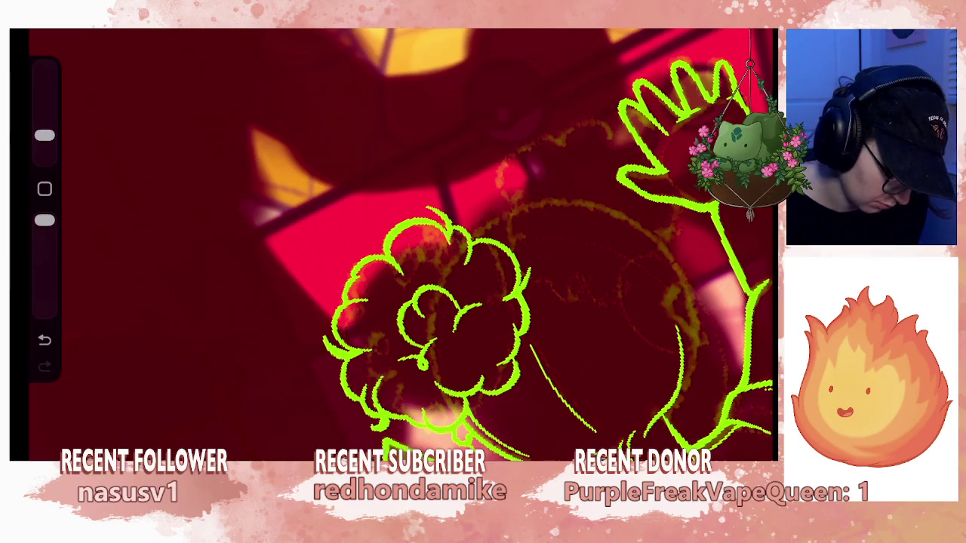
scroll(453, 249, down, 2)
scroll(453, 249, down, 2)
scroll(452, 249, down, 2)
scroll(453, 249, down, 2)
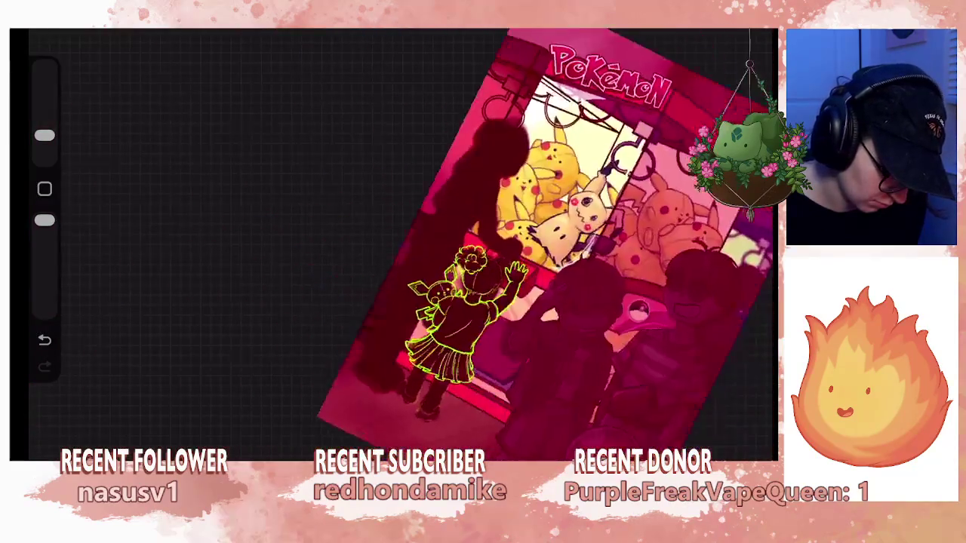
scroll(468, 249, up, 2)
scroll(468, 249, up, 2)
scroll(468, 249, up, 2)
scroll(468, 249, up, 2)
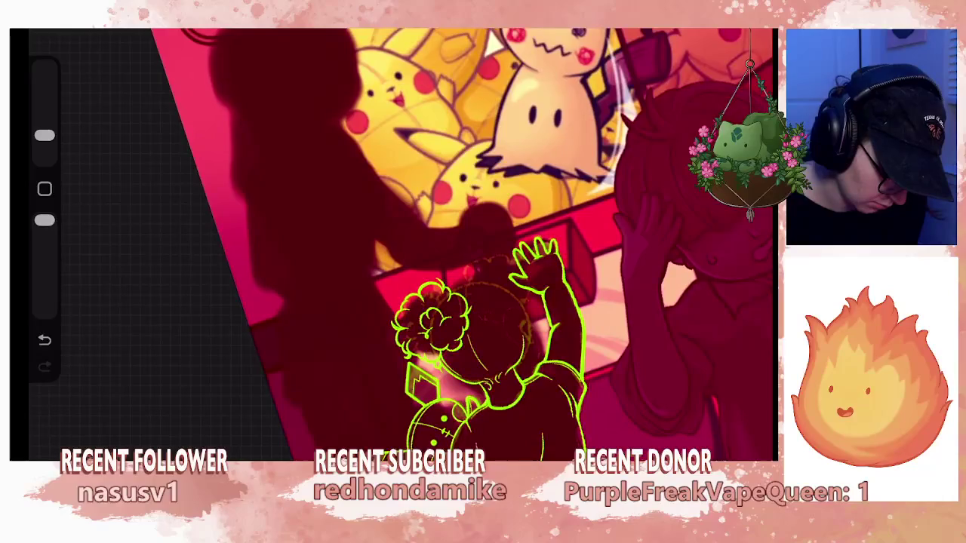
scroll(483, 249, up, 2)
click(747, 30)
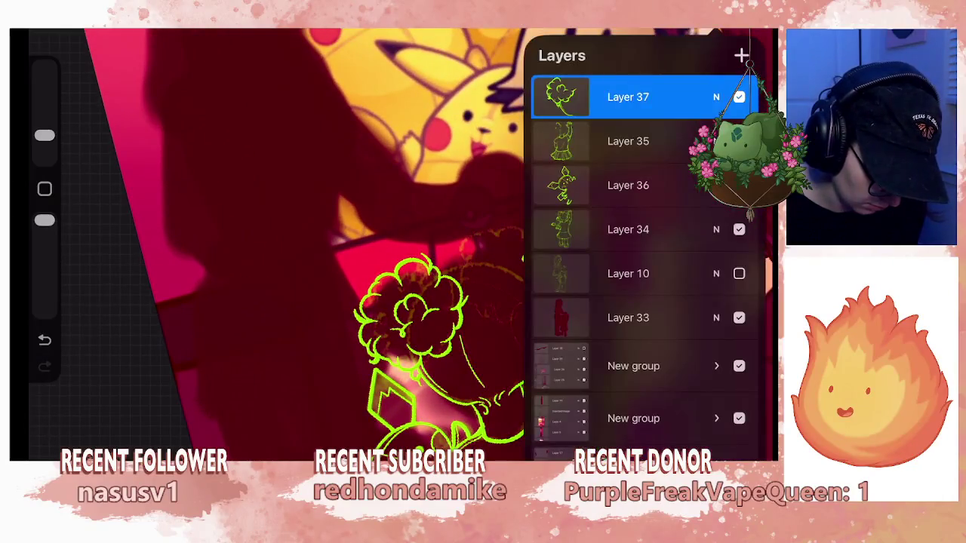
Freehand-select the left hair bun on Layer 37 and copy it to a new layer.
drag(680, 97, 581, 96)
click(604, 96)
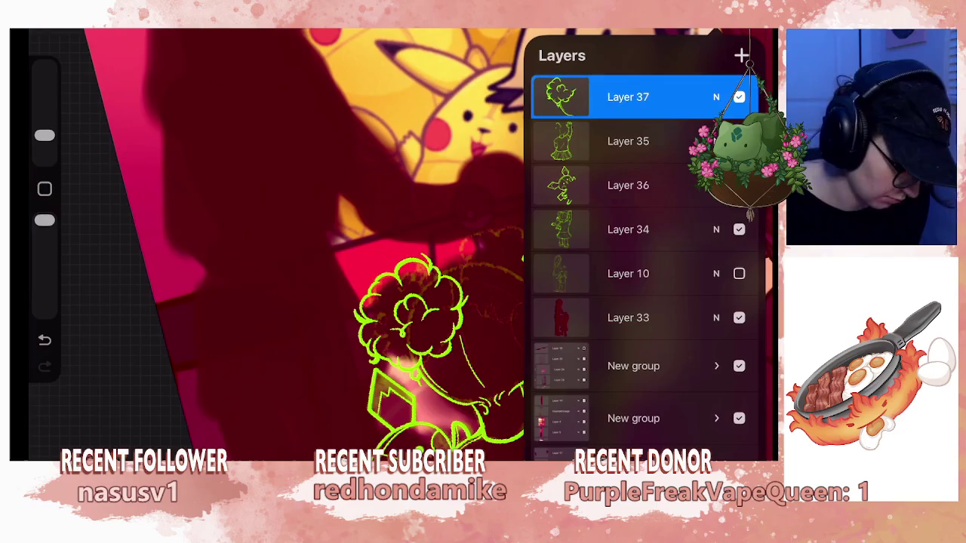
key(s)
drag(335, 372, 370, 378)
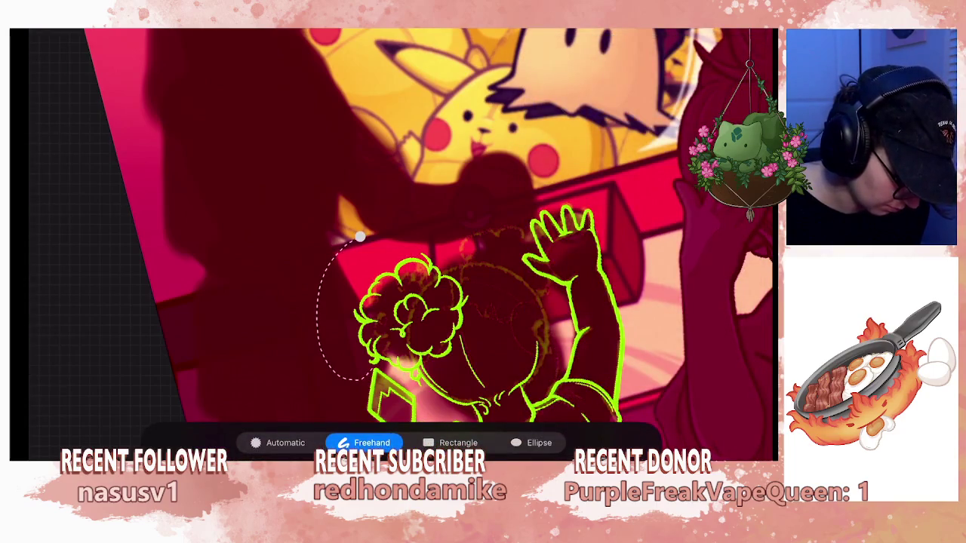
drag(423, 391, 361, 237)
key(v)
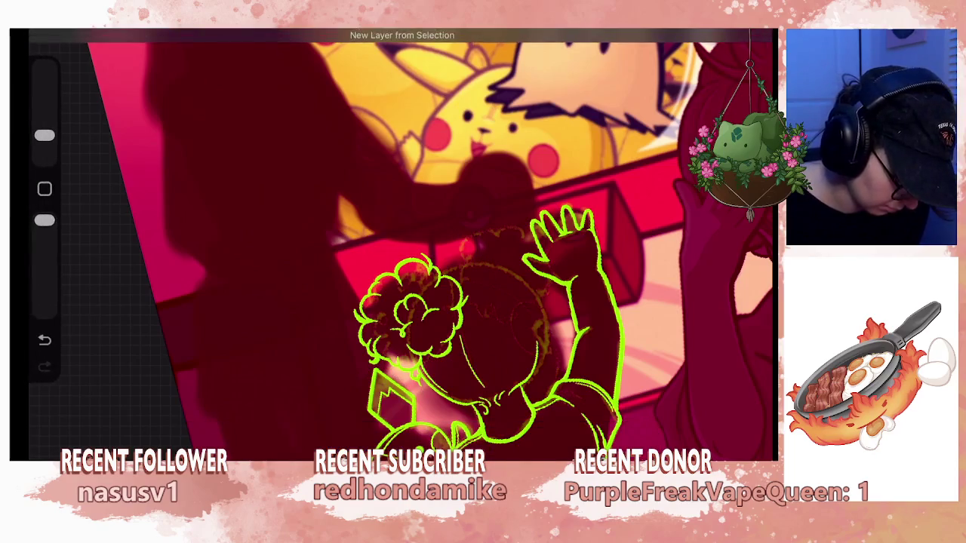
Move and rotate the copied bun over the raised hand, then commit it.
mouse_move(408, 317)
mouse_down()
mouse_move(413, 325)
mouse_move(515, 278)
mouse_move(392, 284)
mouse_move(294, 229)
mouse_move(306, 219)
mouse_move(514, 278)
mouse_up()
drag(493, 198, 419, 270)
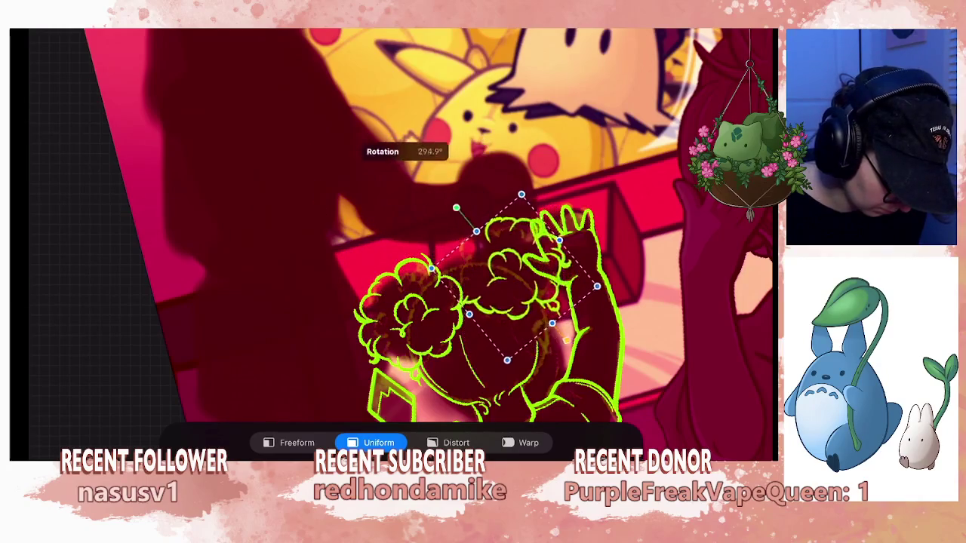
drag(512, 278, 523, 280)
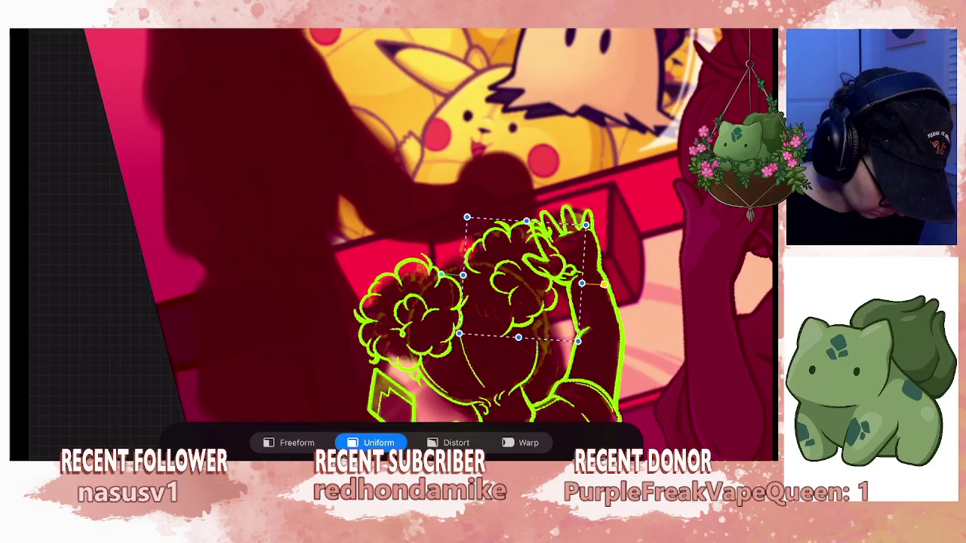
mouse_move(521, 280)
mouse_down()
mouse_move(453, 302)
mouse_move(474, 296)
mouse_move(506, 334)
mouse_move(453, 302)
mouse_move(442, 312)
mouse_up()
drag(453, 272, 464, 269)
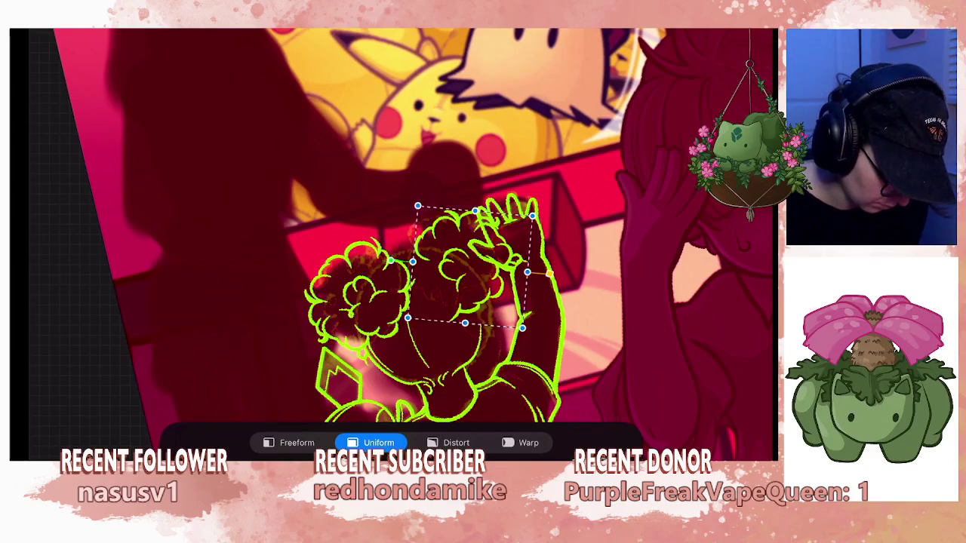
drag(437, 340, 476, 324)
scroll(513, 249, up, 2)
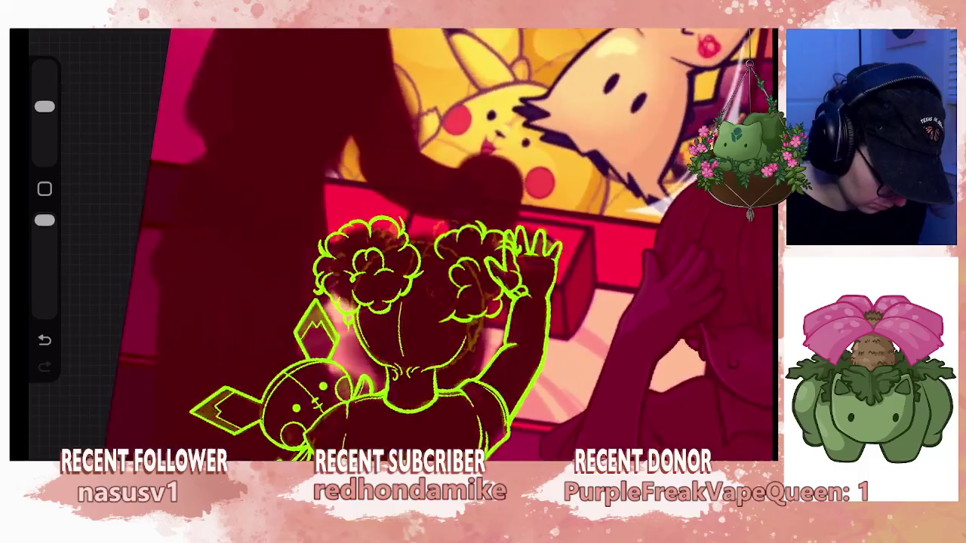
Duplicate the From selection layer and merge the duplicate back into it.
key(l)
drag(680, 96, 588, 97)
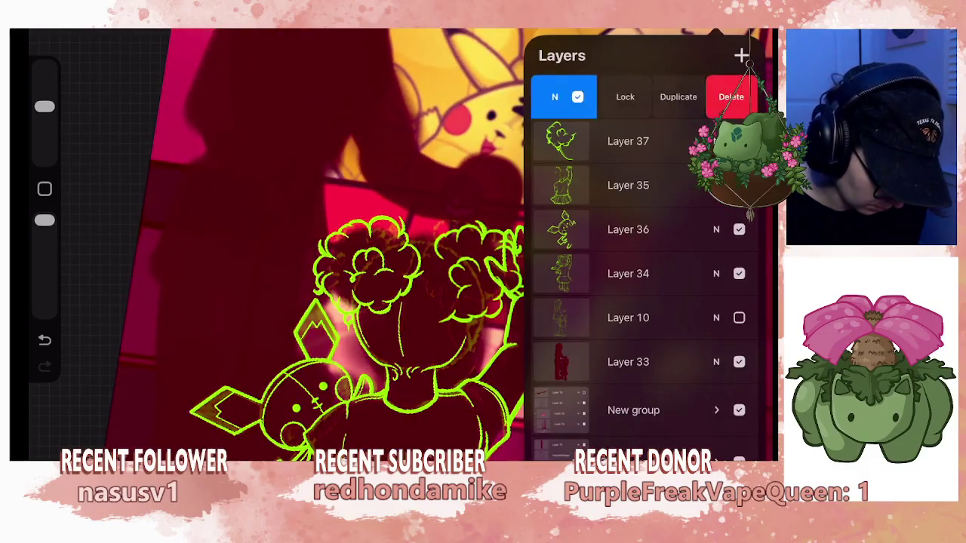
click(677, 96)
click(560, 96)
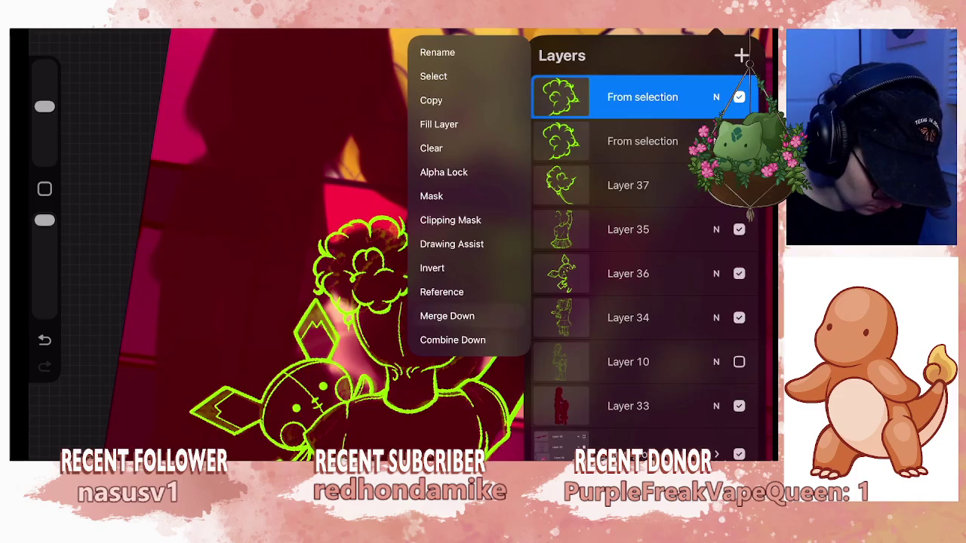
click(447, 315)
key(l)
mouse_move(377, 264)
mouse_down()
mouse_move(513, 339)
mouse_move(603, 367)
mouse_move(559, 325)
mouse_move(496, 324)
mouse_move(491, 287)
mouse_up()
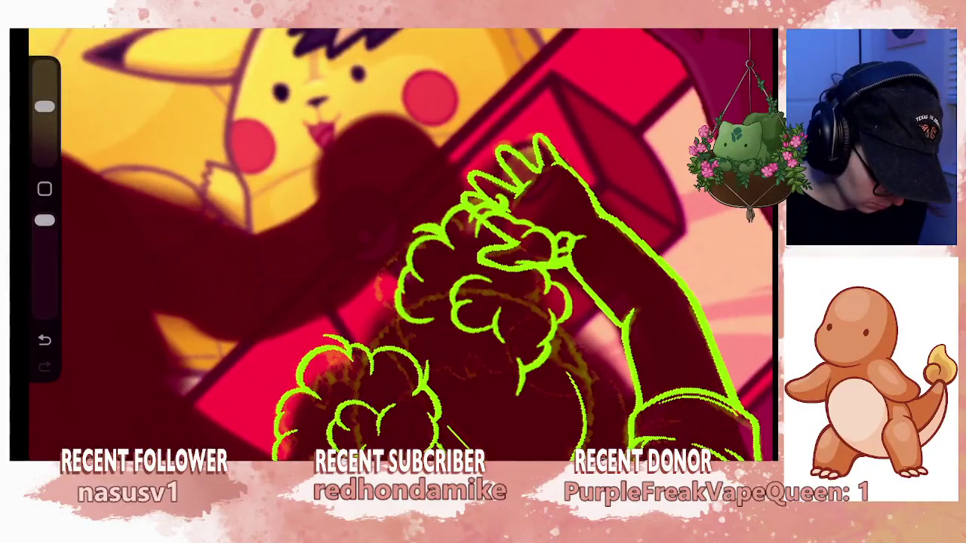
Make Layer 35 the active layer, drawing and undoing a test stroke.
key(l)
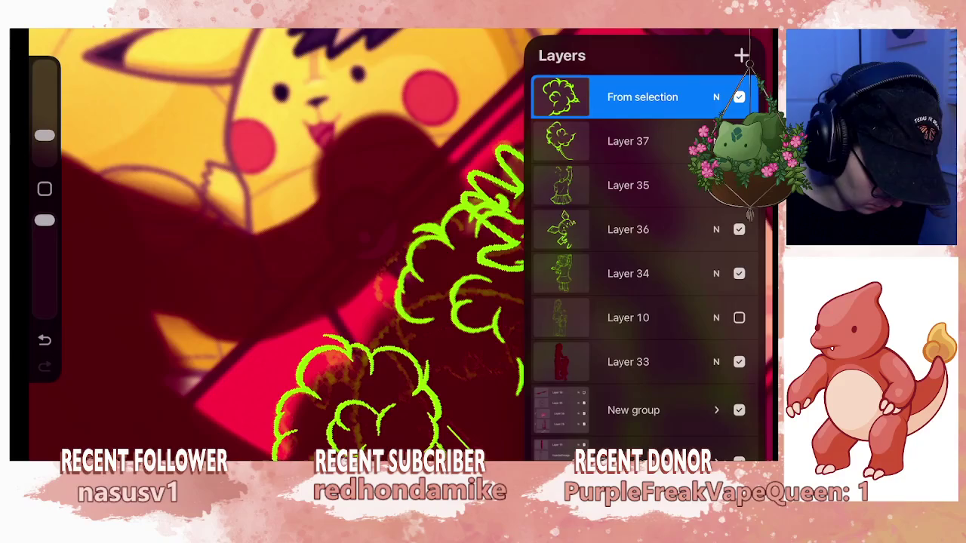
click(628, 141)
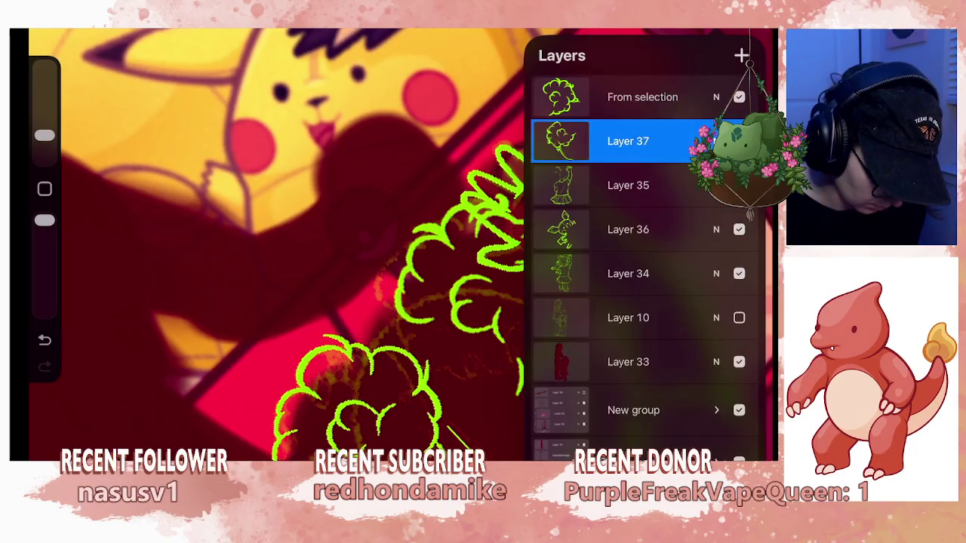
click(628, 185)
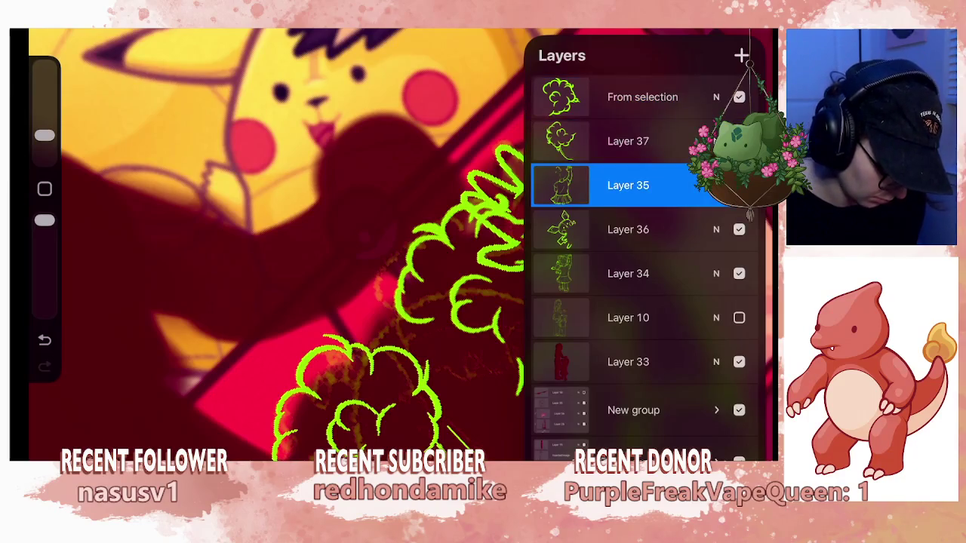
key(l)
drag(305, 273, 329, 431)
key(ctrl+z)
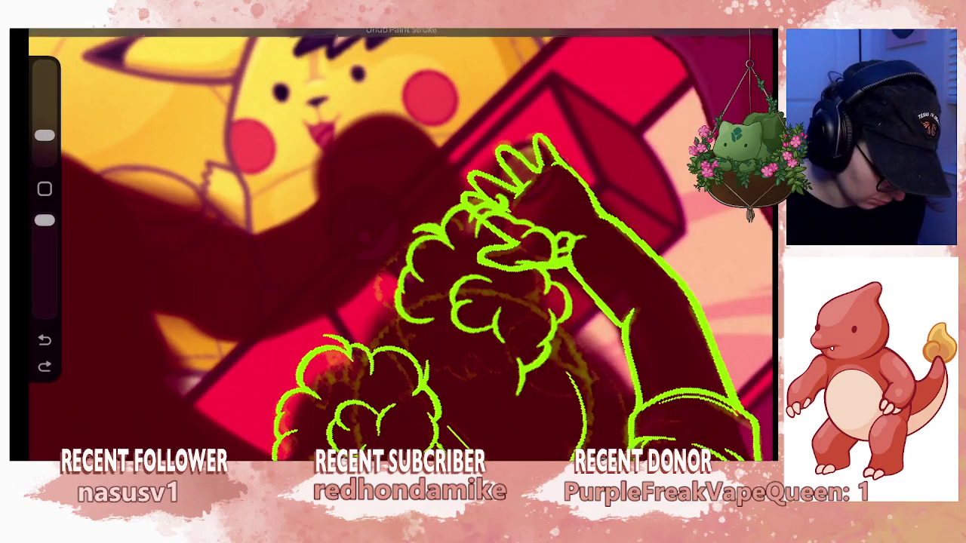
key(s)
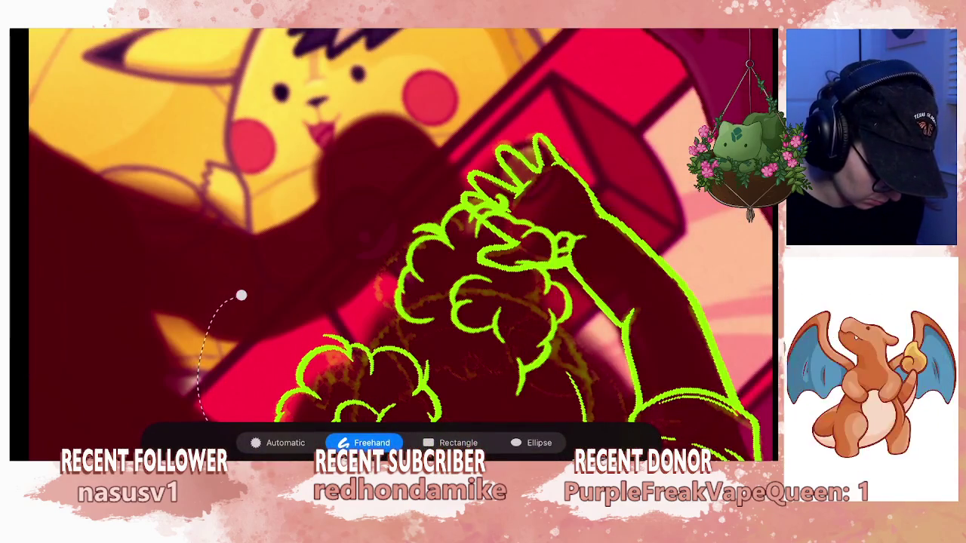
Copy the lassoed left bun to a new layer, placed right of the head, rotated about 20° clockwise.
drag(226, 302, 506, 419)
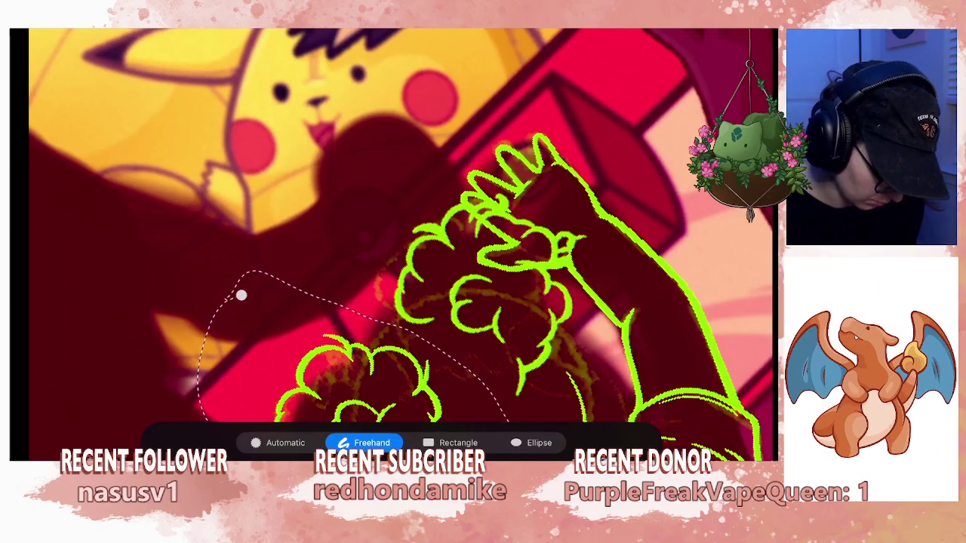
key(ctrl+j)
key(v)
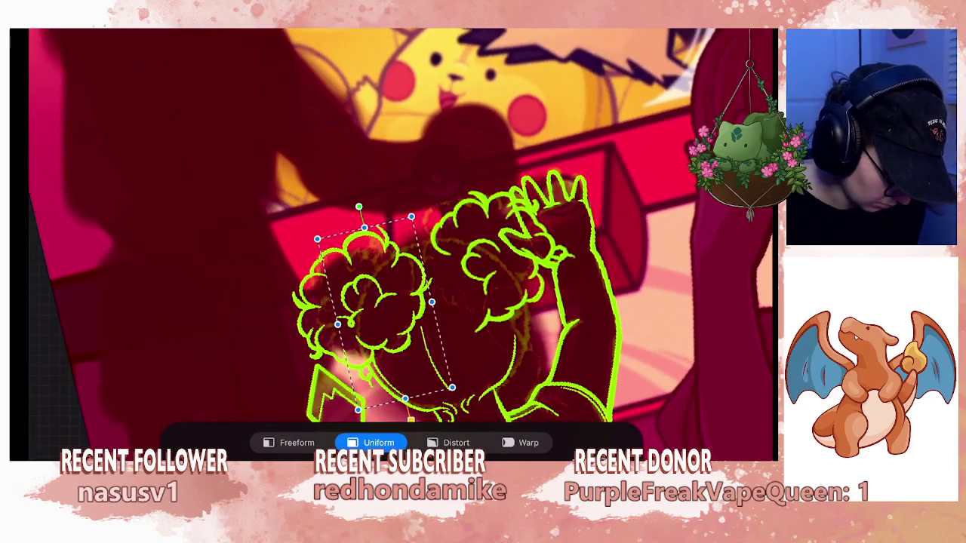
mouse_move(385, 310)
mouse_down()
mouse_move(483, 317)
mouse_move(505, 280)
mouse_up()
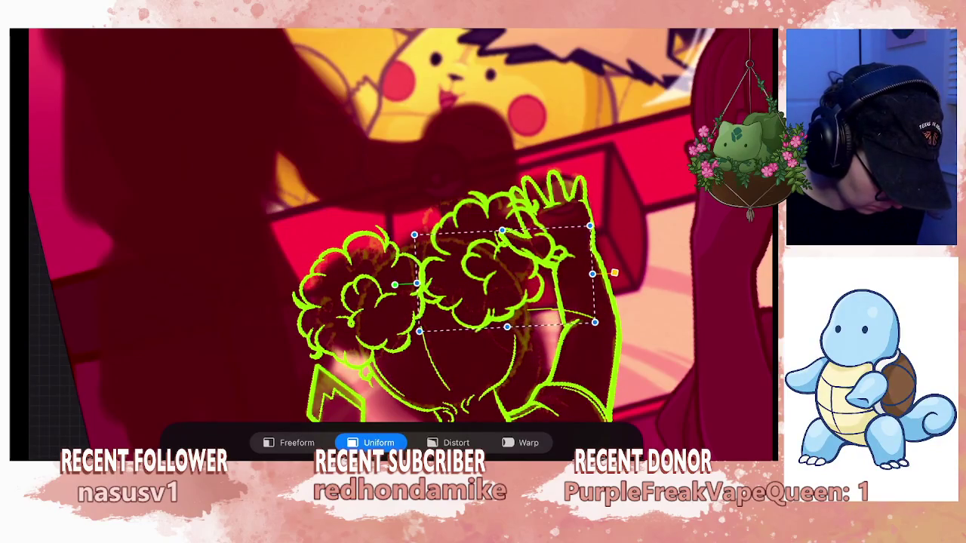
drag(394, 285, 388, 264)
drag(490, 290, 504, 293)
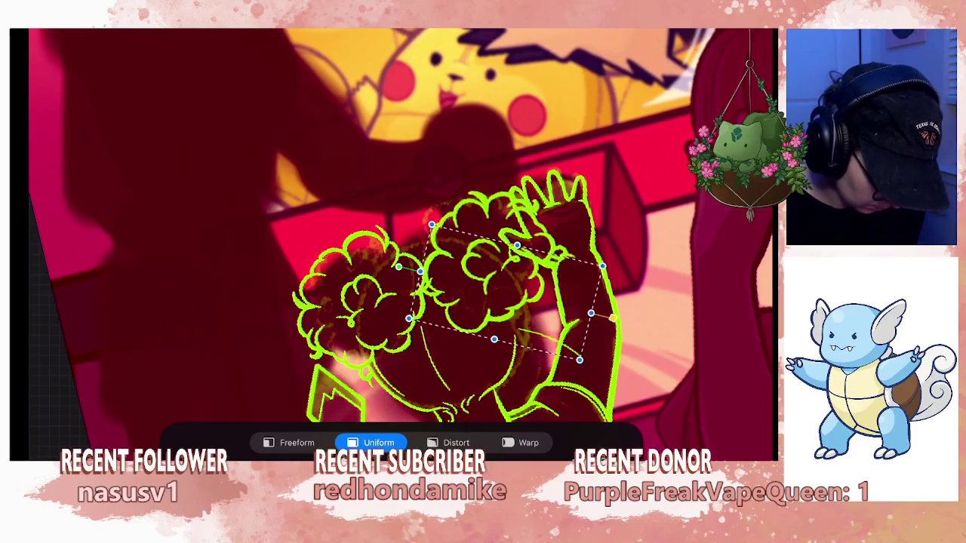
key(Return)
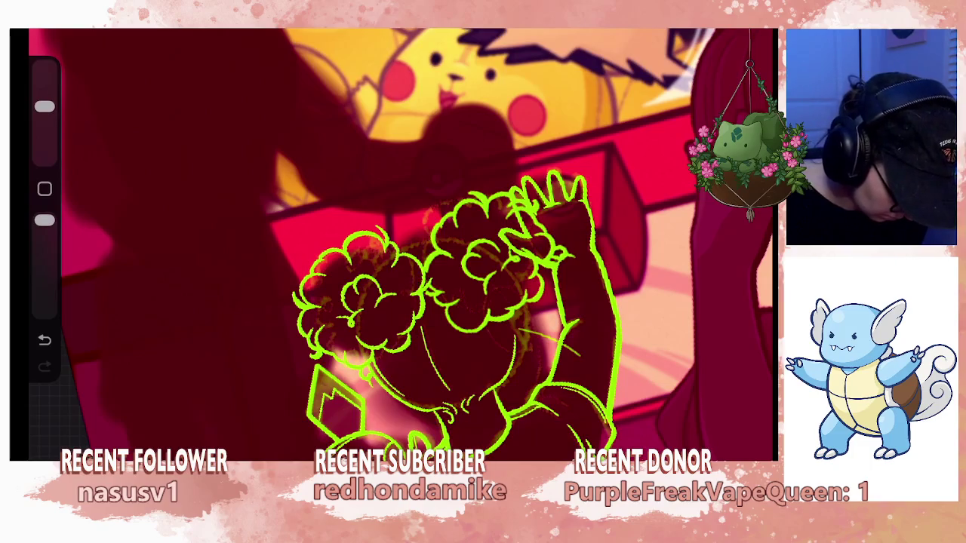
scroll(453, 264, up, 3)
Undo the bun transform and selection, delete the From selection layer, and reselect Layer 37.
key(ctrl+z)
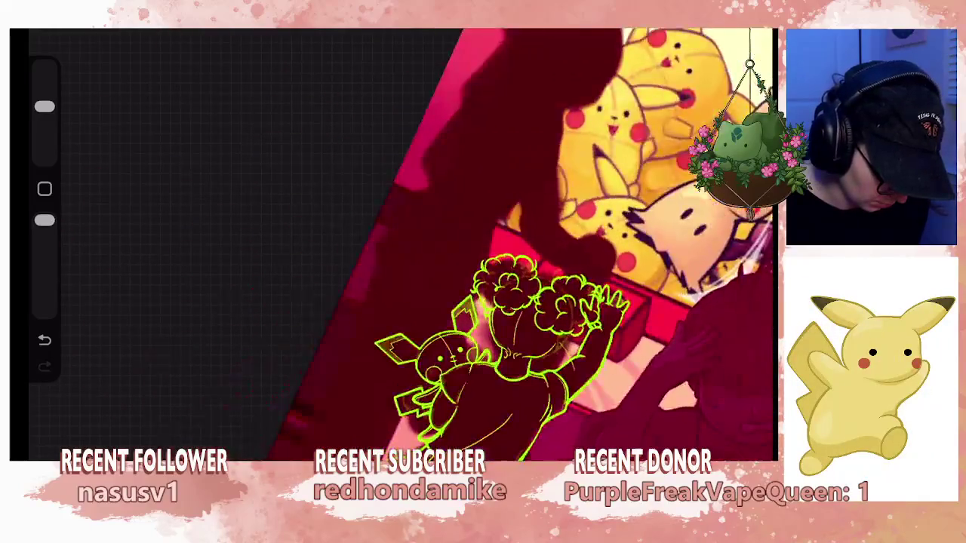
key(ctrl+z)
key(ctrl+z)
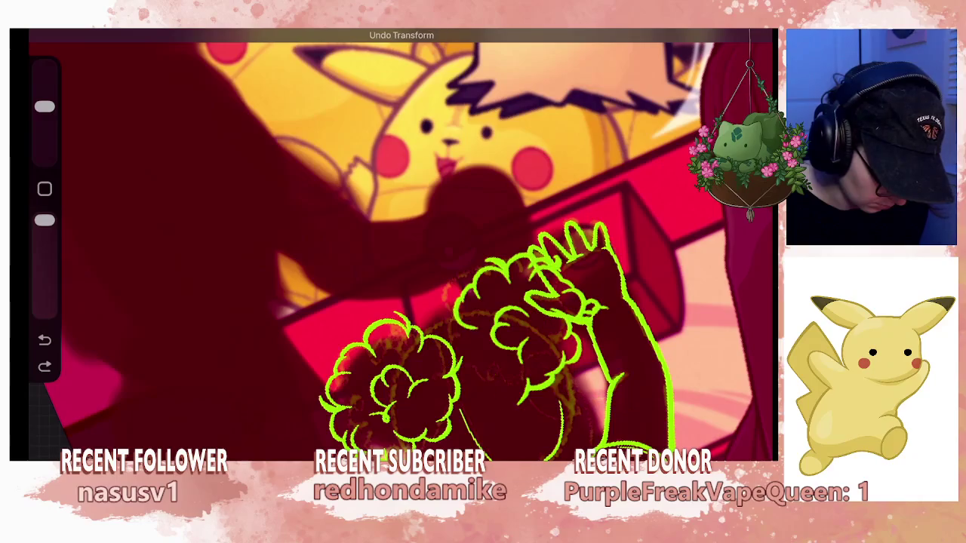
key(ctrl+z)
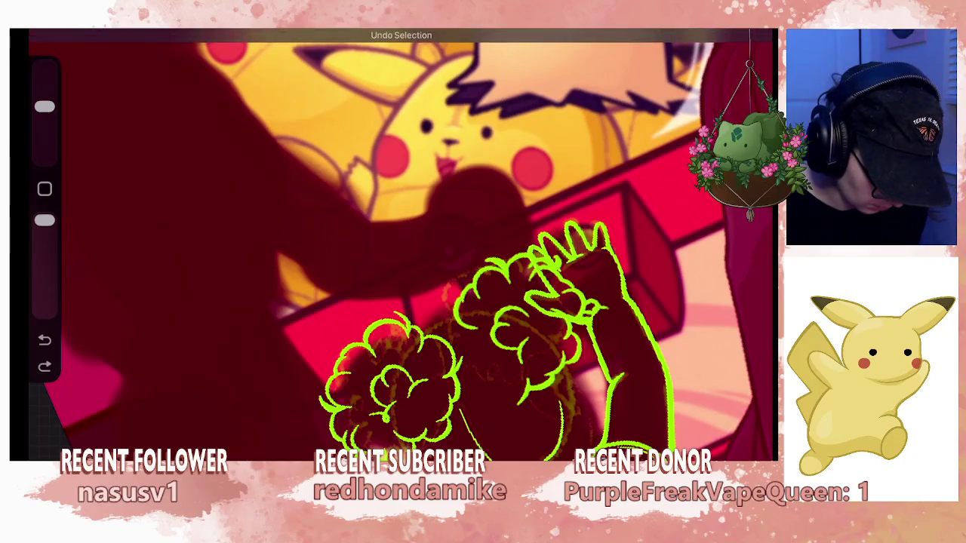
key(l)
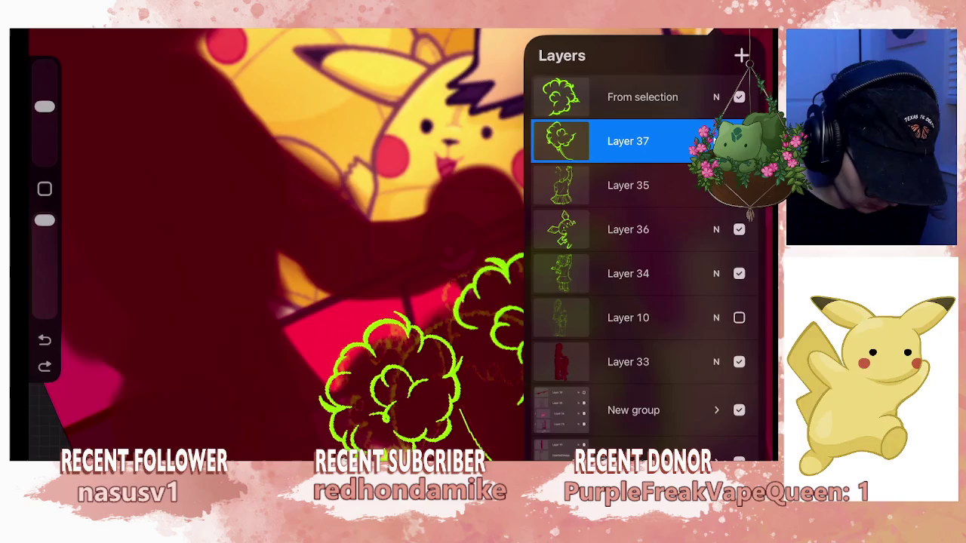
drag(680, 96, 596, 97)
click(746, 95)
click(628, 141)
click(628, 97)
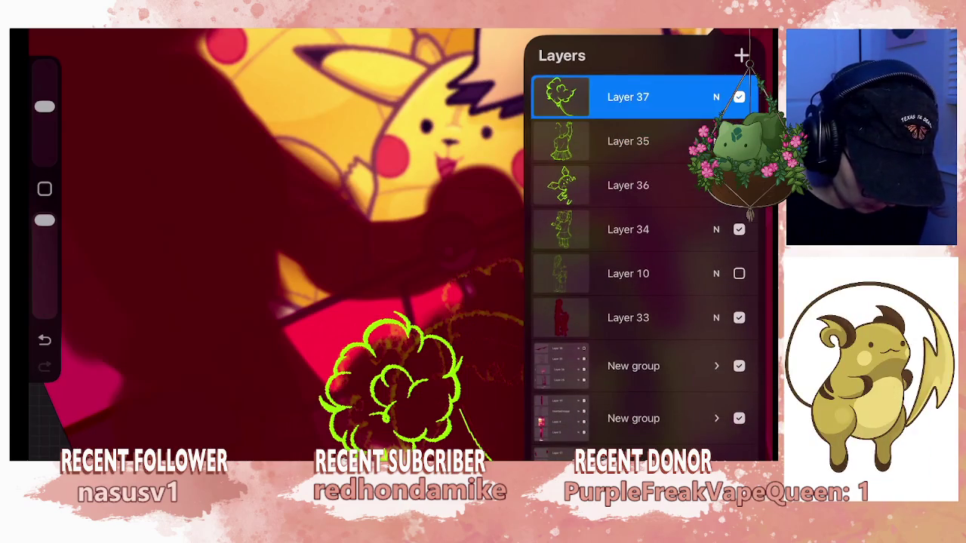
key(l)
mouse_move(574, 257)
mouse_down()
mouse_move(626, 291)
mouse_move(637, 264)
mouse_up()
View the whole piece, zoom back in, and choose Layer 37.
scroll(573, 241, down, 2)
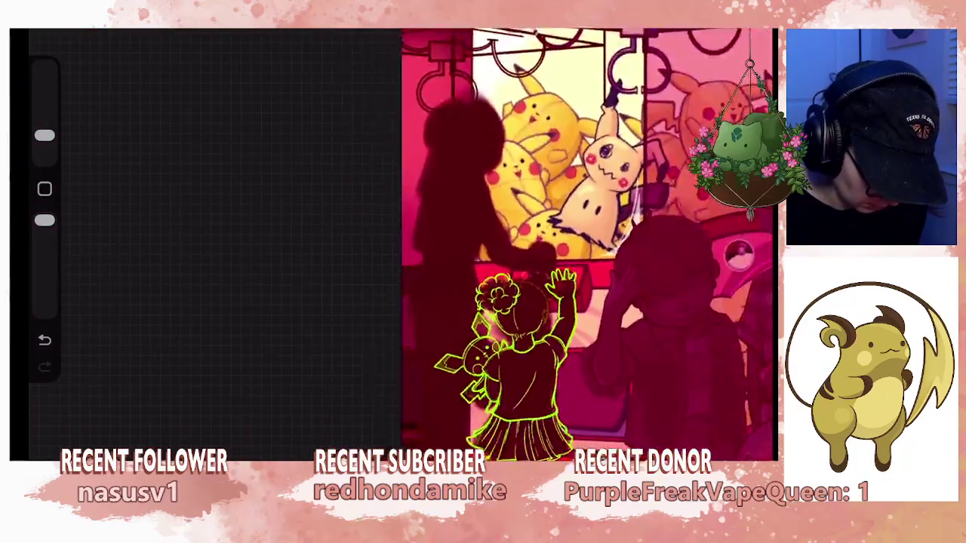
scroll(544, 249, down, 3)
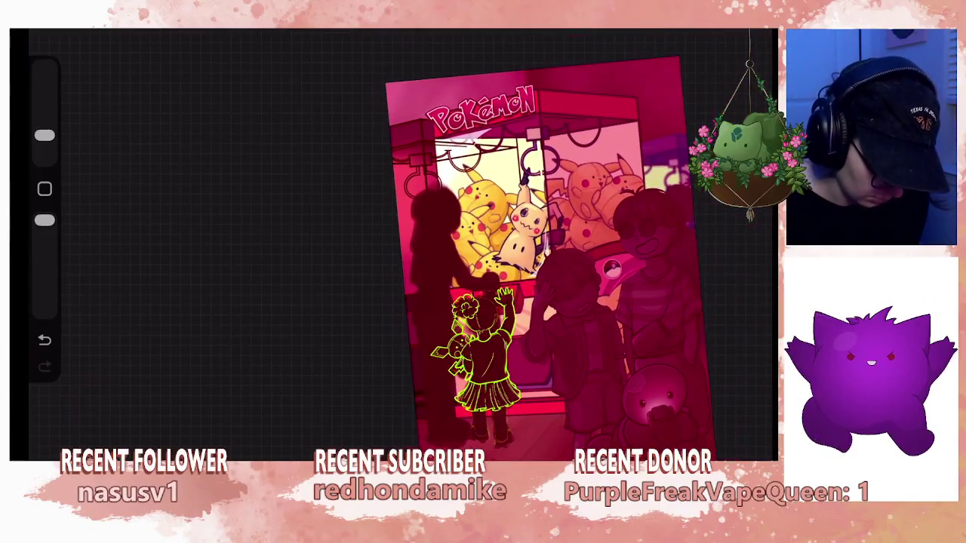
scroll(483, 347, up, 3)
scroll(483, 347, up, 2)
scroll(483, 347, up, 2)
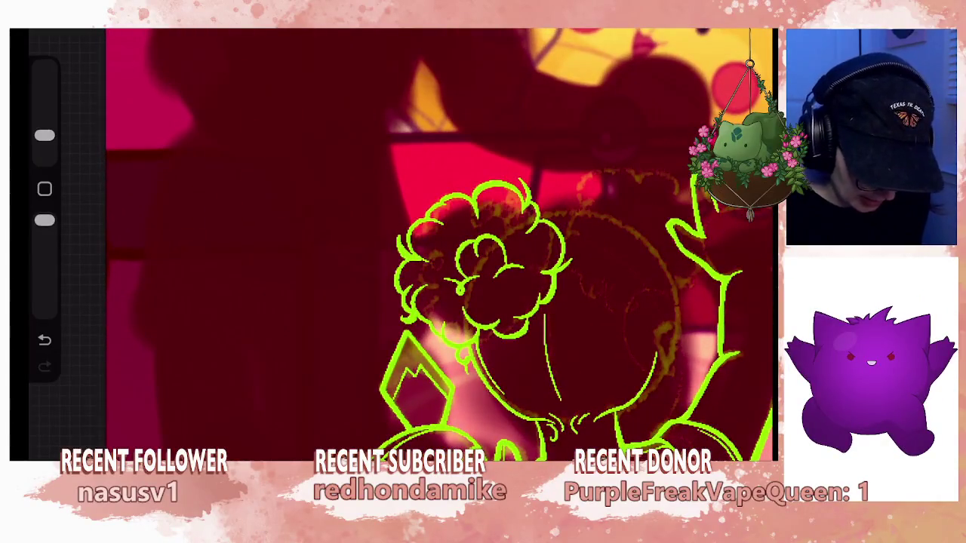
click(717, 22)
click(628, 141)
Lasso and rescale the left hair bun, then undo the resize.
key(s)
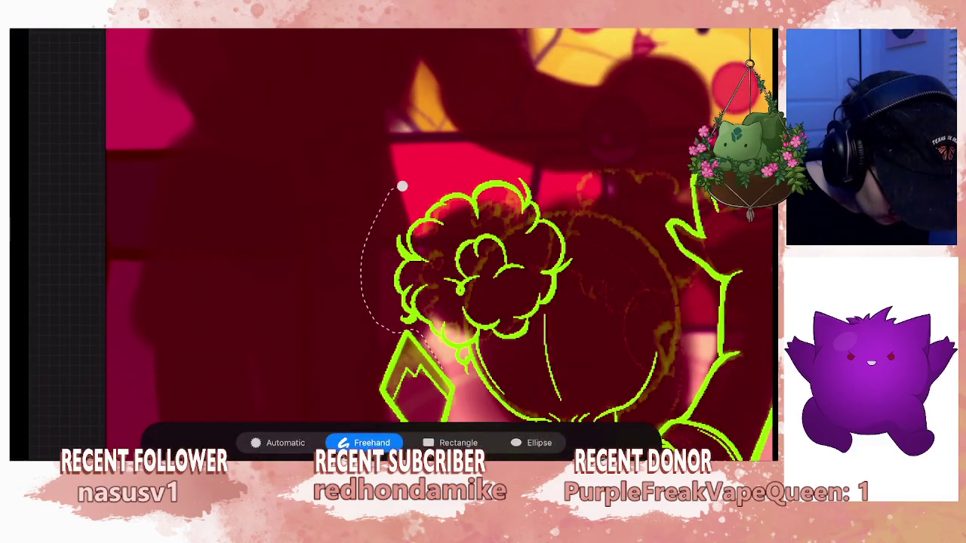
drag(472, 346, 510, 351)
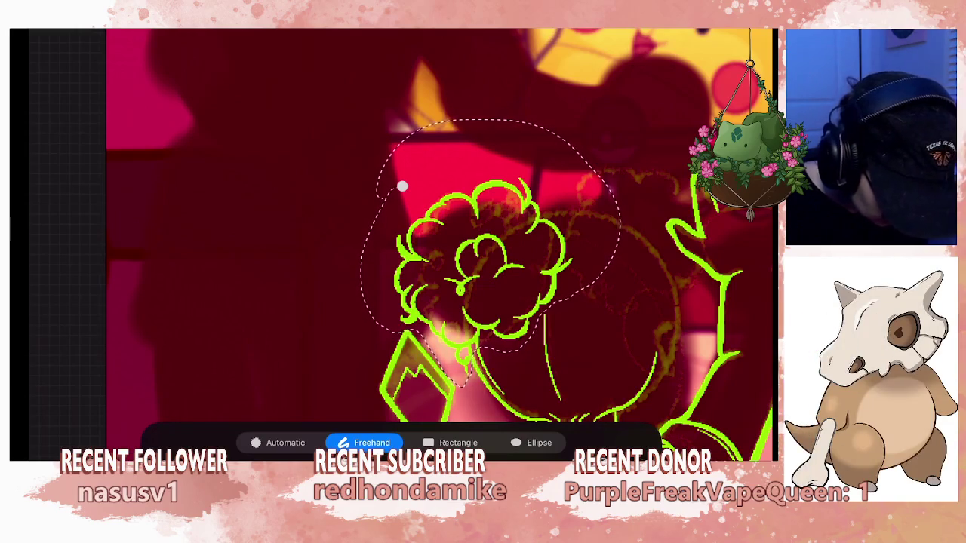
key(v)
drag(572, 192, 559, 205)
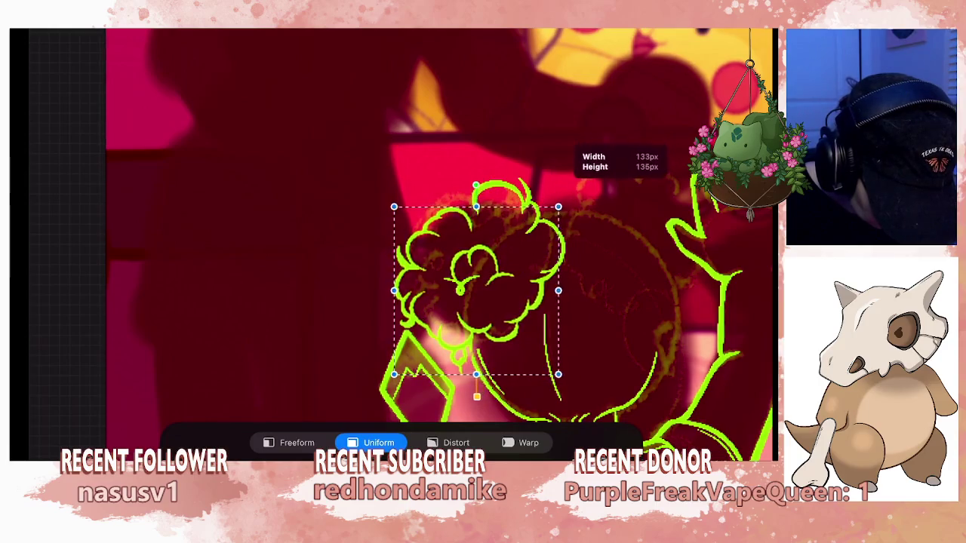
key(ctrl+z)
click(738, 34)
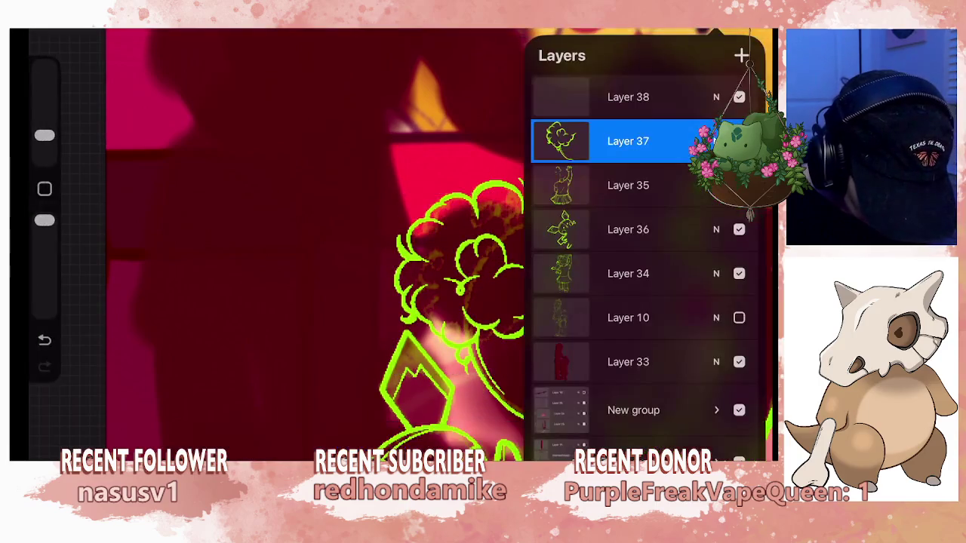
Merge Layer 37 down into Layer 35 and lasso the left hair bun.
click(560, 141)
click(447, 316)
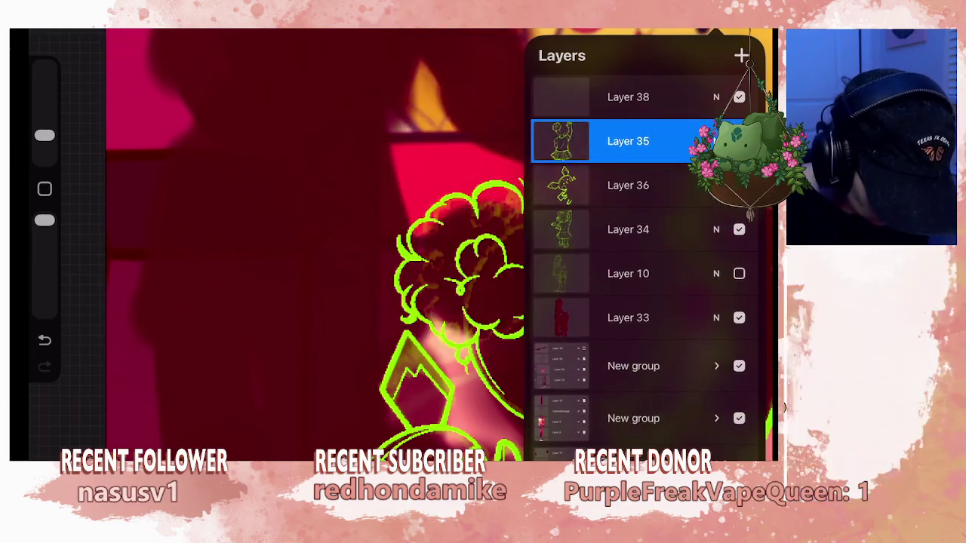
key(s)
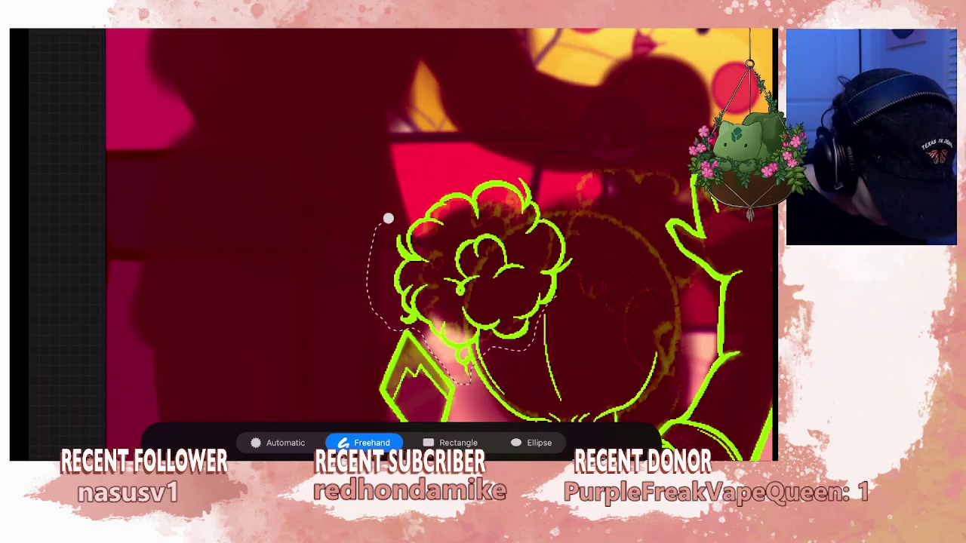
drag(570, 128, 388, 218)
key(v)
Shrink the bun slightly, tilt it and shift it into place, then commit.
drag(572, 374, 555, 369)
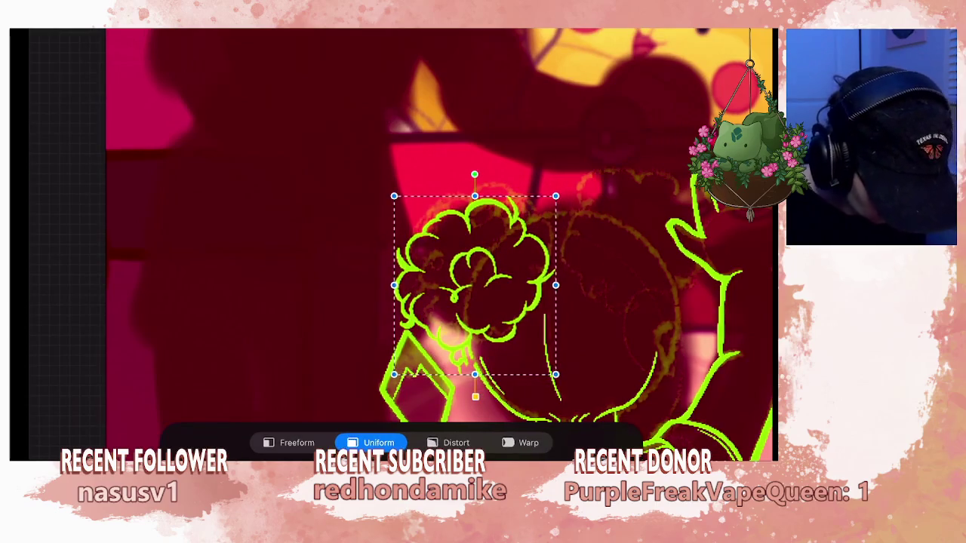
scroll(567, 242, down, 3)
drag(541, 220, 534, 224)
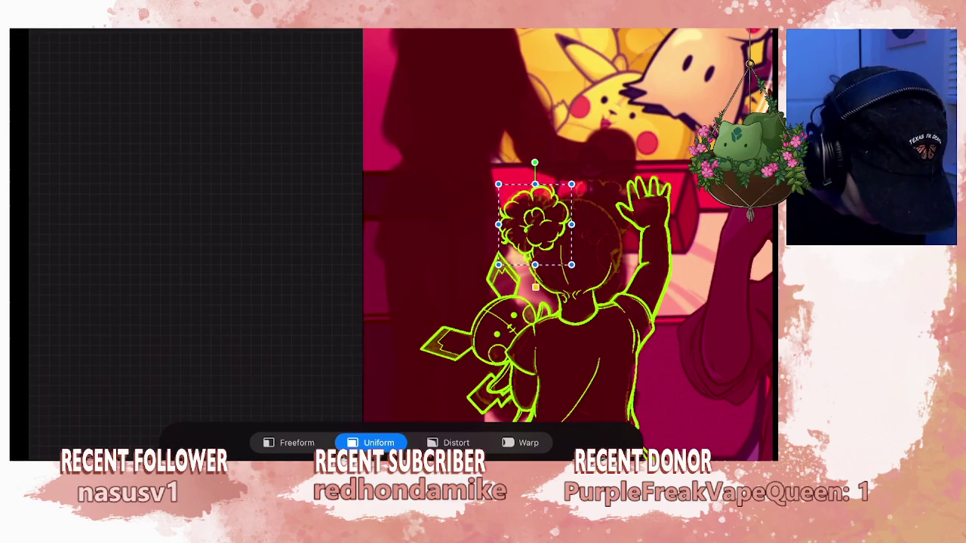
scroll(608, 210, up, 3)
mouse_move(480, 145)
mouse_down()
mouse_move(491, 145)
mouse_move(466, 145)
mouse_up()
drag(478, 237, 467, 229)
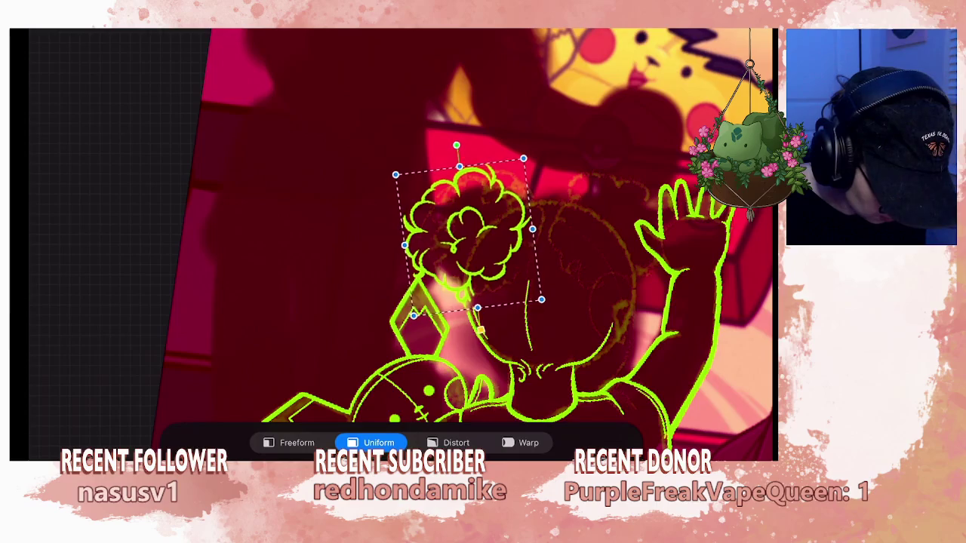
drag(467, 229, 472, 225)
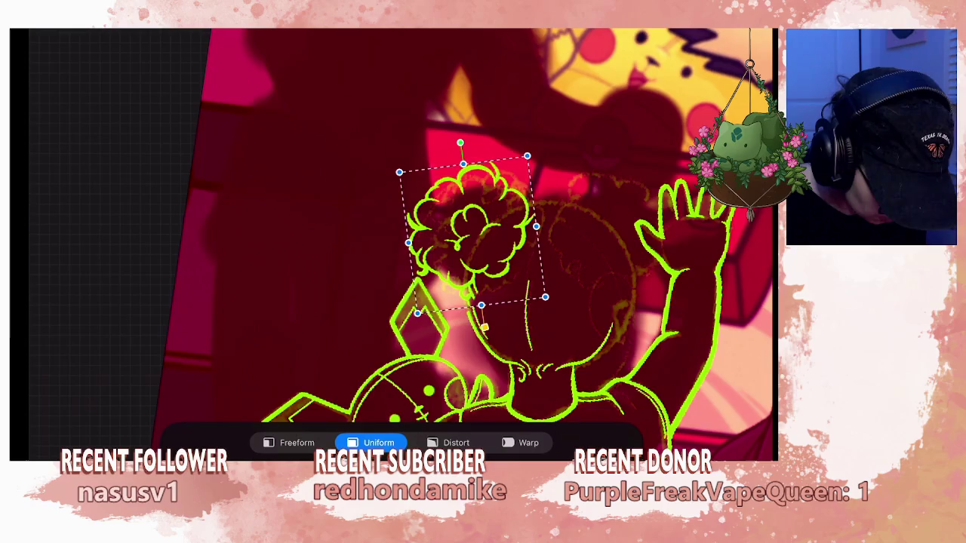
click(712, 31)
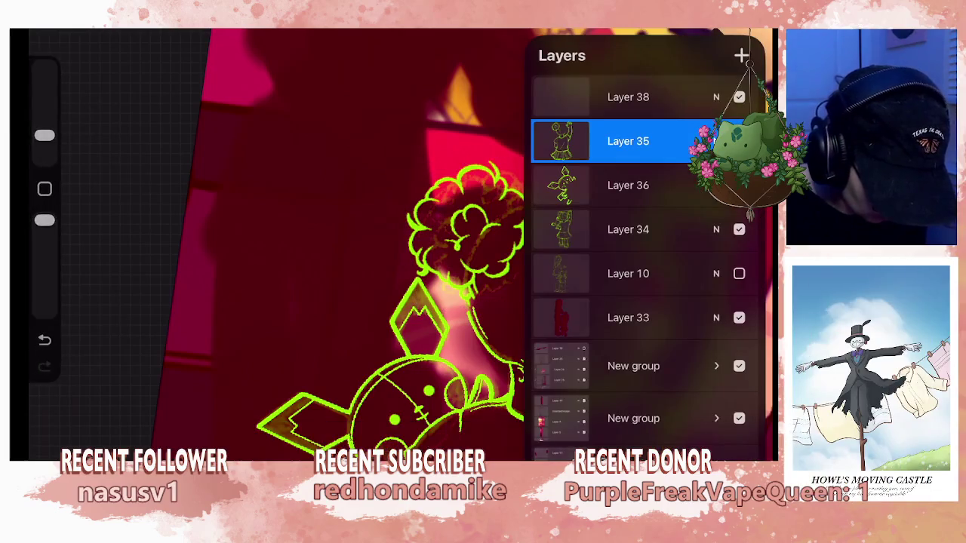
Lasso the girl's left hair bun and copy it onto a new layer.
click(711, 30)
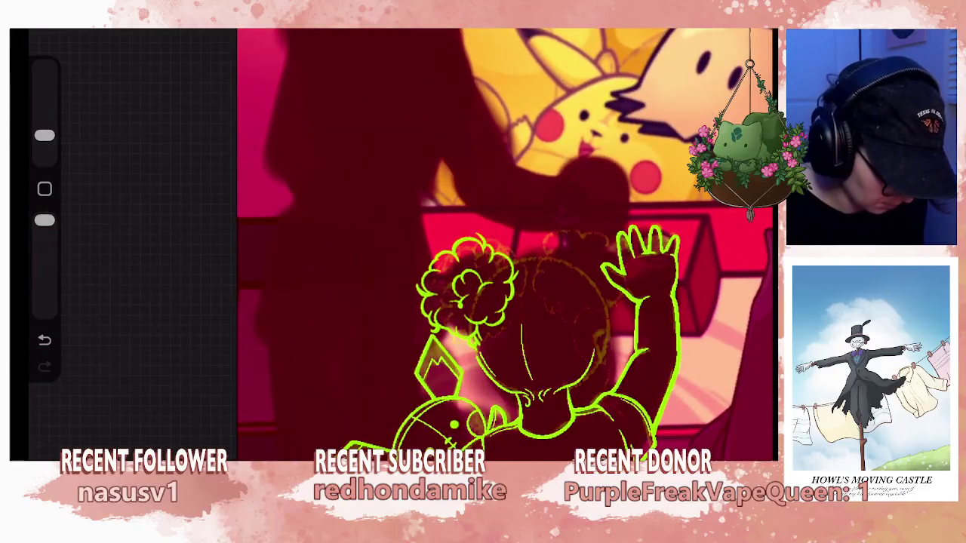
drag(423, 220, 405, 233)
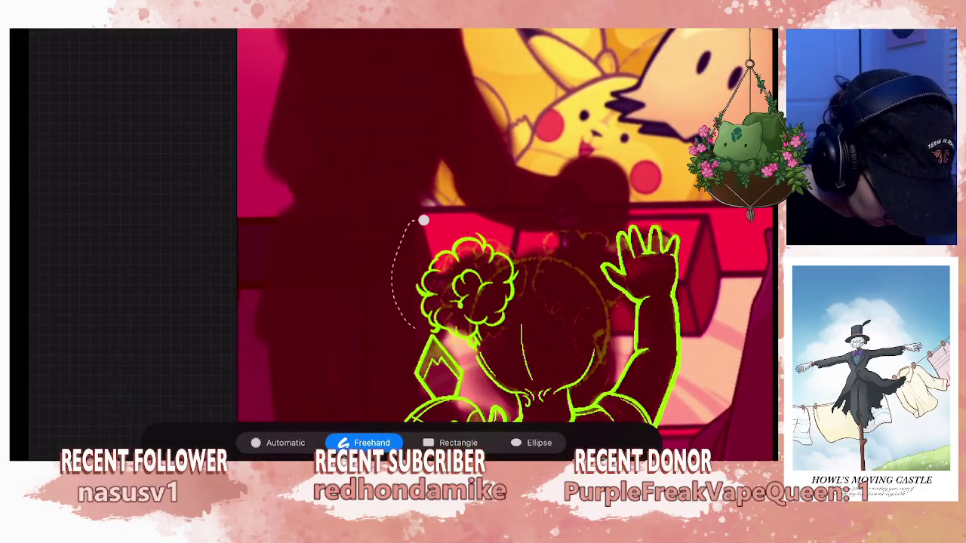
drag(472, 347, 425, 205)
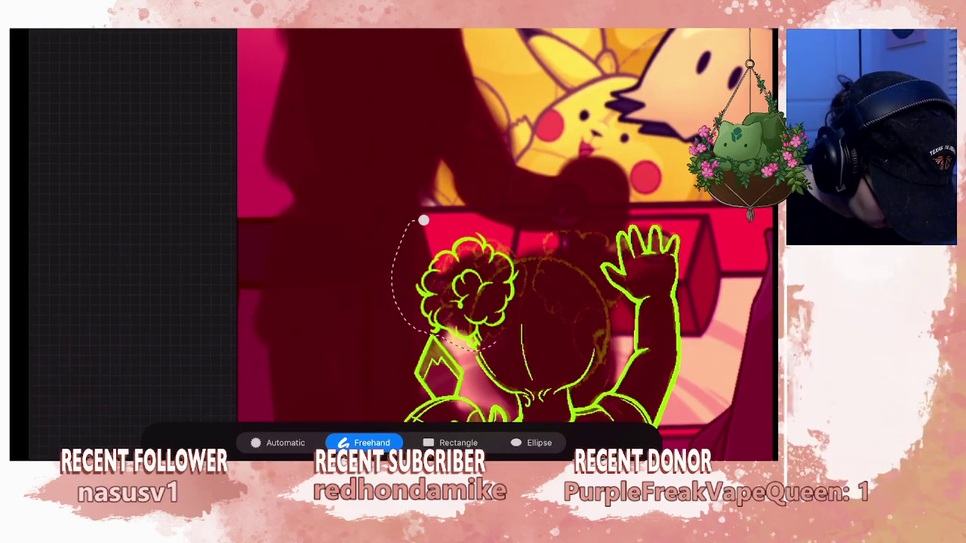
click(424, 221)
key(ctrl+j)
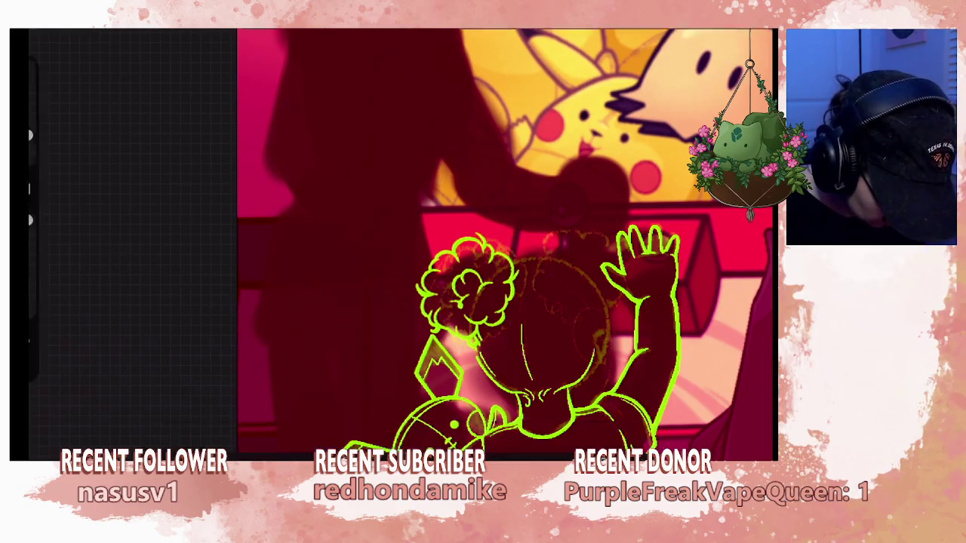
key(v)
Drag the copied bun to the right side of her head as a second bun.
drag(467, 291, 585, 285)
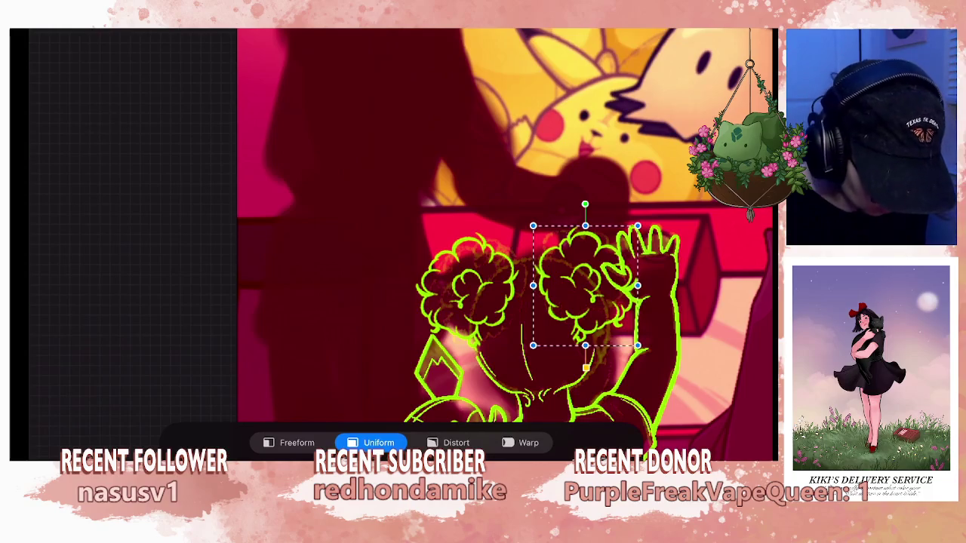
mouse_move(529, 302)
mouse_down()
mouse_move(408, 279)
mouse_move(423, 317)
mouse_move(392, 287)
mouse_up()
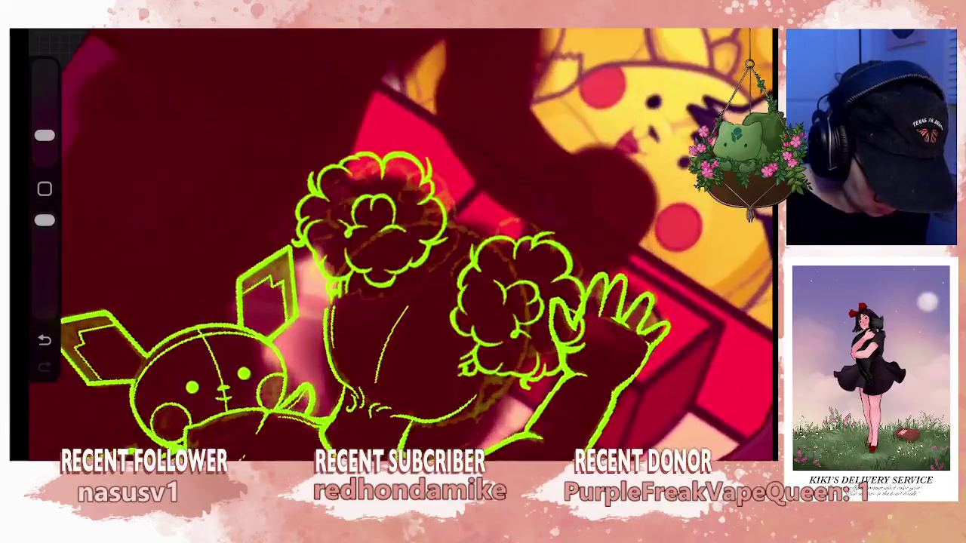
click(759, 34)
click(302, 226)
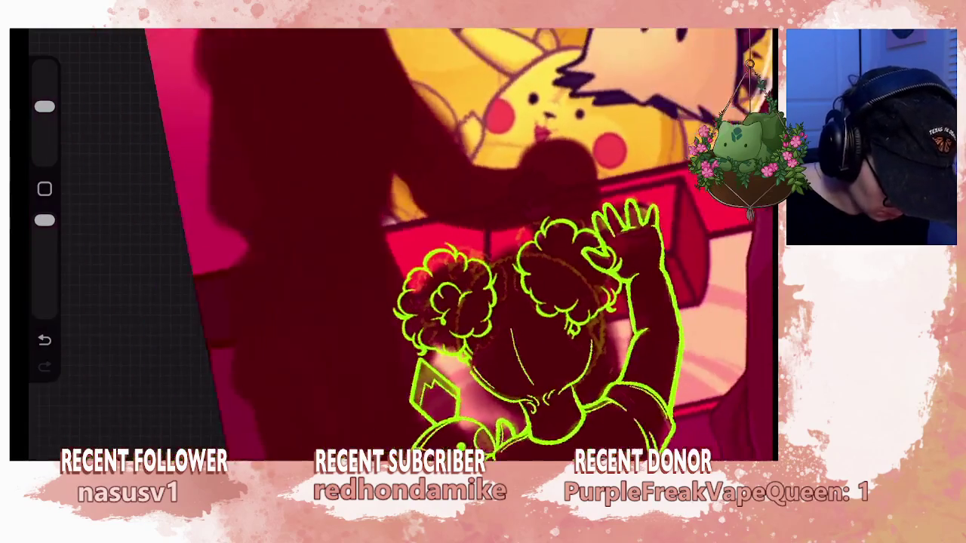
mouse_move(369, 211)
mouse_down()
mouse_move(453, 302)
mouse_move(355, 249)
mouse_up()
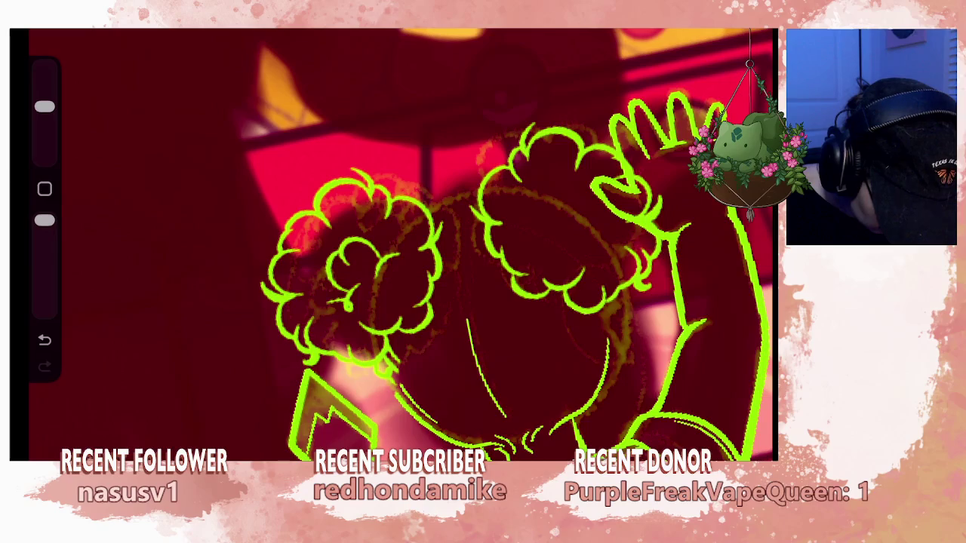
Pan, rotate and zoom the view around the girl's head and picture.
drag(355, 257, 249, 234)
scroll(393, 241, down, 3)
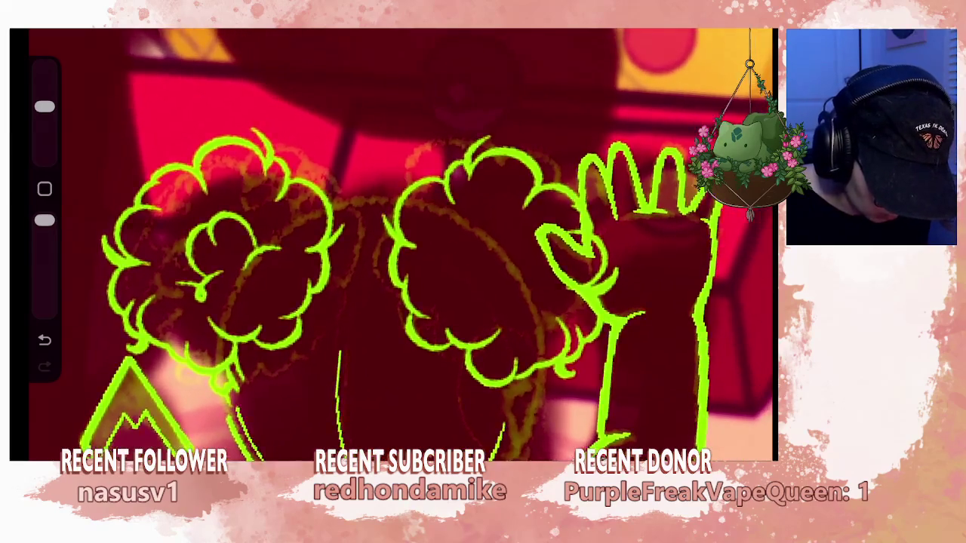
scroll(392, 241, down, 3)
scroll(392, 241, down, 2)
drag(597, 332, 528, 302)
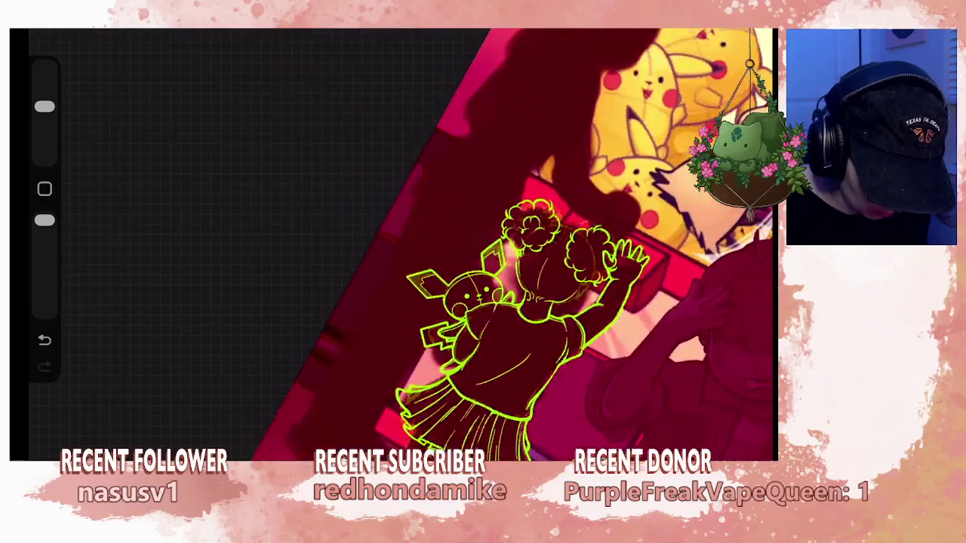
scroll(528, 249, up, 5)
scroll(529, 249, up, 2)
scroll(528, 249, up, 3)
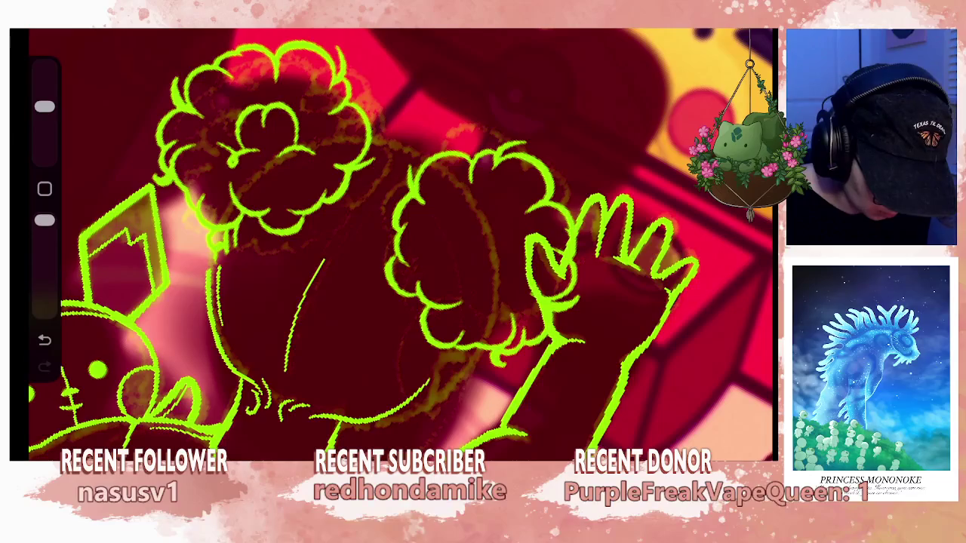
Duplicate the From selection layer and merge the duplicate back down into it.
click(743, 34)
drag(680, 141, 574, 141)
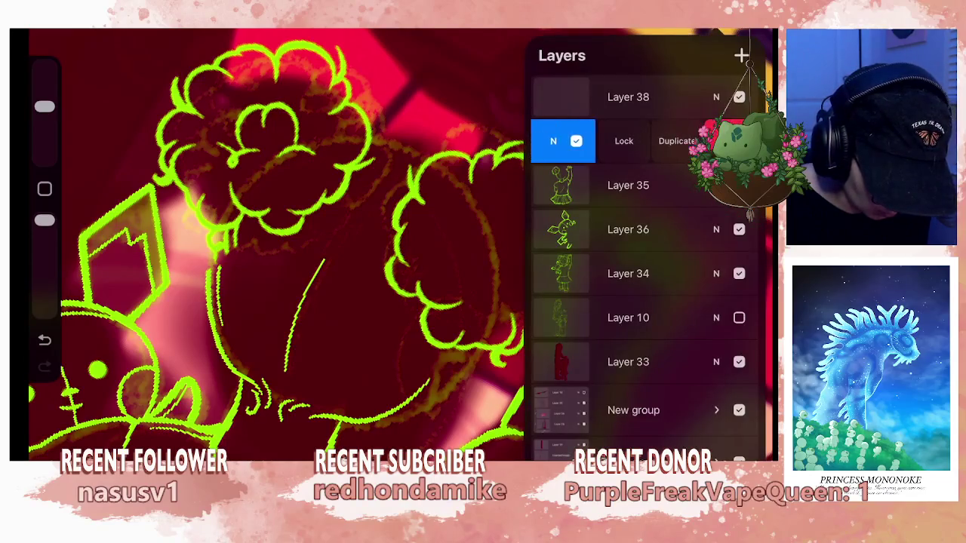
click(677, 141)
click(642, 141)
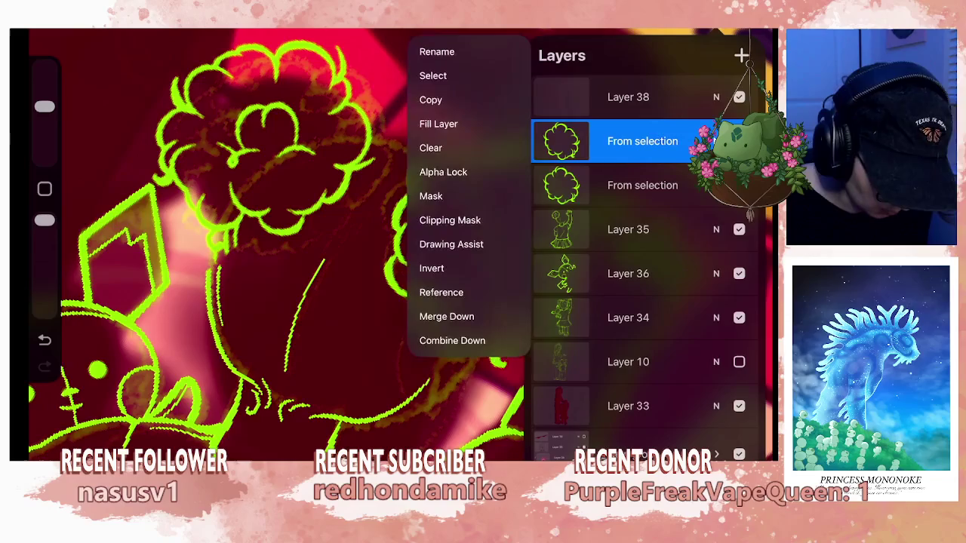
click(451, 371)
click(642, 141)
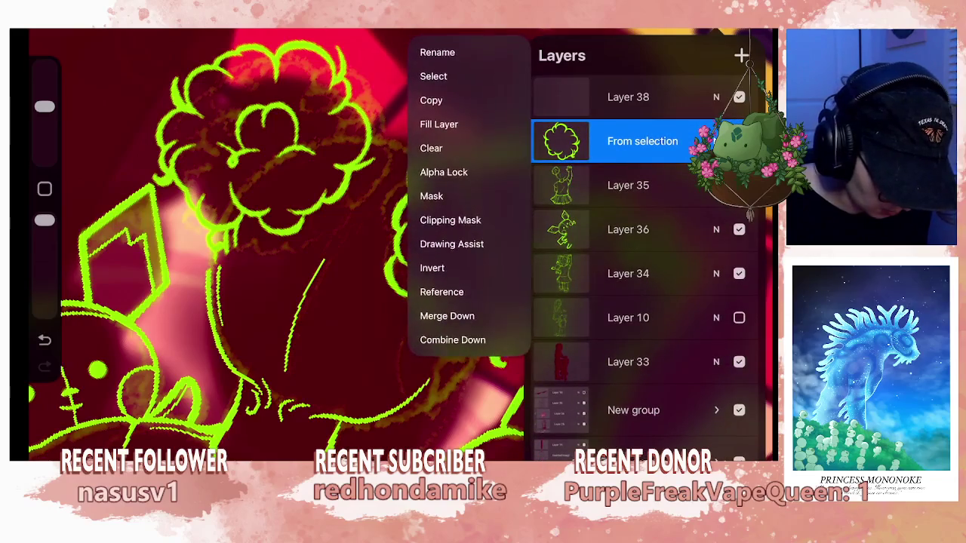
click(643, 141)
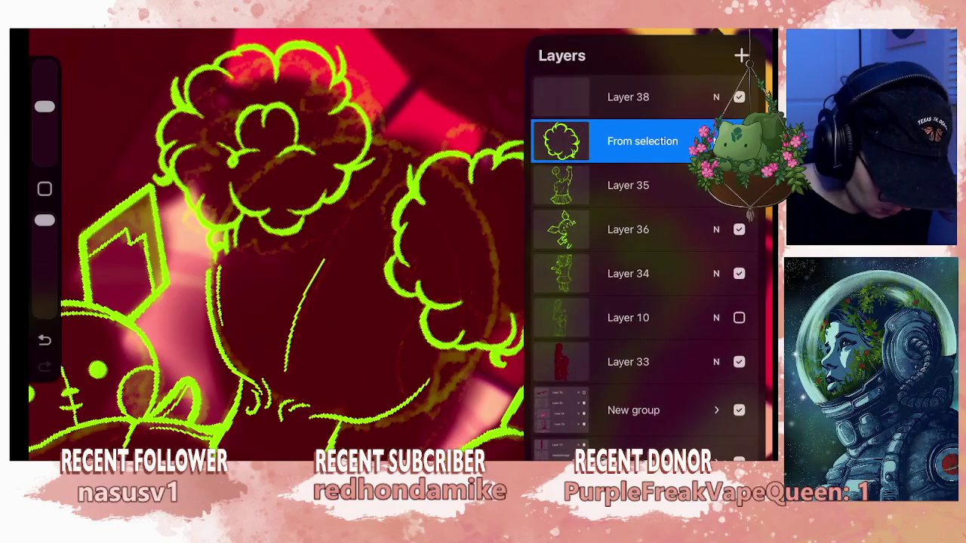
scroll(400, 241, down, 5)
scroll(400, 242, down, 3)
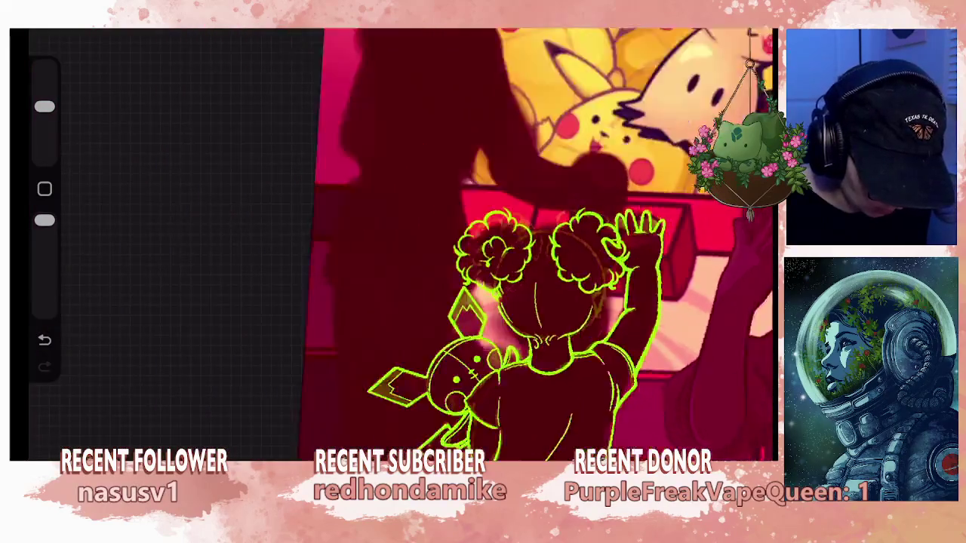
Make Layer 35, the girl's sketch layer, active and glance at the Brush Library.
scroll(400, 241, up, 5)
click(717, 28)
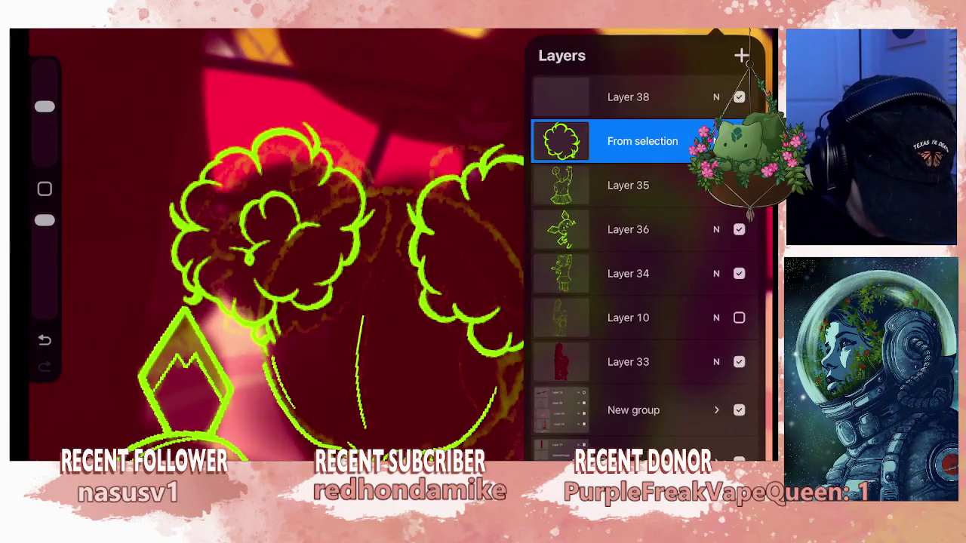
click(628, 185)
click(717, 28)
click(672, 29)
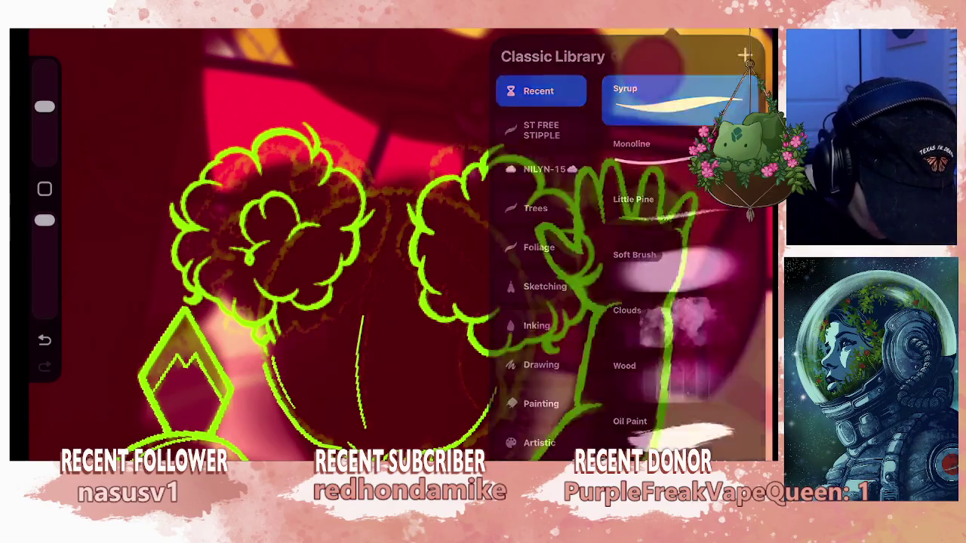
click(671, 29)
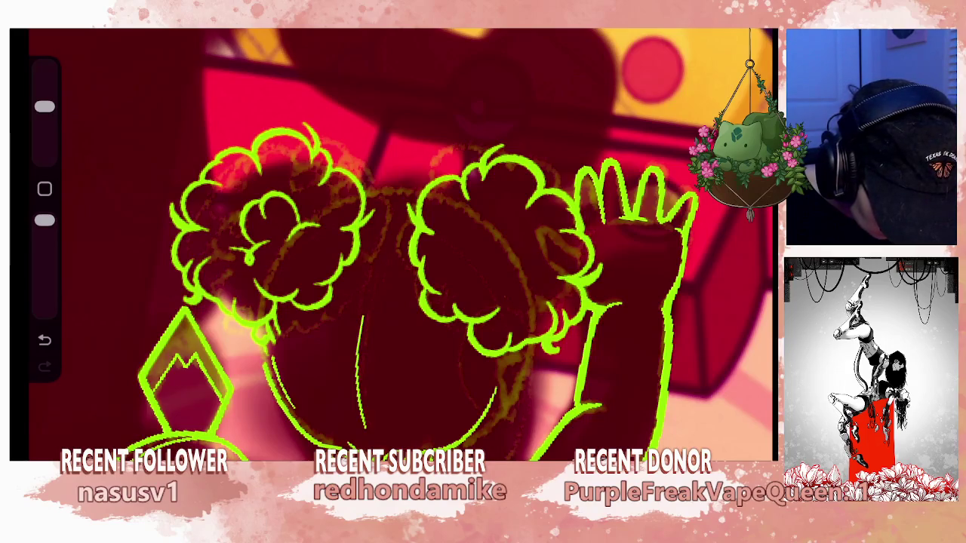
Undo the last erase stroke to restore the green lineart, and reopen the layer list.
scroll(400, 242, down, 2)
scroll(400, 241, down, 3)
scroll(400, 241, down, 3)
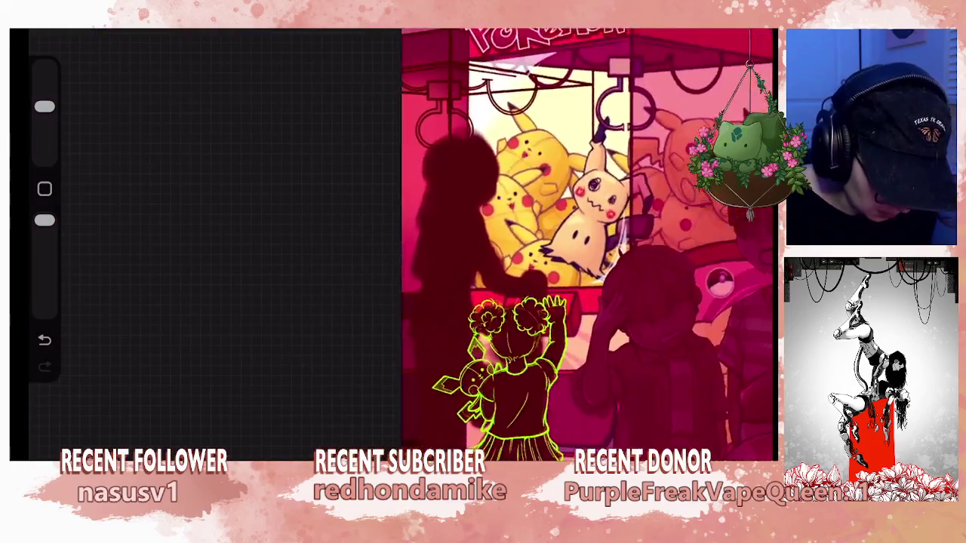
scroll(555, 244, down, 2)
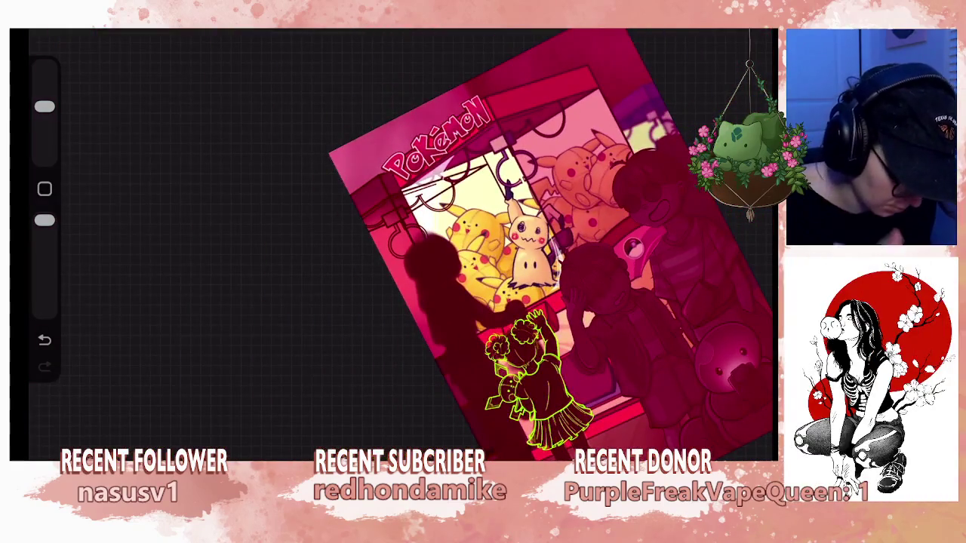
scroll(521, 355, up, 3)
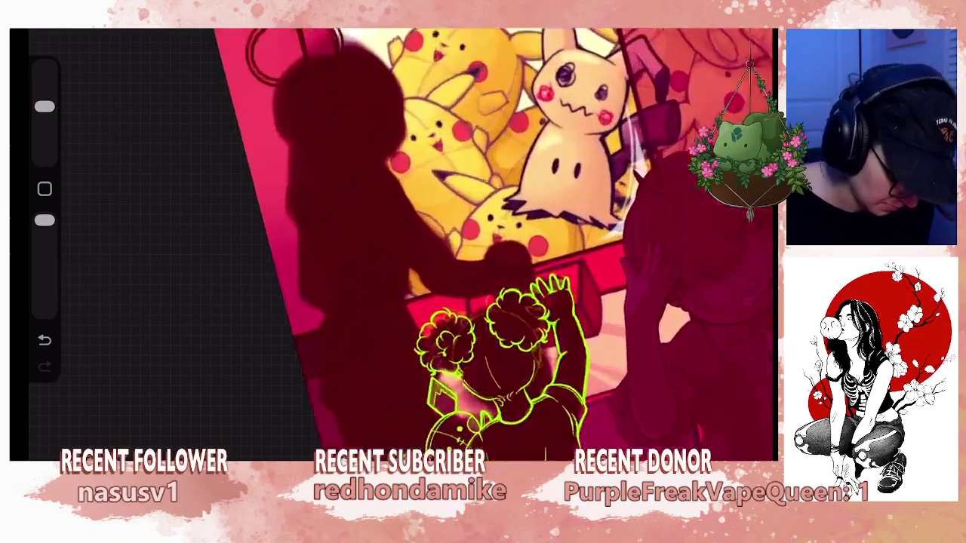
scroll(521, 355, up, 3)
key(ctrl+z)
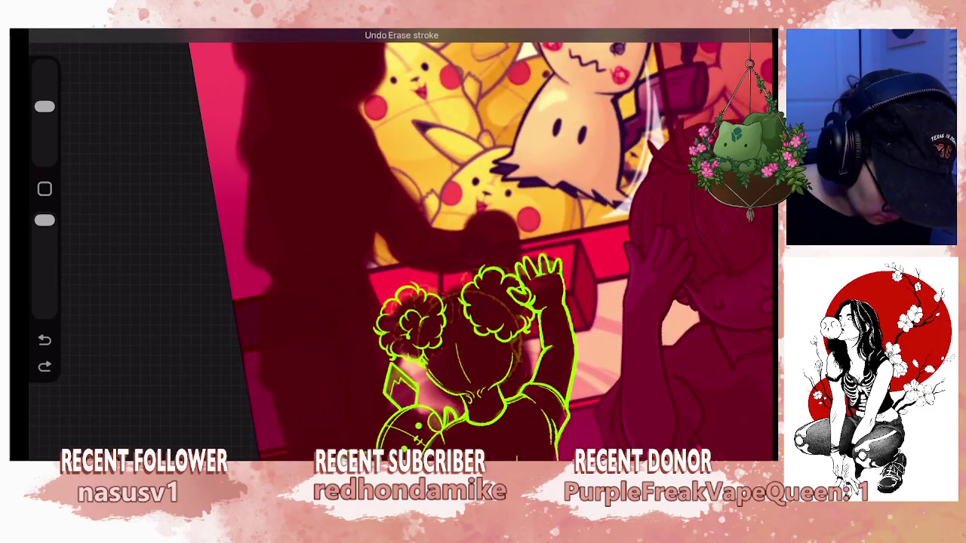
scroll(453, 302, up, 1)
scroll(453, 302, up, 2)
scroll(453, 302, down, 2)
scroll(453, 302, down, 1)
scroll(483, 301, down, 1)
scroll(558, 244, down, 2)
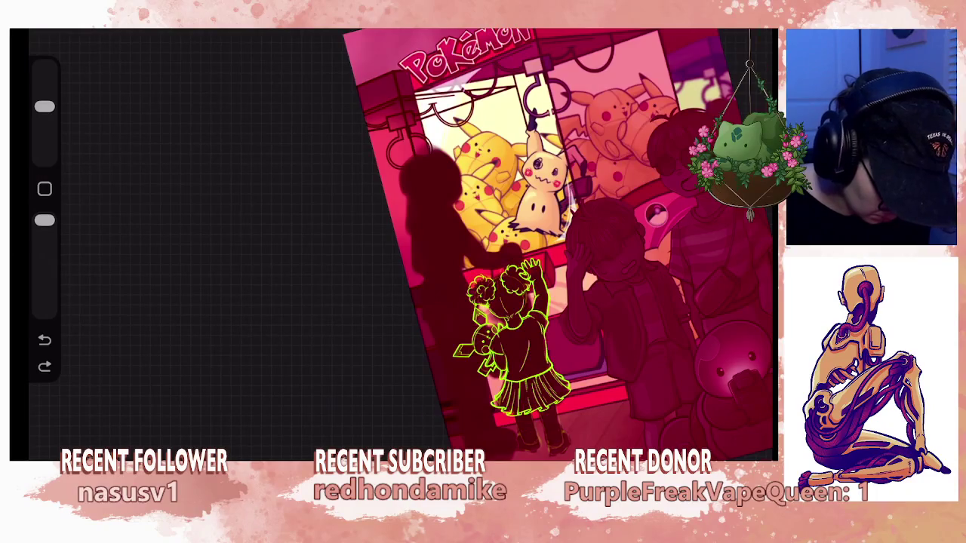
scroll(520, 332, up, 3)
click(760, 39)
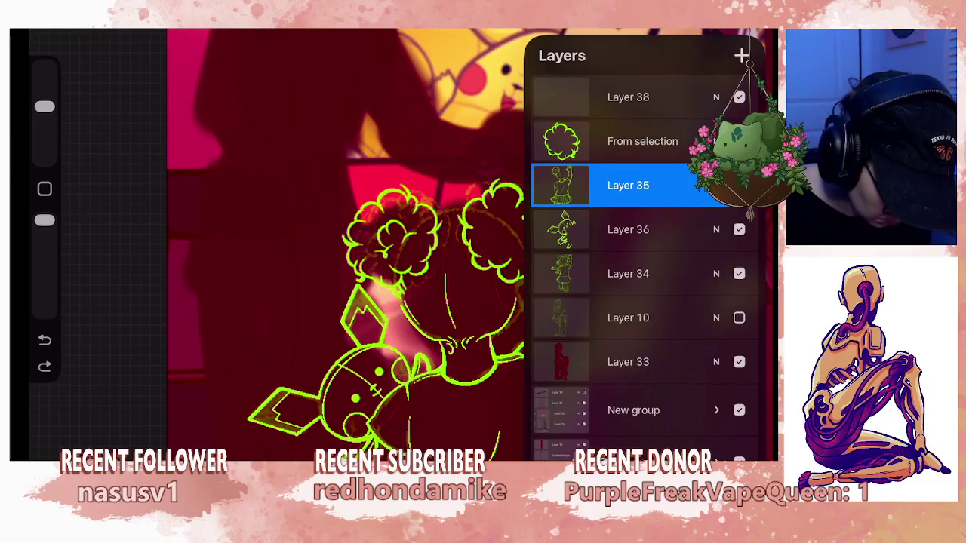
Lasso the girl's head and buns, try a rotation, then undo it.
key(s)
drag(362, 173, 318, 257)
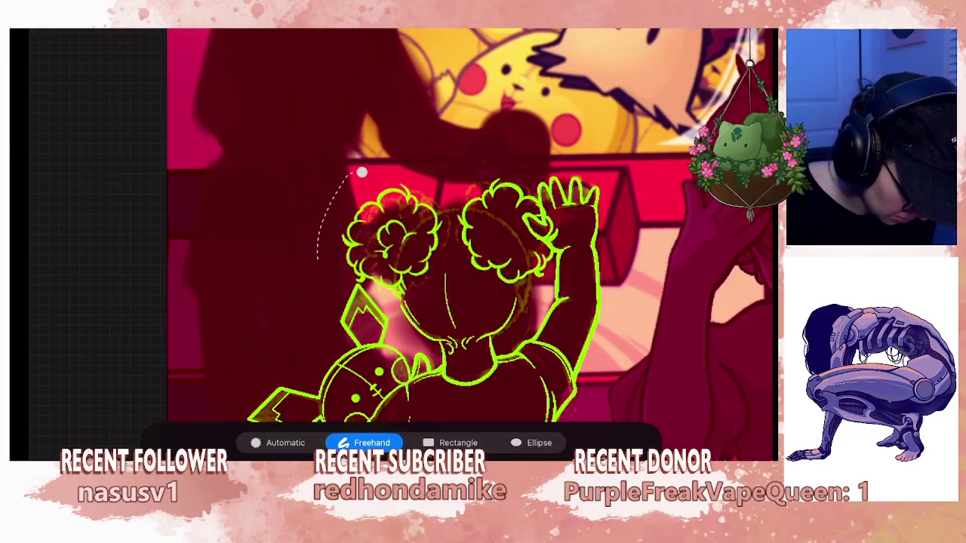
drag(361, 286, 491, 354)
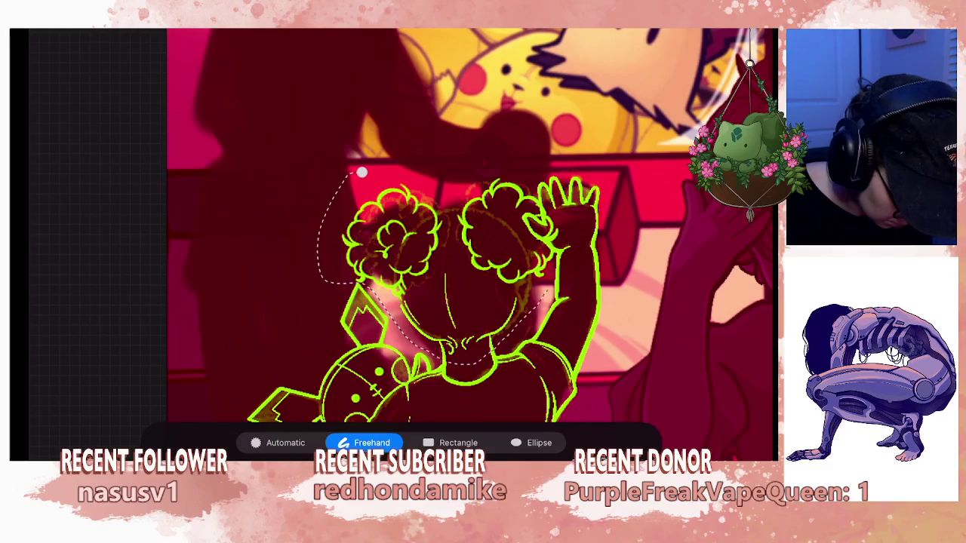
drag(528, 324, 363, 172)
click(362, 173)
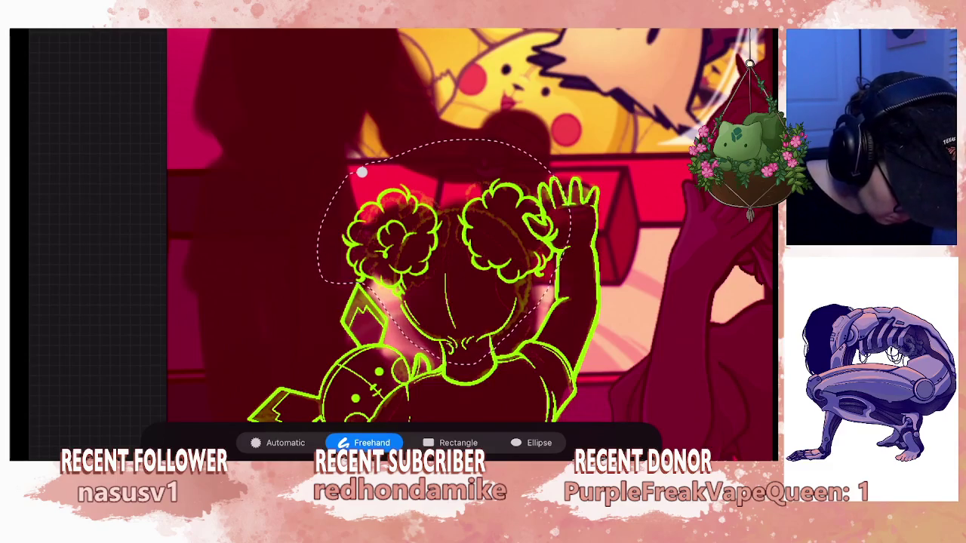
drag(453, 155, 446, 151)
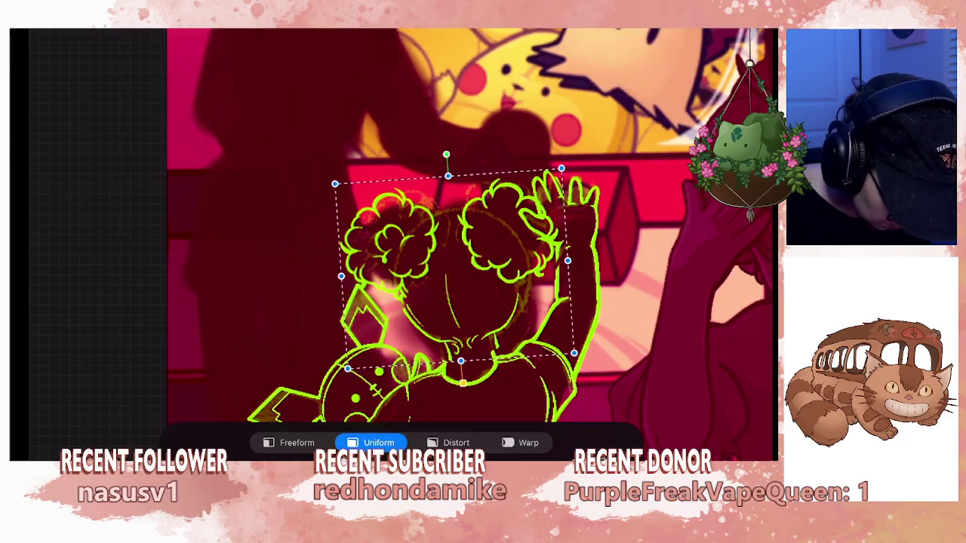
key(ctrl+z)
click(747, 37)
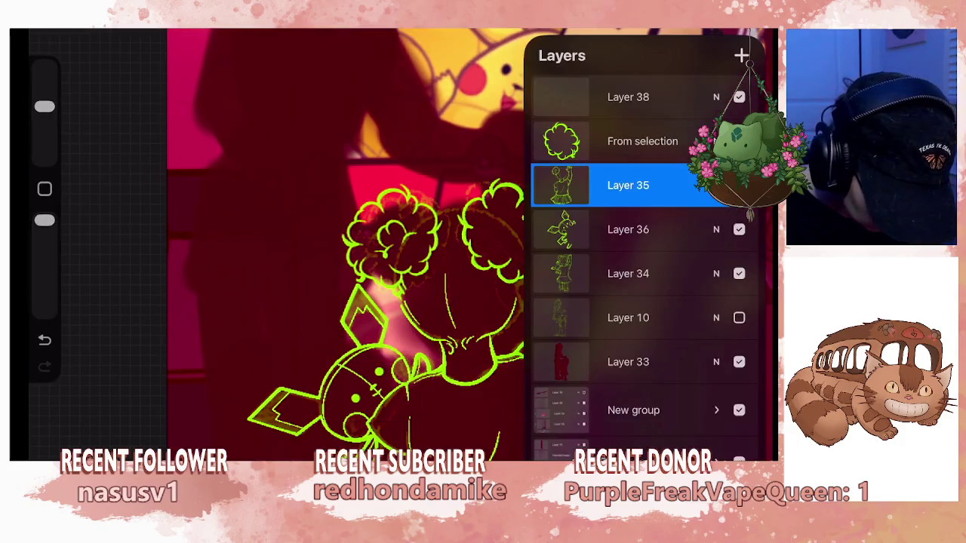
click(747, 37)
Lasso the girl lineart again and nudge it slightly down and left.
key(s)
click(391, 156)
drag(355, 283, 386, 309)
mouse_move(419, 344)
mouse_down()
mouse_move(453, 366)
mouse_move(536, 310)
mouse_move(537, 242)
mouse_move(453, 128)
mouse_move(392, 157)
mouse_move(418, 164)
mouse_up()
key(v)
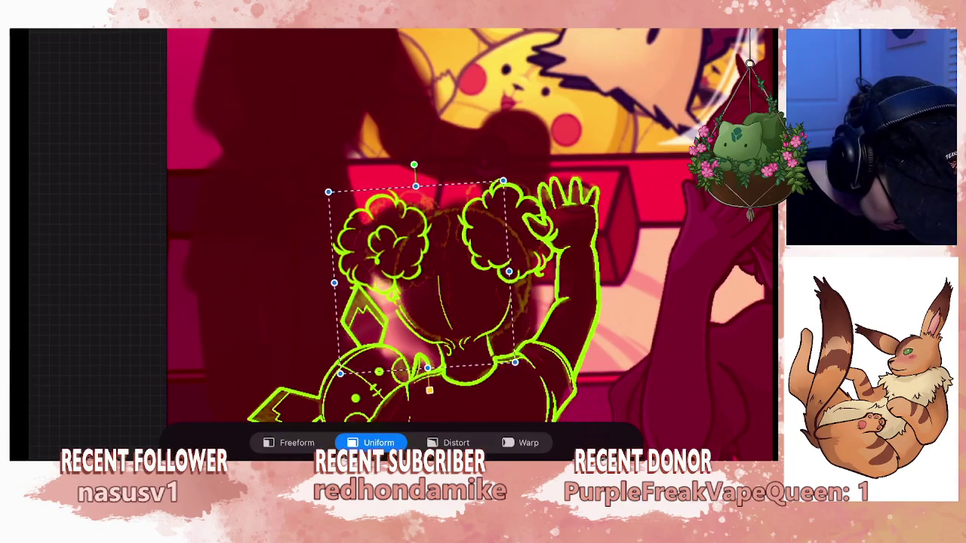
drag(426, 279, 423, 284)
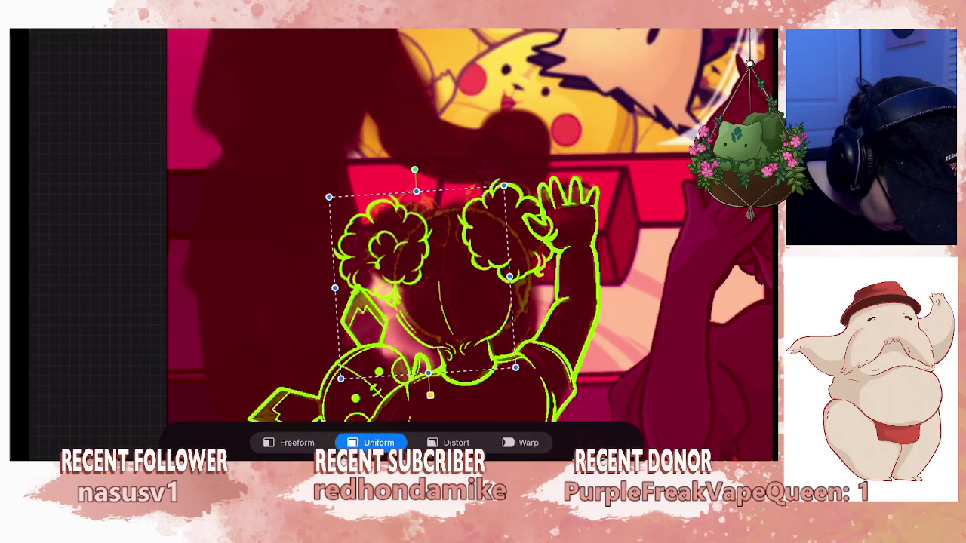
scroll(468, 287, down, 5)
scroll(468, 287, up, 3)
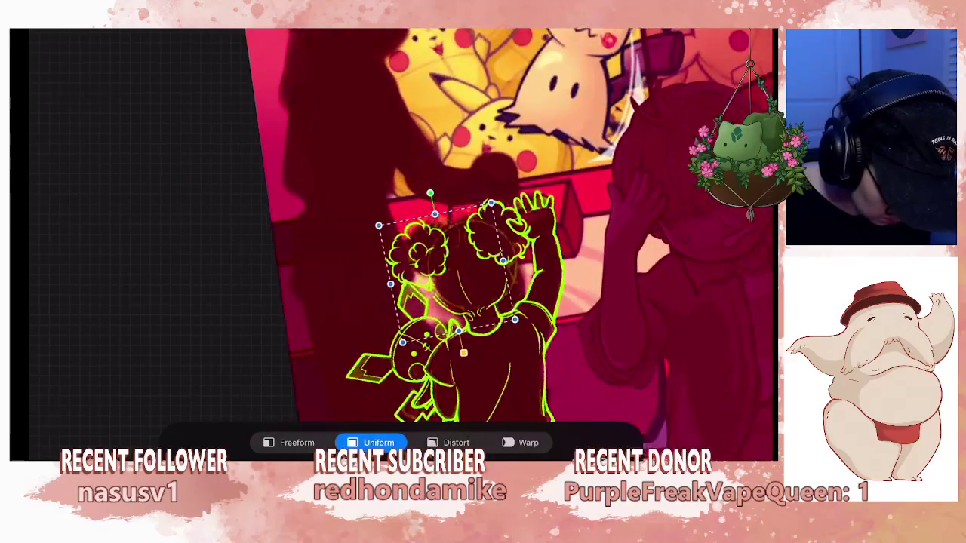
scroll(513, 249, down, 3)
scroll(513, 287, up, 2)
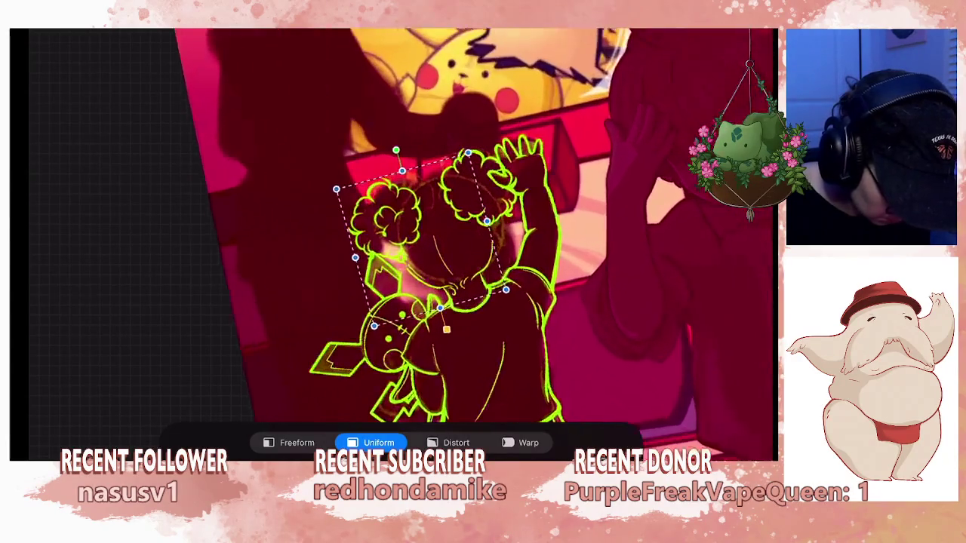
scroll(513, 286, up, 2)
scroll(513, 287, up, 1)
Commit the moved lineart, shrink the brush, and undo the last paint stroke.
key(v)
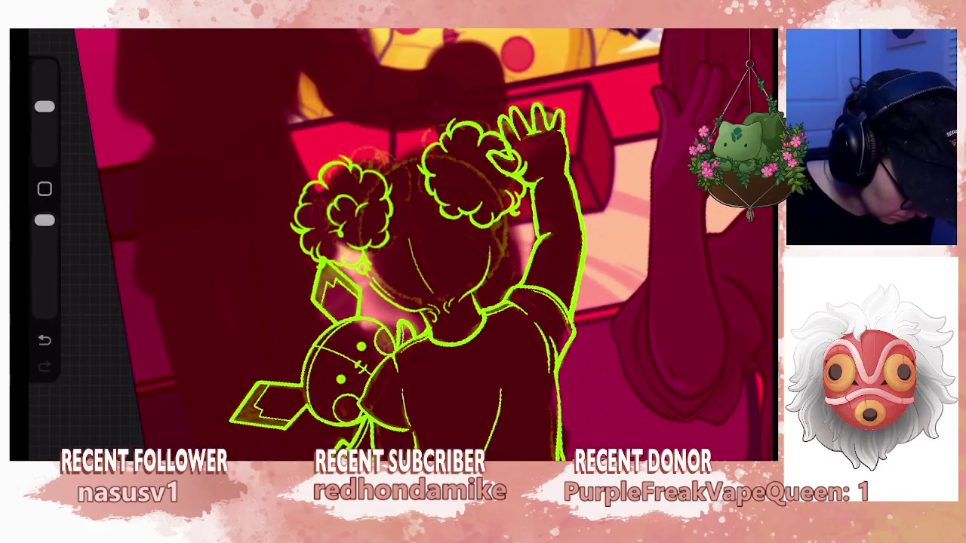
scroll(453, 249, up, 2)
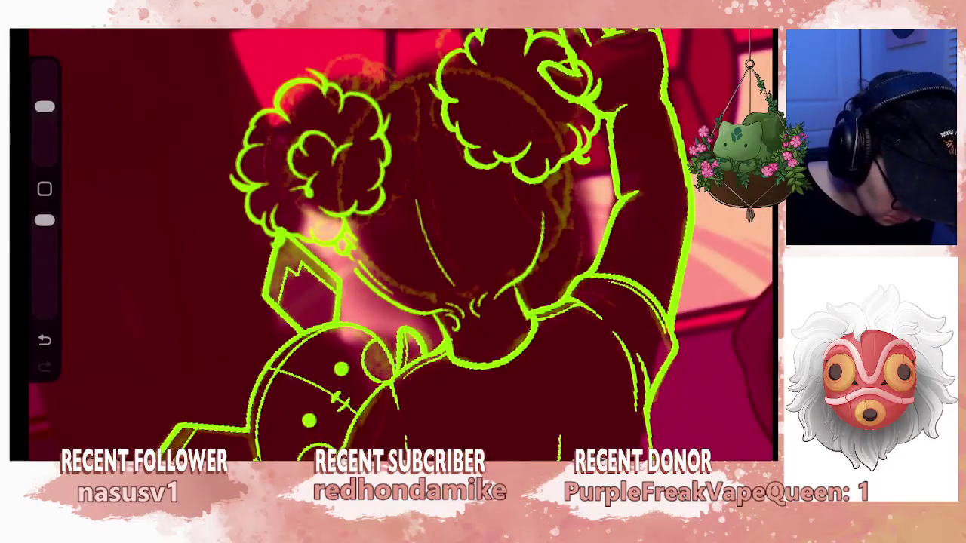
key(b)
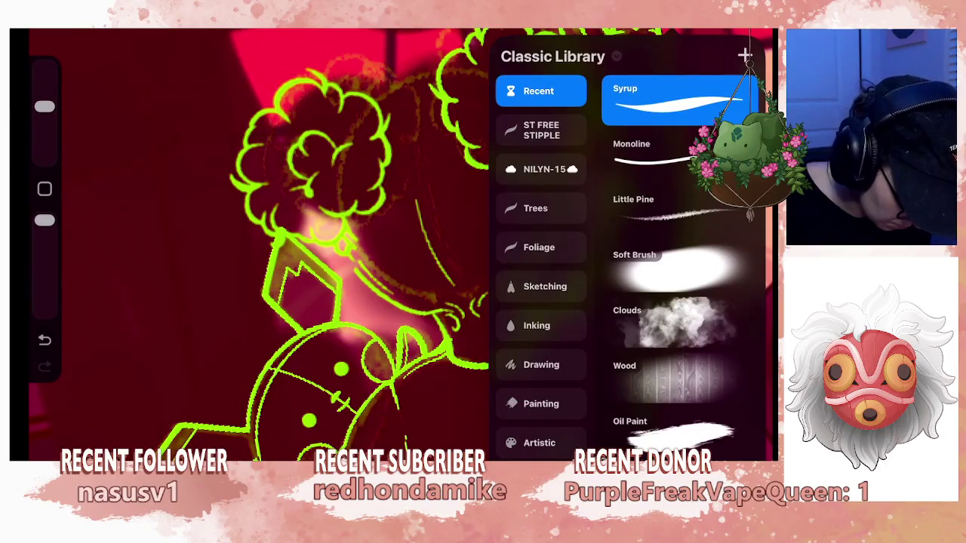
key(Escape)
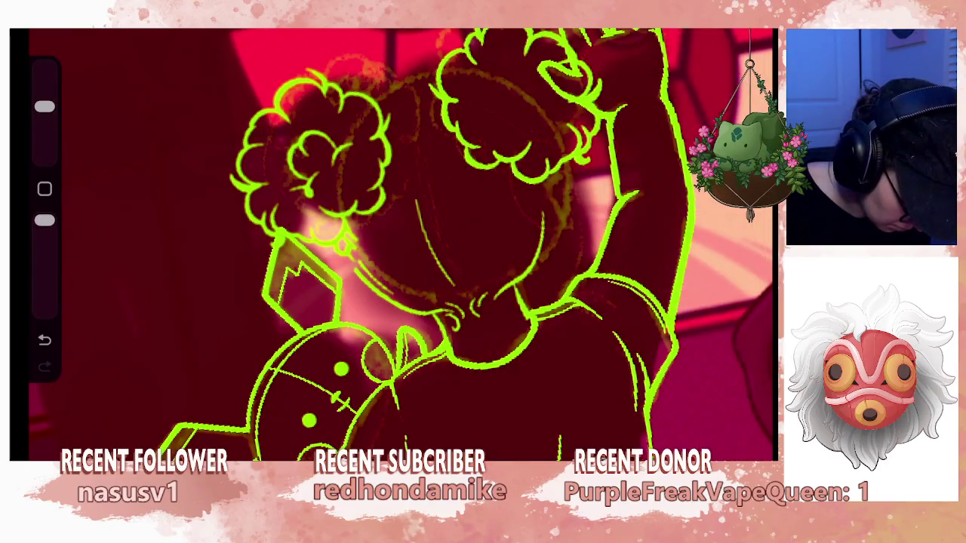
drag(45, 106, 45, 136)
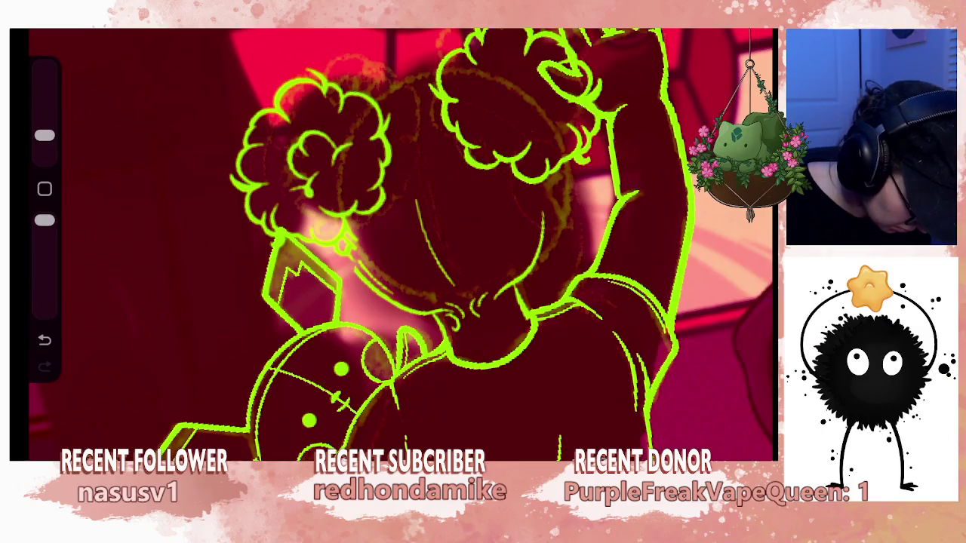
scroll(400, 241, up, 2)
key(ctrl+z)
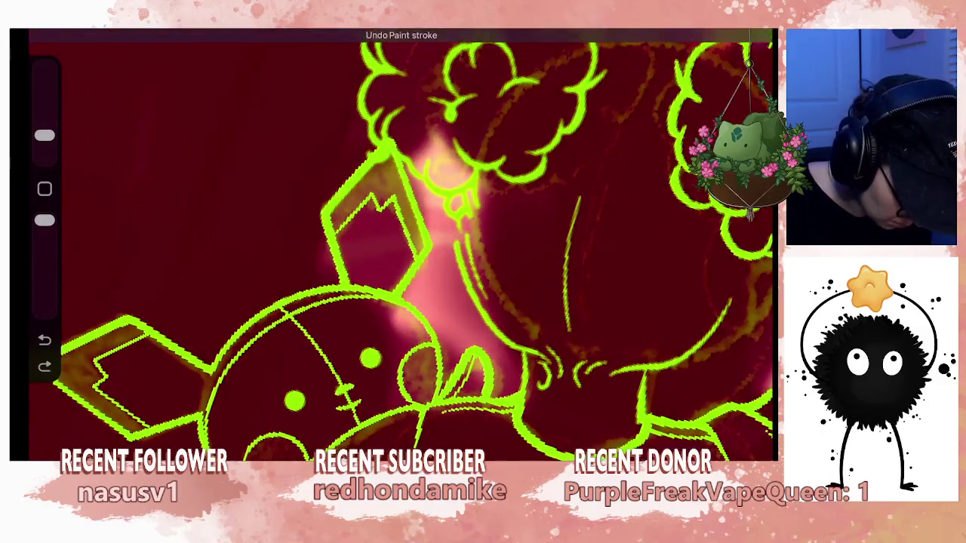
Redraw the small line under the hair bun and turn the canvas so Pikachu sits upright.
drag(44, 135, 44, 107)
drag(457, 194, 478, 219)
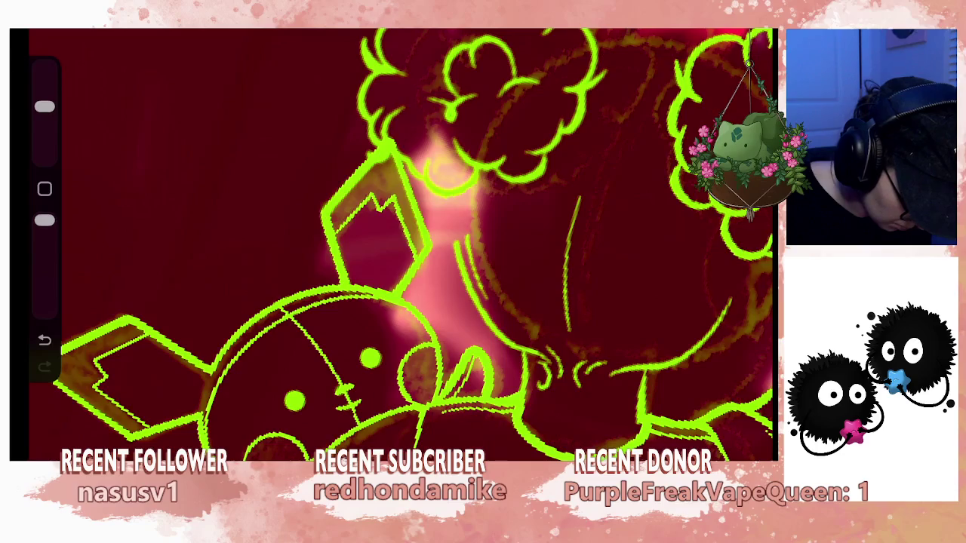
drag(45, 107, 45, 136)
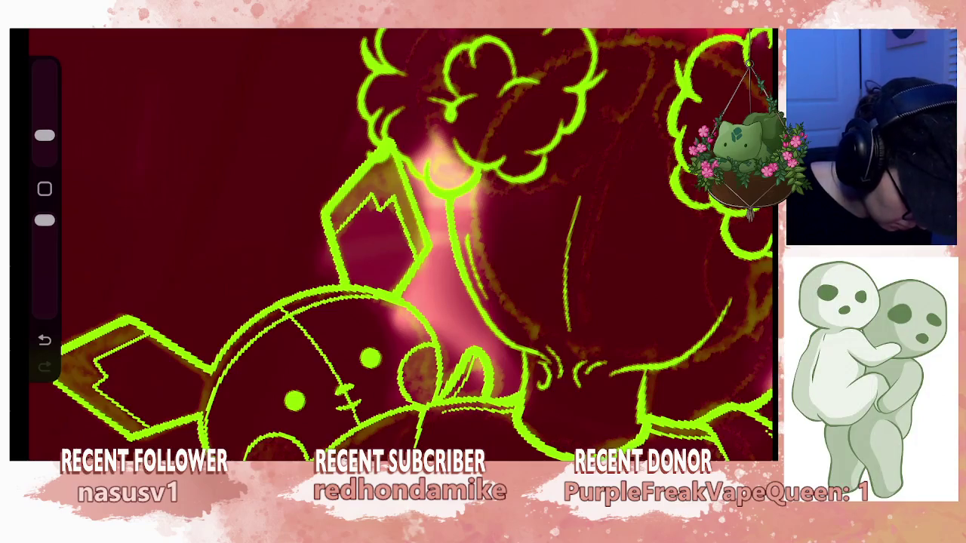
drag(393, 249, 453, 227)
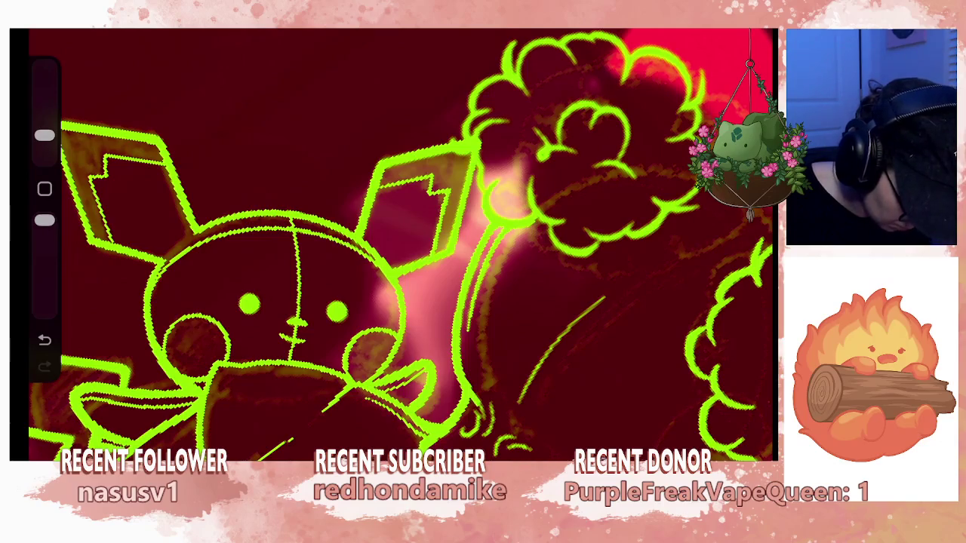
scroll(400, 246, up, 4)
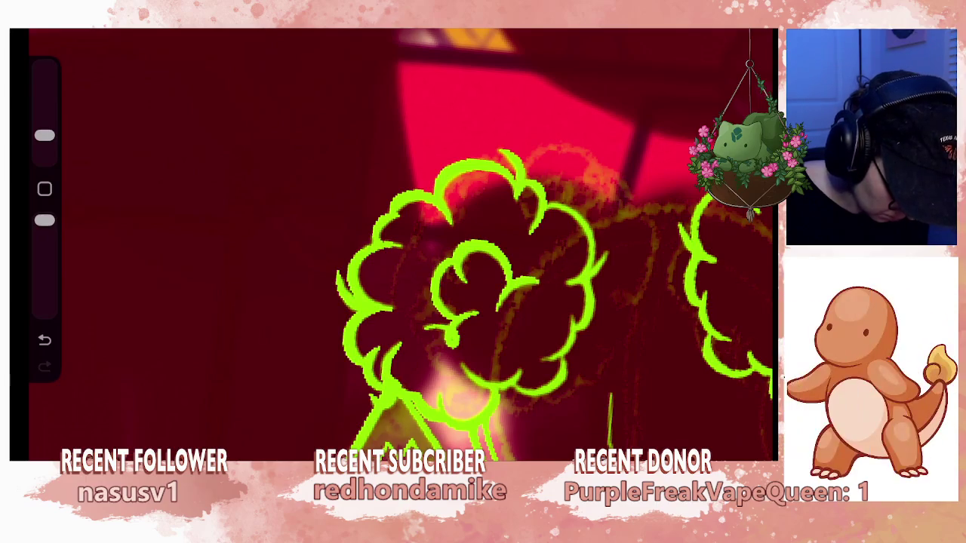
Add a short stroke inside the right hair bun and zoom in on the buns.
scroll(423, 302, down, 5)
scroll(422, 302, up, 5)
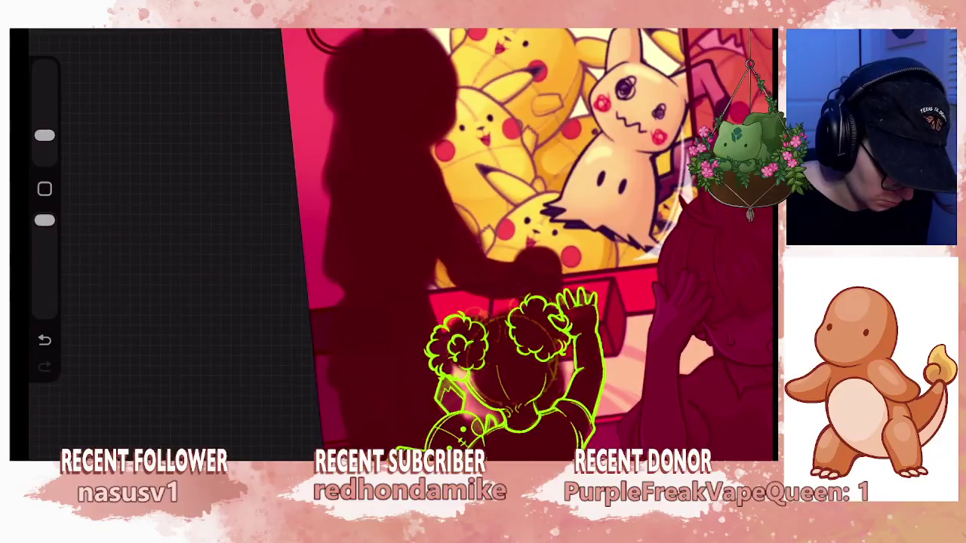
scroll(453, 302, up, 2)
scroll(453, 302, up, 2)
scroll(453, 302, up, 2)
drag(449, 363, 461, 368)
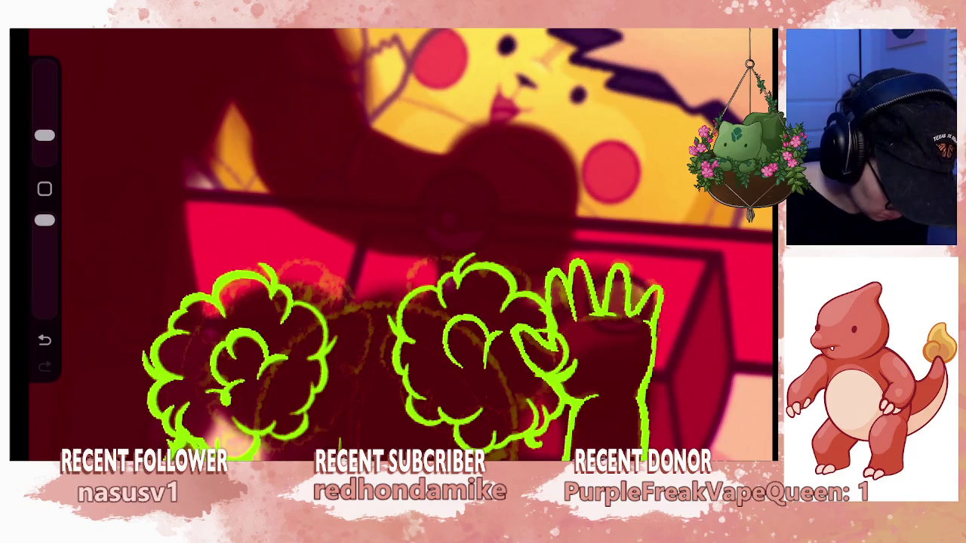
drag(453, 227, 468, 287)
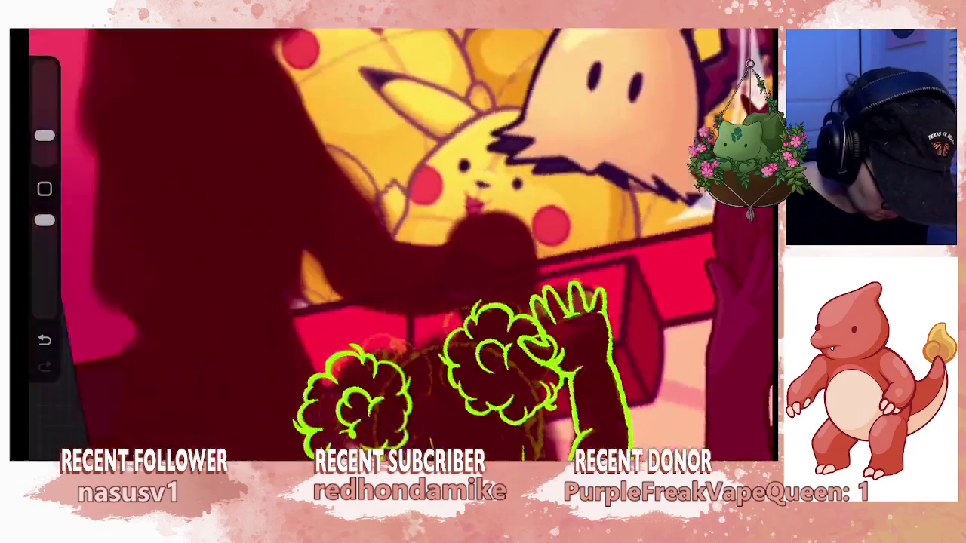
mouse_move(453, 363)
mouse_down()
mouse_move(437, 378)
mouse_move(339, 301)
mouse_up()
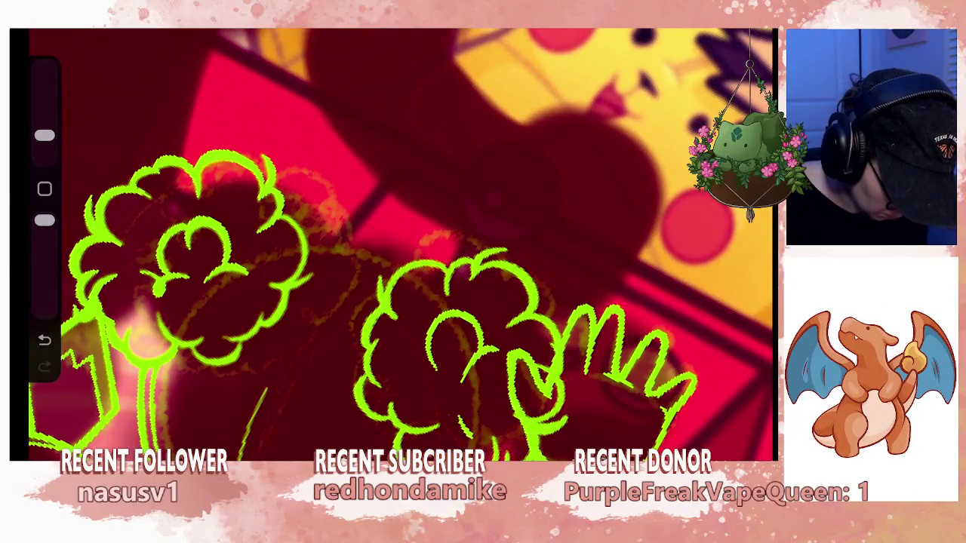
Add a small curl inside the hair bun, then undo the last stroke.
mouse_move(378, 302)
mouse_down()
mouse_move(475, 389)
mouse_move(539, 389)
mouse_move(518, 344)
mouse_move(483, 347)
mouse_up()
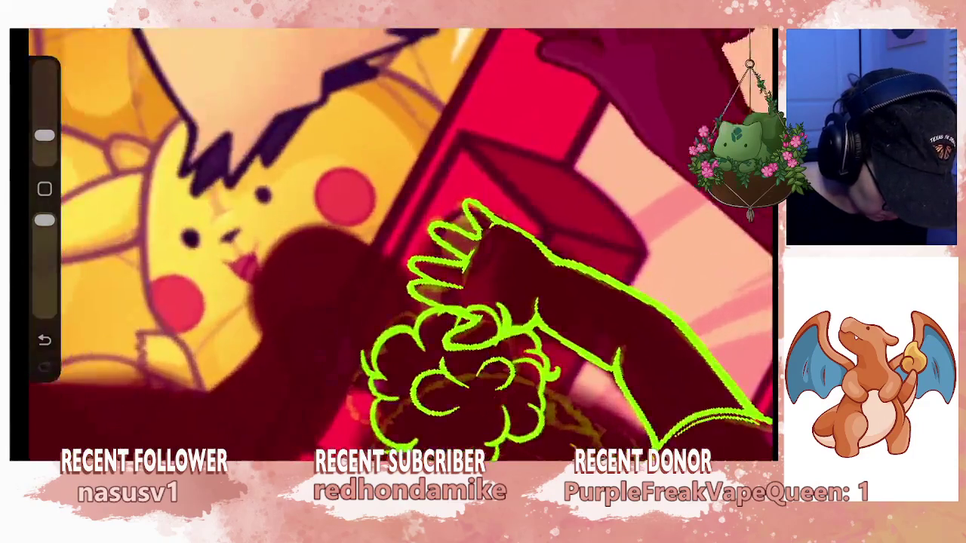
mouse_move(461, 377)
mouse_down()
mouse_move(411, 366)
mouse_move(423, 362)
mouse_up()
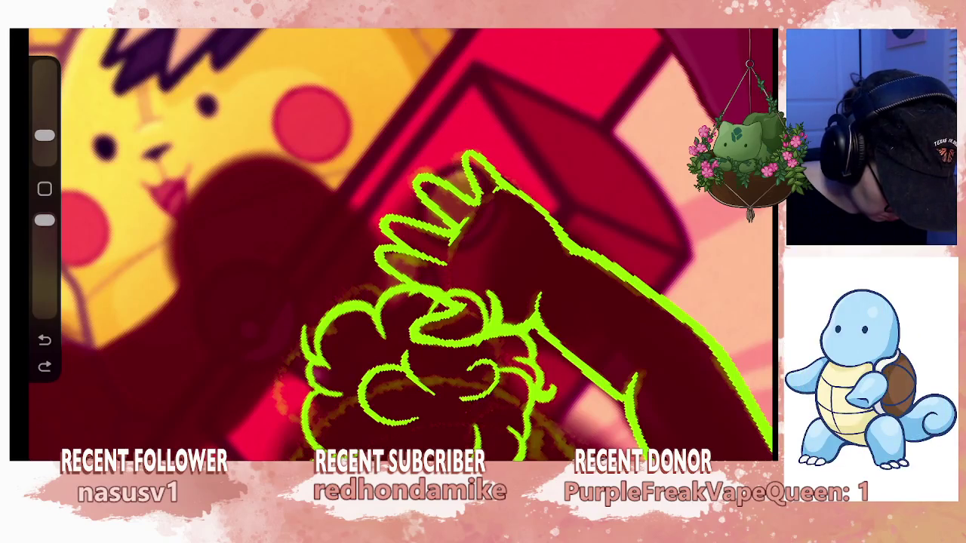
mouse_move(453, 302)
mouse_down()
mouse_move(496, 367)
mouse_move(452, 367)
mouse_move(521, 377)
mouse_move(496, 345)
mouse_move(453, 345)
mouse_move(445, 317)
mouse_up()
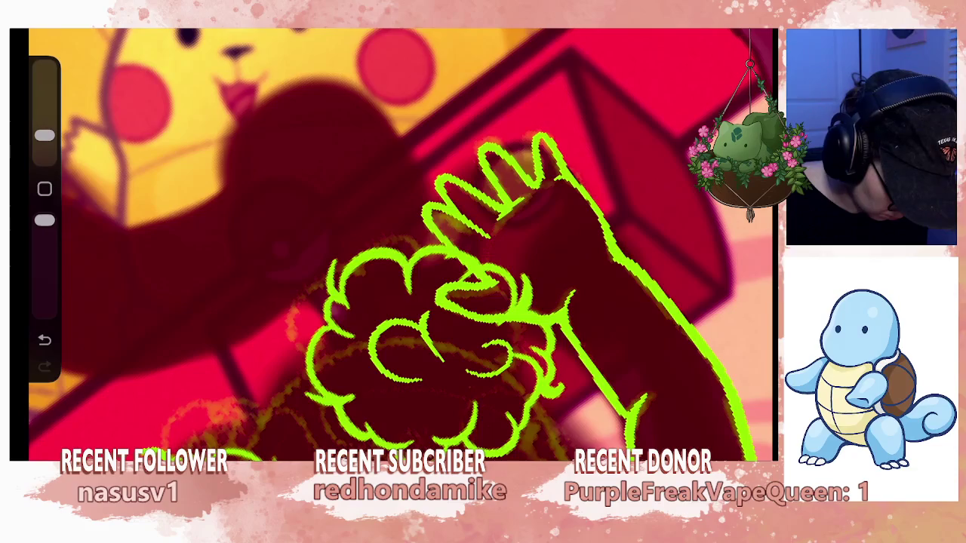
mouse_move(413, 423)
mouse_down()
mouse_move(431, 413)
mouse_move(428, 401)
mouse_up()
mouse_move(453, 302)
mouse_down()
mouse_move(543, 393)
mouse_move(536, 378)
mouse_up()
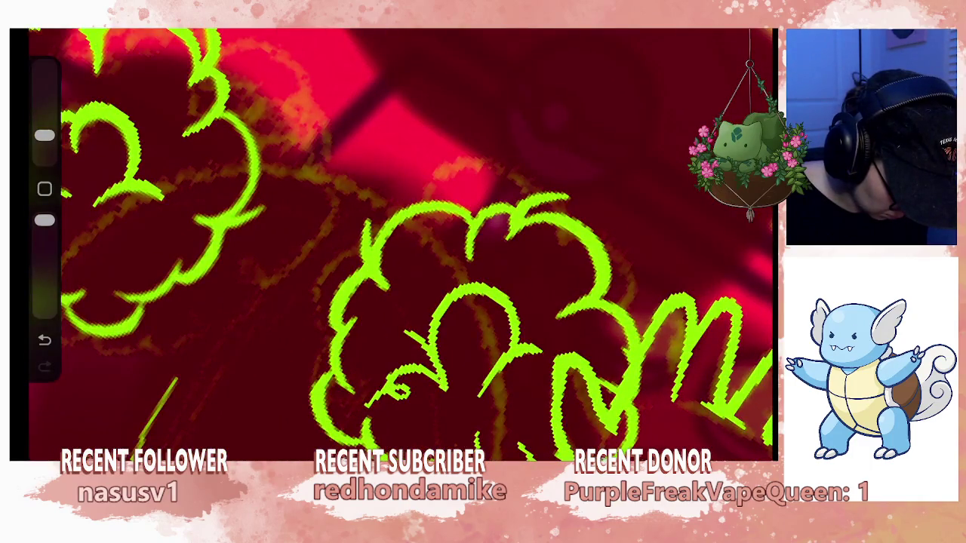
mouse_move(468, 325)
mouse_down()
mouse_move(517, 312)
mouse_move(538, 345)
mouse_move(517, 345)
mouse_move(543, 340)
mouse_move(506, 332)
mouse_move(490, 317)
mouse_move(498, 332)
mouse_move(468, 340)
mouse_move(476, 354)
mouse_up()
key(ctrl+z)
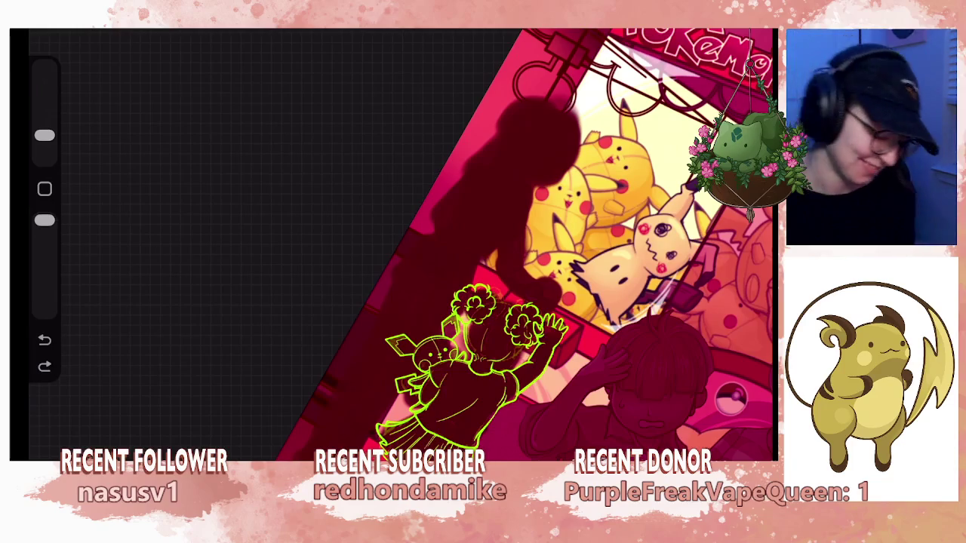
Check the layer list and undo then redo the last stroke on the left bun.
scroll(483, 249, up, 5)
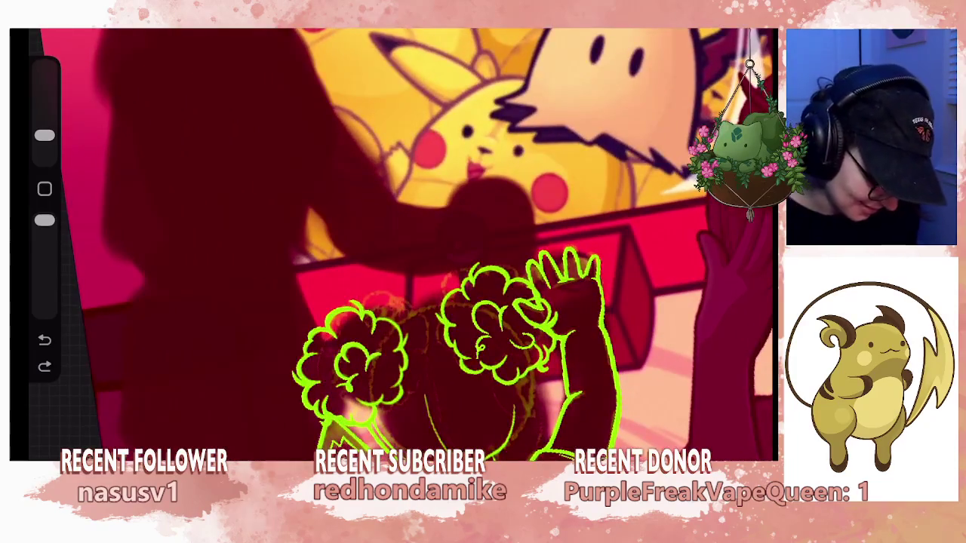
key(l)
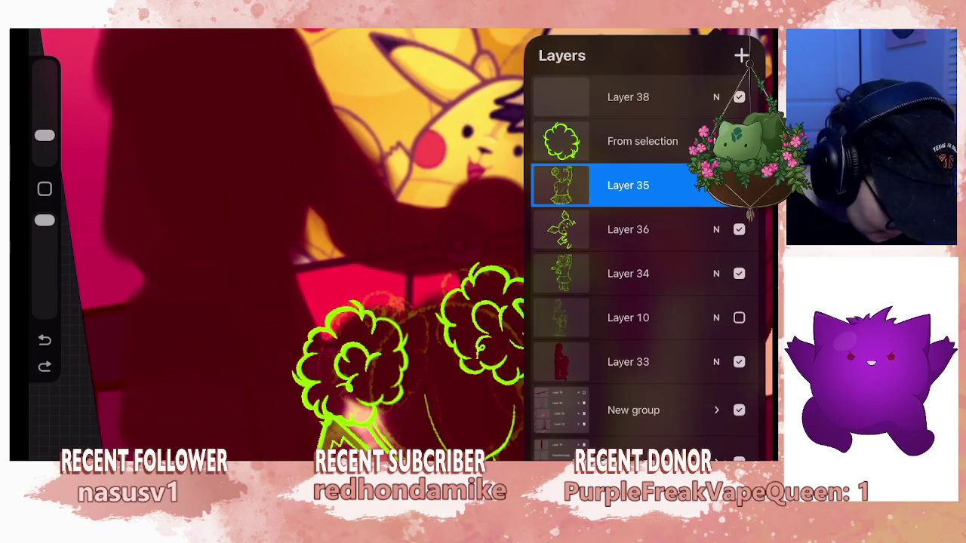
key(l)
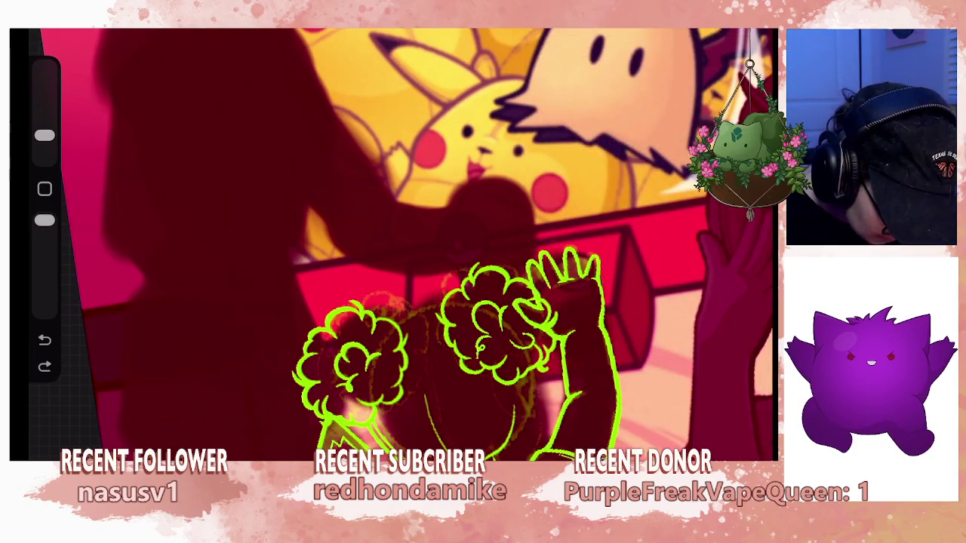
key(l)
key(ctrl+z)
key(ctrl+shift+z)
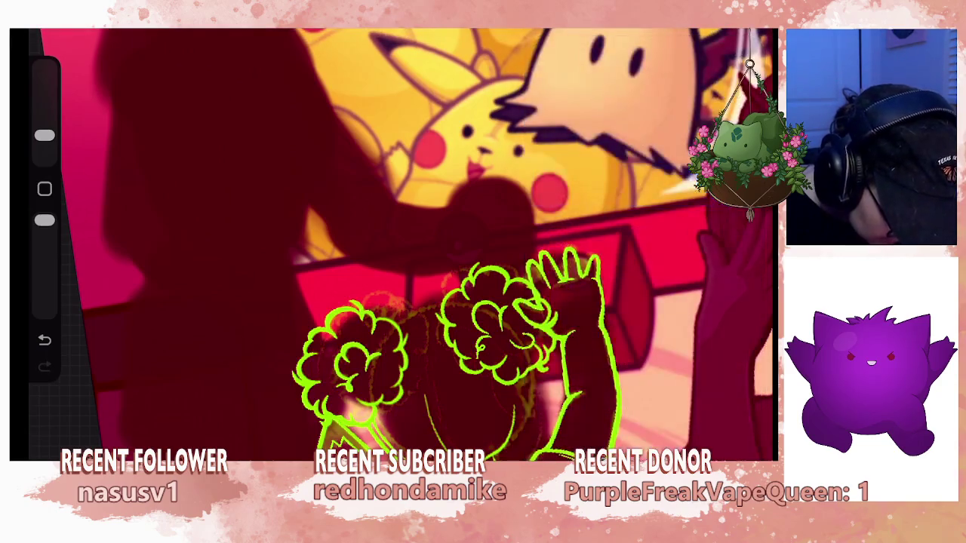
scroll(453, 340, up, 3)
Trace a freehand selection around the right hair bun.
key(s)
drag(499, 237, 423, 290)
drag(540, 372, 506, 245)
click(499, 236)
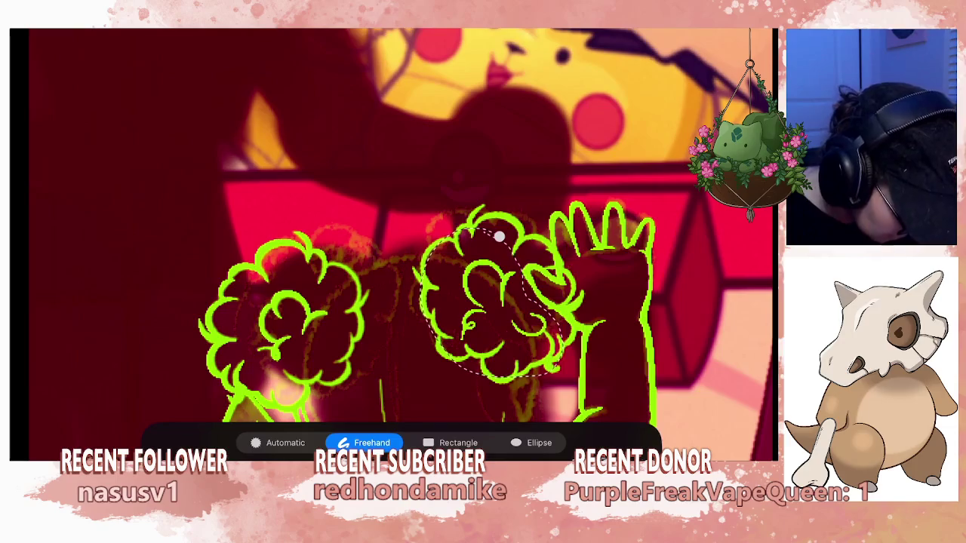
Copy the selected hair bun onto its own layer, merge the bun layers, and return to Layer 35.
click(370, 468)
click(715, 23)
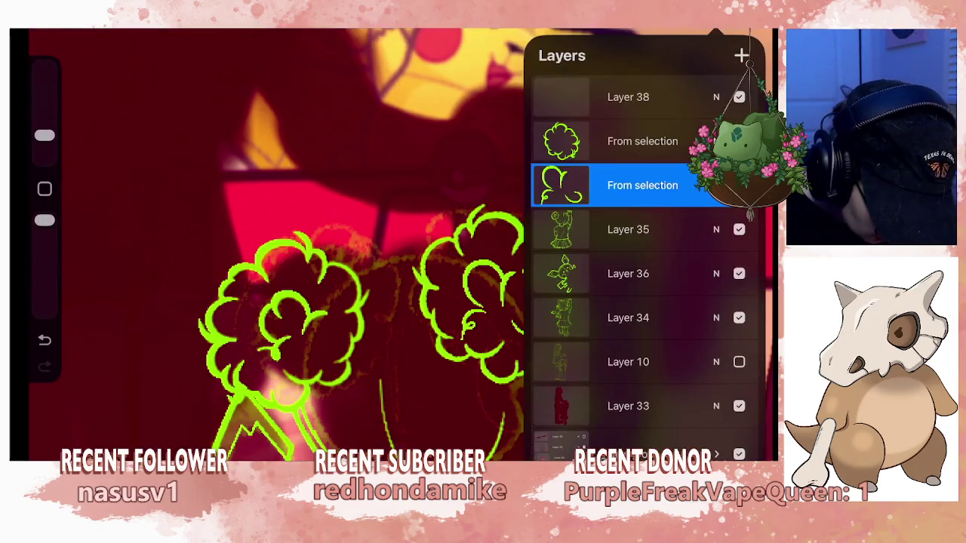
click(641, 141)
click(452, 315)
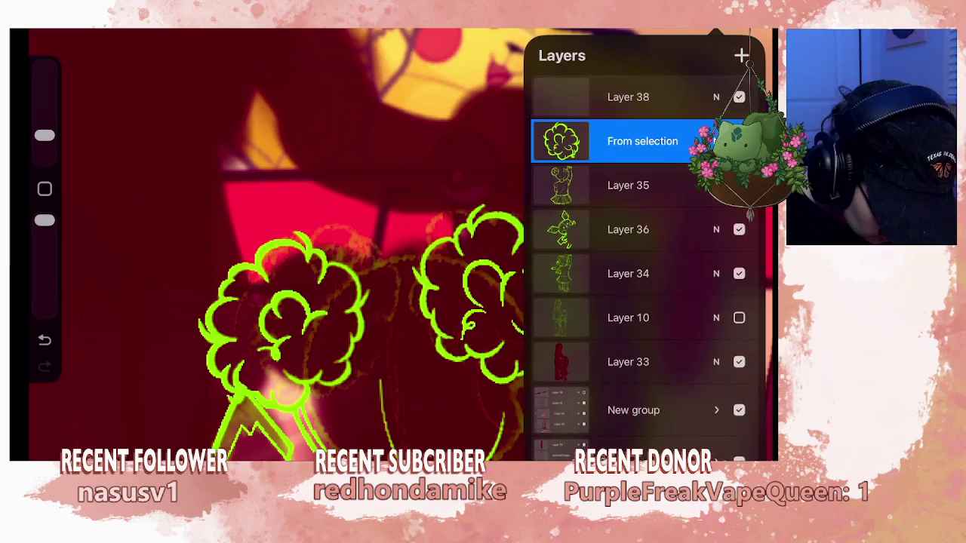
click(628, 185)
click(715, 23)
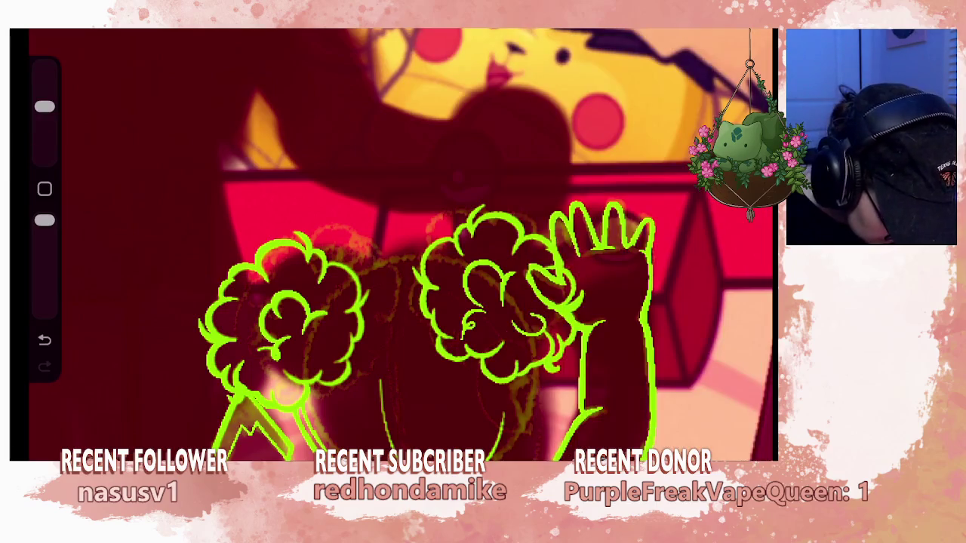
Hide and reshow the From selection hair-bun layer to compare, then make it active.
click(716, 22)
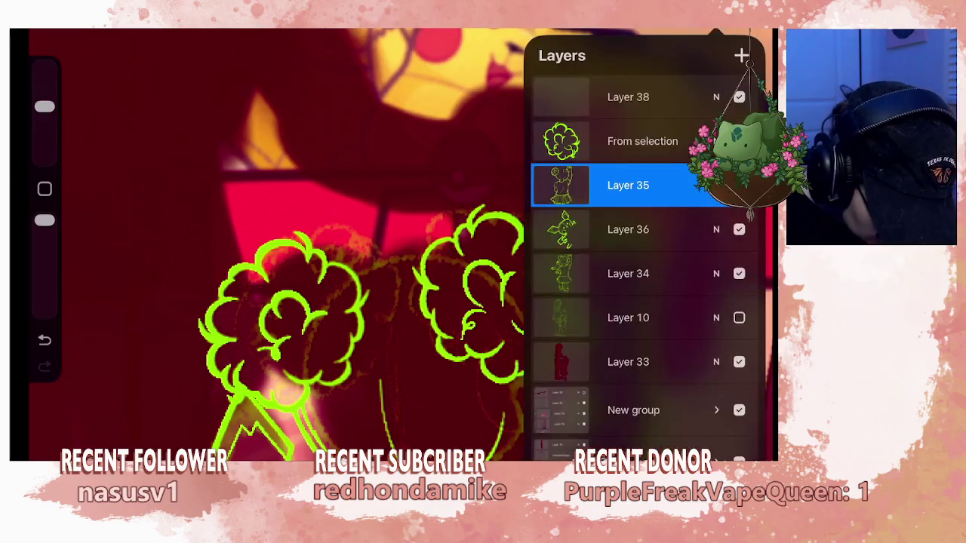
click(716, 22)
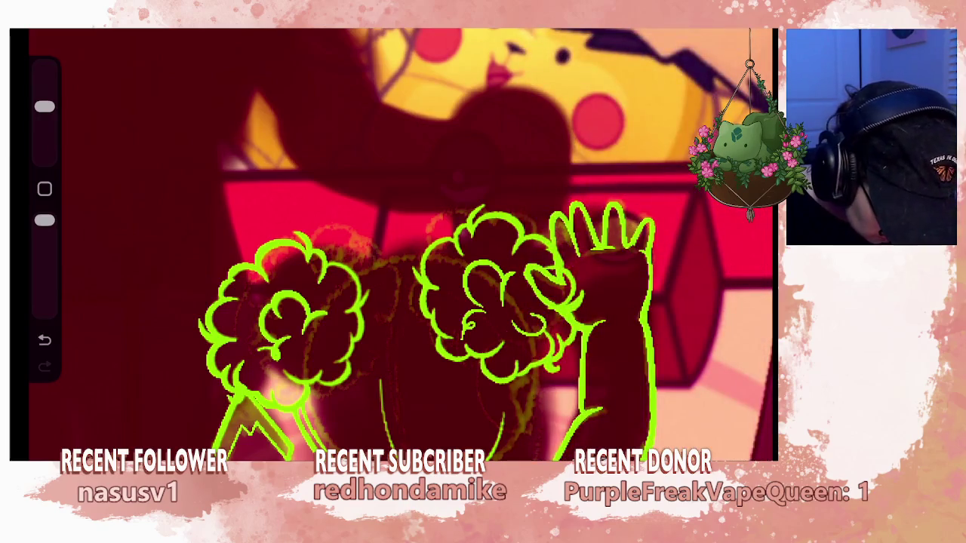
click(716, 23)
click(739, 141)
click(716, 23)
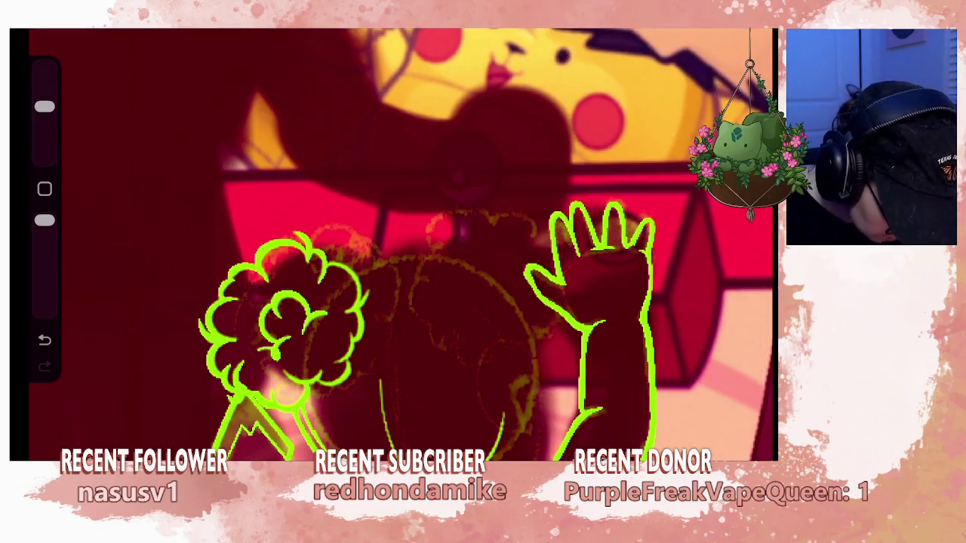
click(715, 23)
click(739, 141)
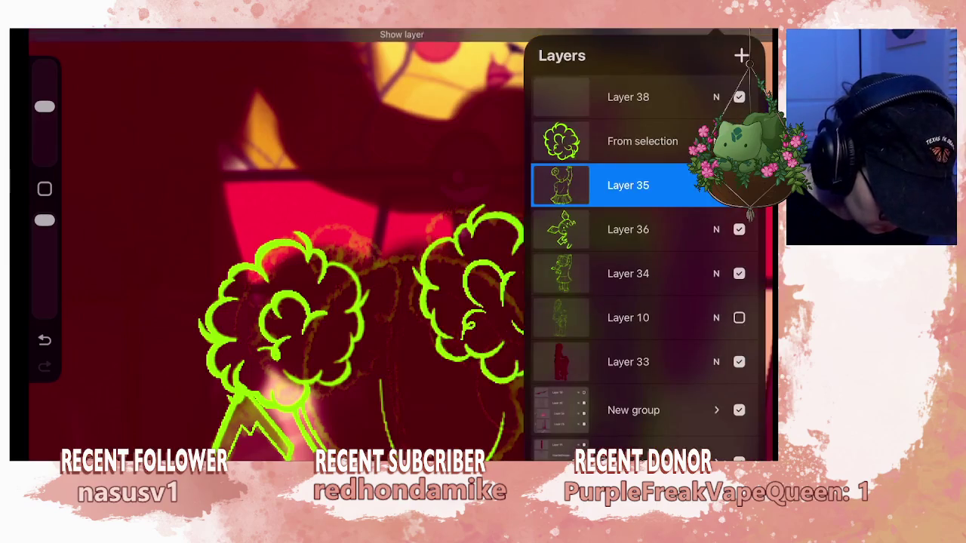
click(642, 141)
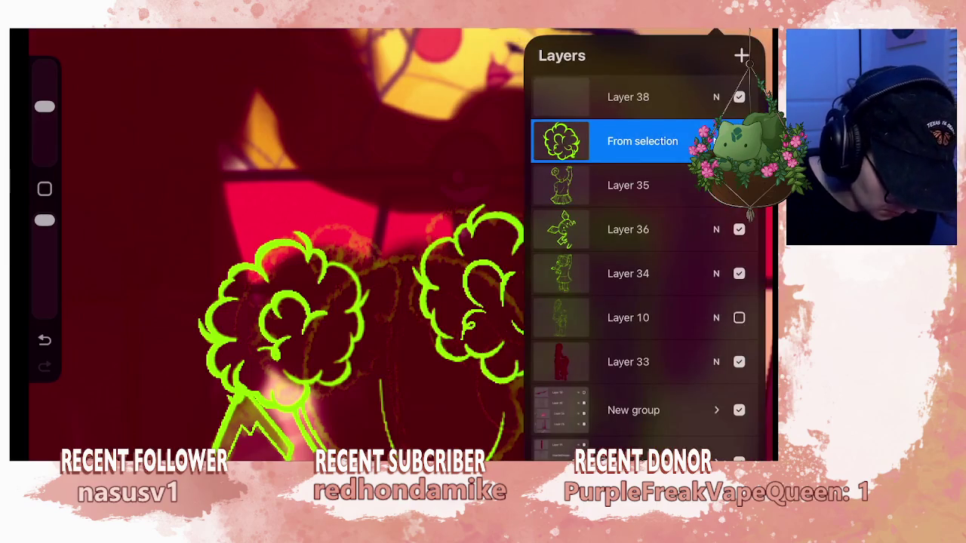
click(211, 23)
Shift the copied right bun left off the raised hand and nudge it slightly up-right.
drag(534, 254, 521, 258)
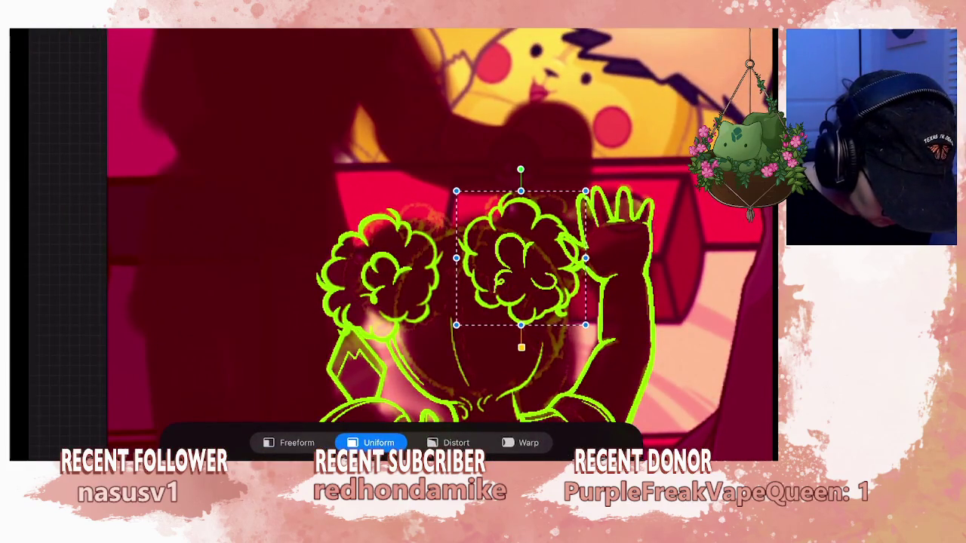
drag(521, 258, 525, 258)
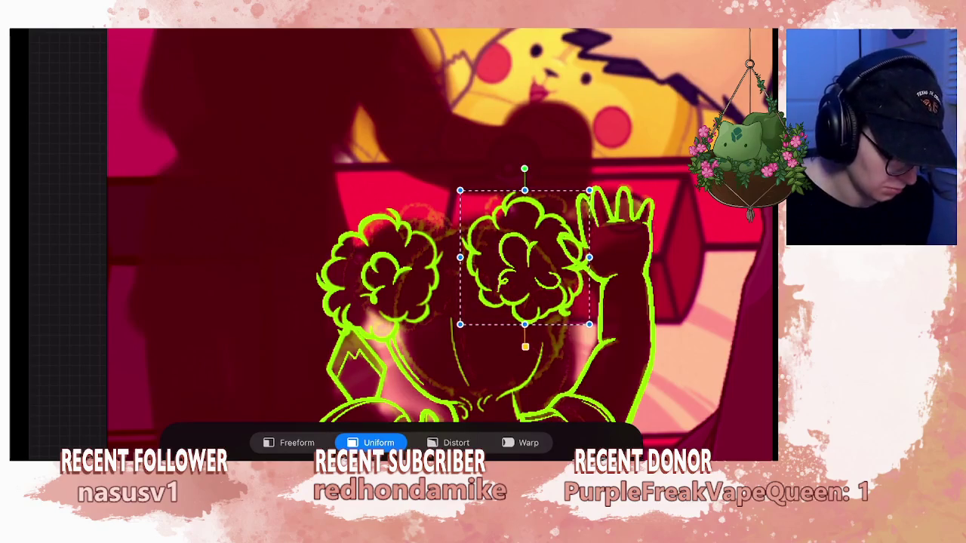
scroll(440, 245, down, 3)
scroll(392, 245, up, 3)
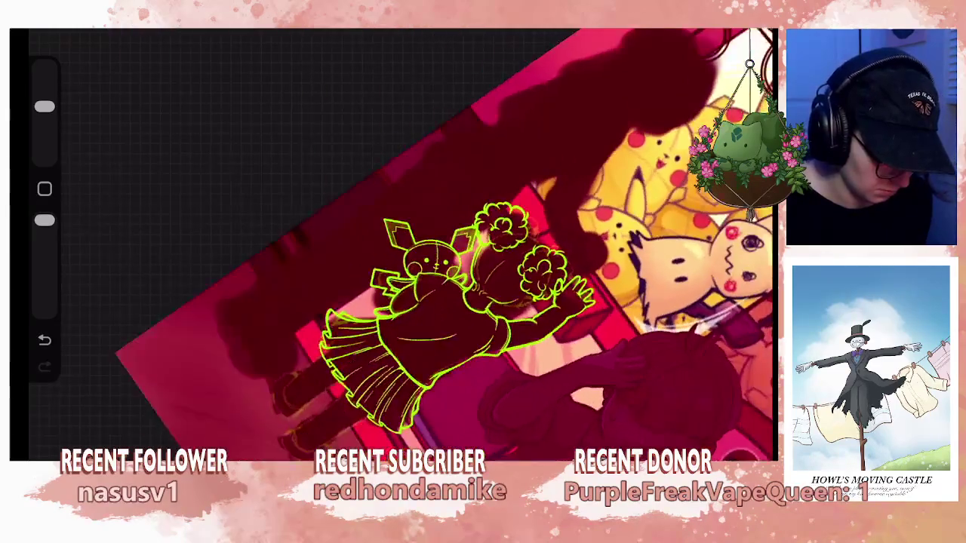
scroll(393, 244, up, 2)
scroll(528, 249, up, 2)
scroll(528, 250, up, 1)
scroll(468, 302, up, 1)
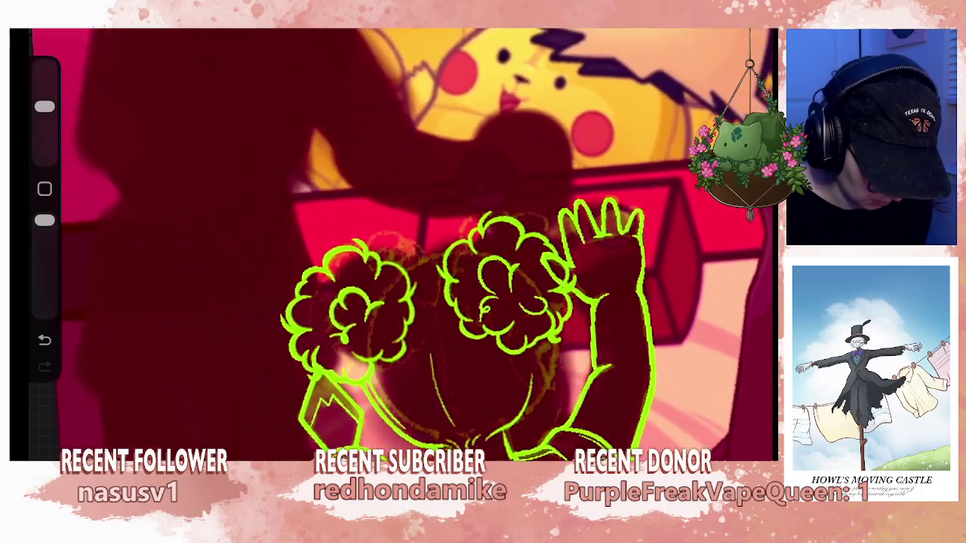
scroll(468, 302, up, 1)
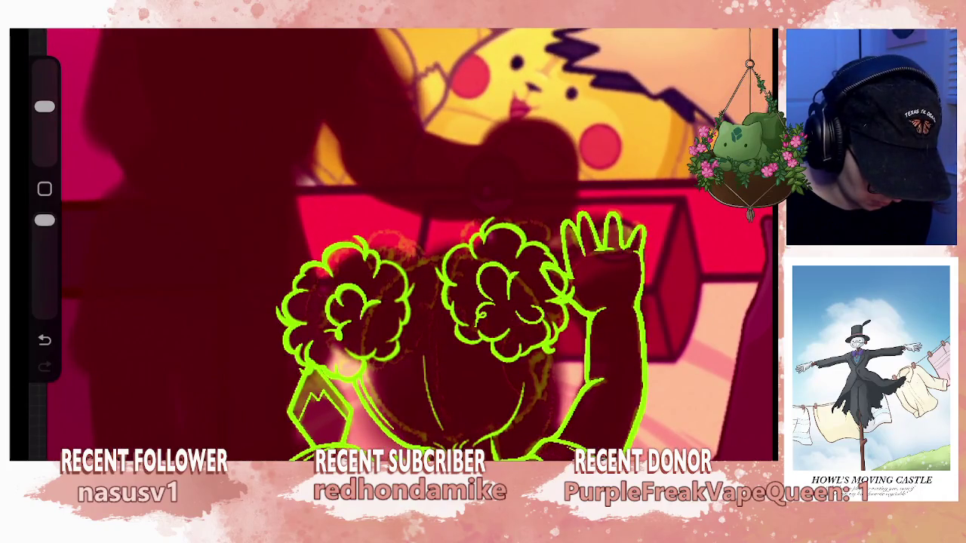
Commit the transform to keep the bun in its new place and inspect the result.
key(v)
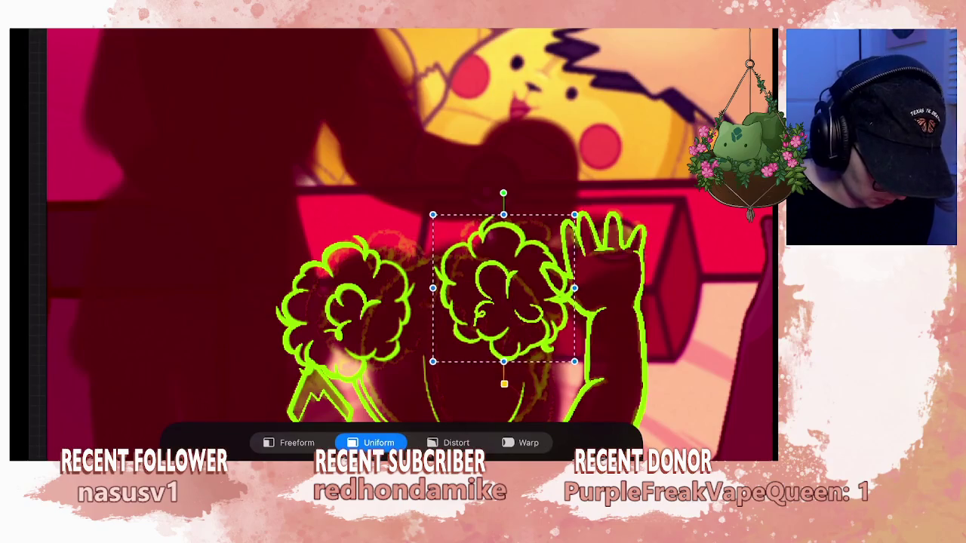
key(v)
scroll(453, 265, up, 2)
scroll(400, 249, up, 2)
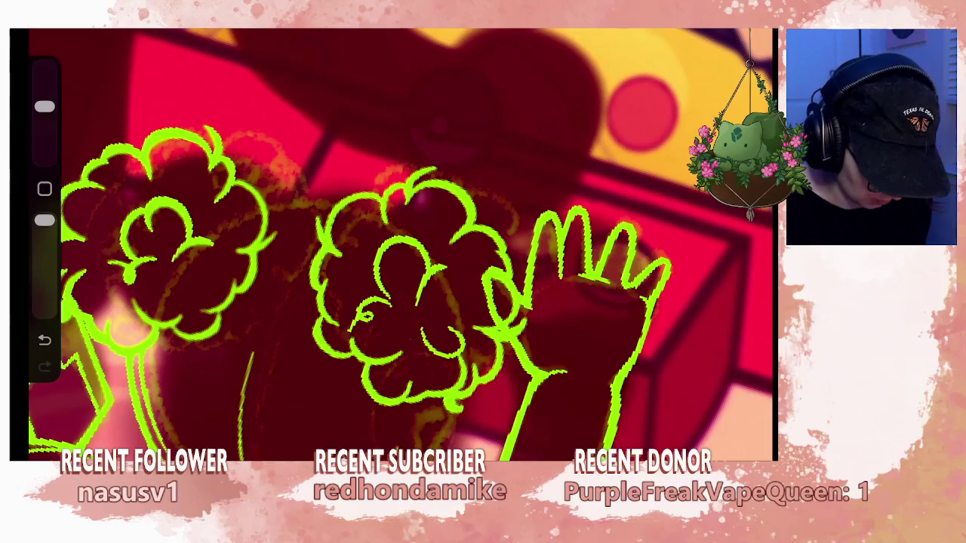
scroll(400, 249, down, 2)
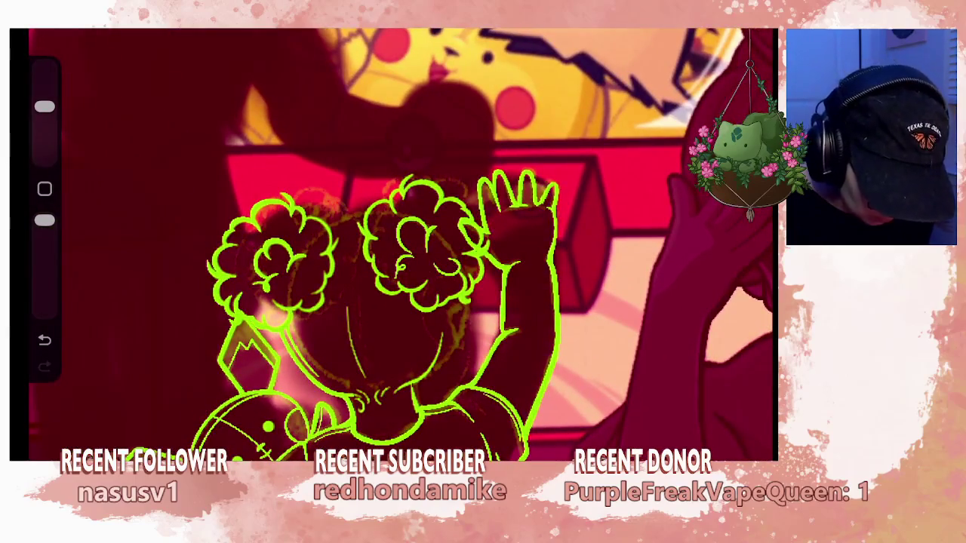
On Layer 35, lasso the girl's raised arm with a freehand selection.
click(628, 185)
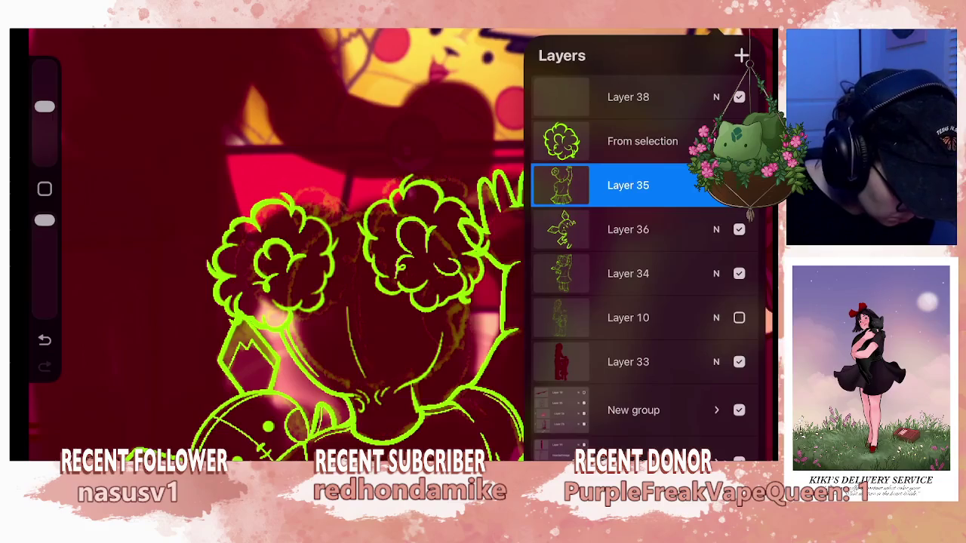
key(s)
scroll(393, 241, up, 1)
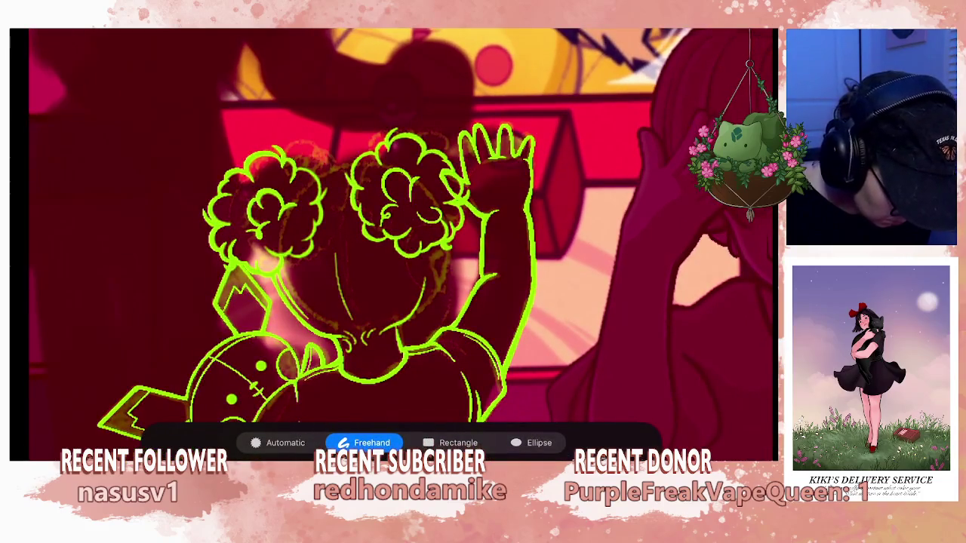
mouse_move(472, 377)
mouse_down()
mouse_move(434, 113)
mouse_move(450, 310)
mouse_up()
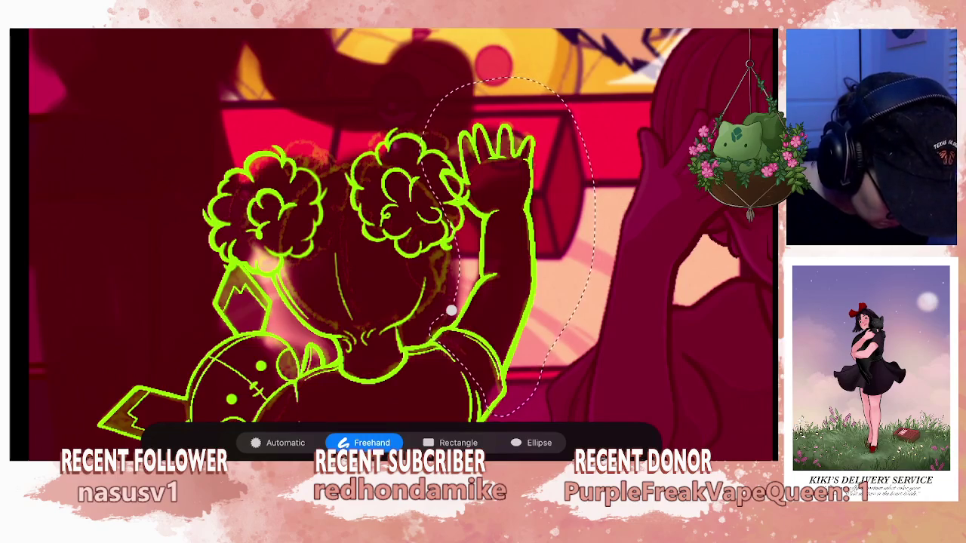
key(v)
Rotate the raised arm slightly and nudge it right, down, then back up.
scroll(393, 241, down, 1)
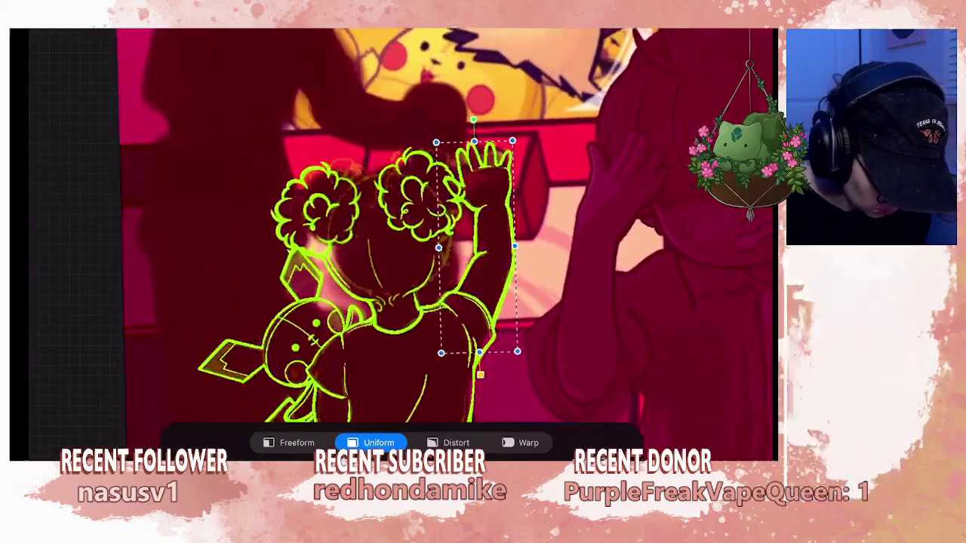
drag(484, 121, 492, 121)
drag(476, 249, 481, 255)
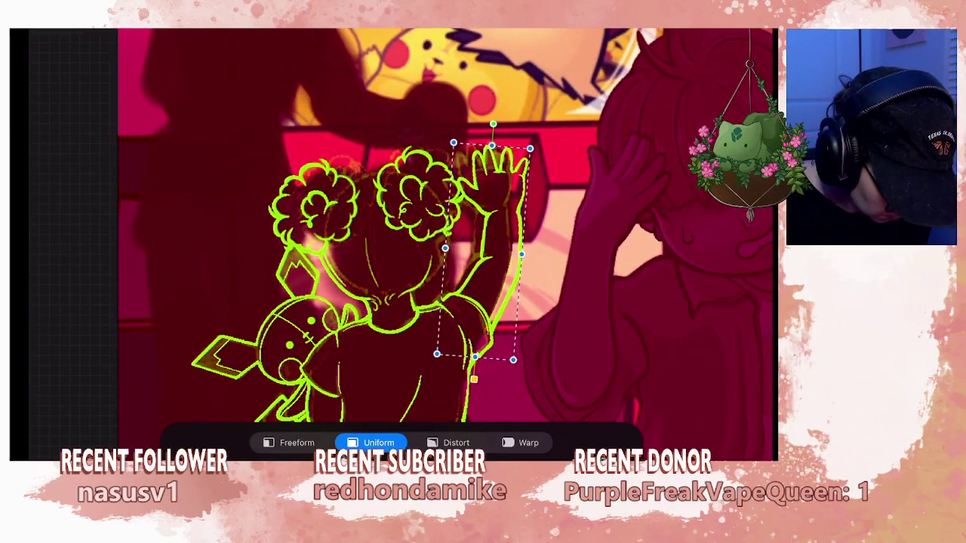
drag(483, 249, 484, 247)
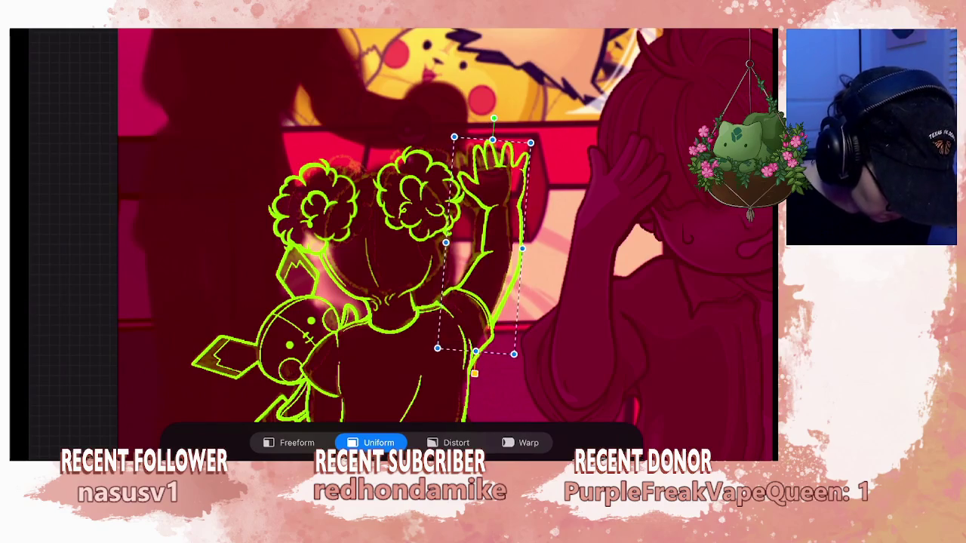
scroll(400, 241, down, 3)
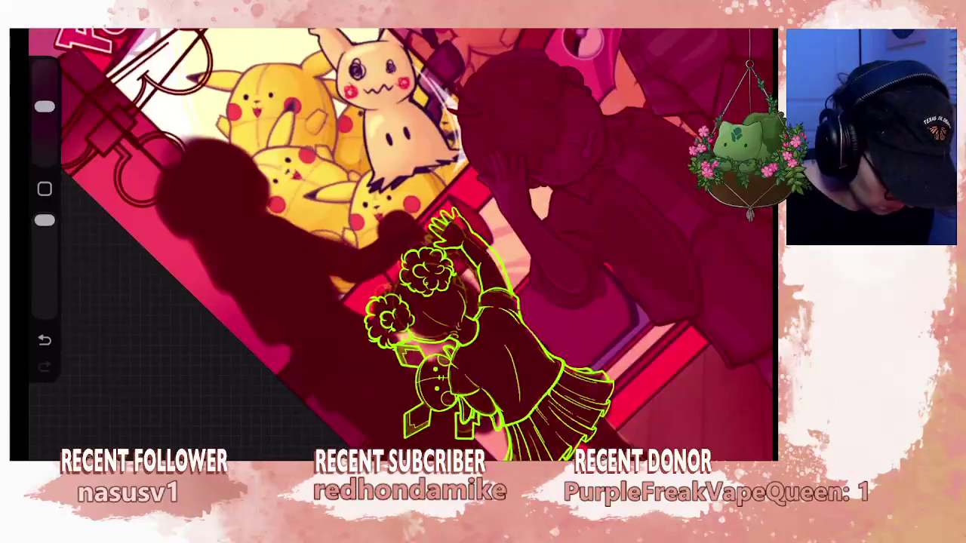
Zoom in around the arm and Pikachu lineart and shrink the brush size.
scroll(392, 242, up, 3)
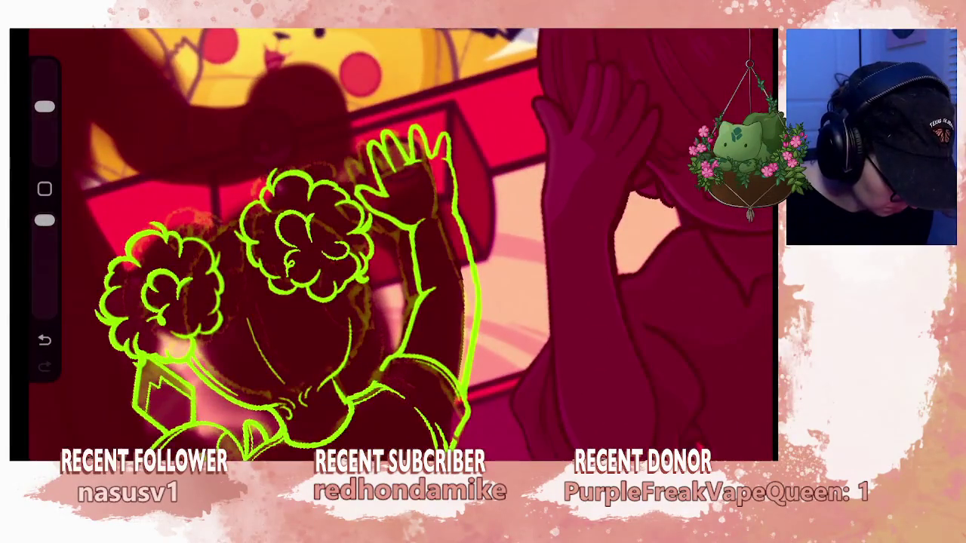
scroll(392, 241, down, 3)
scroll(393, 241, down, 1)
scroll(393, 242, down, 1)
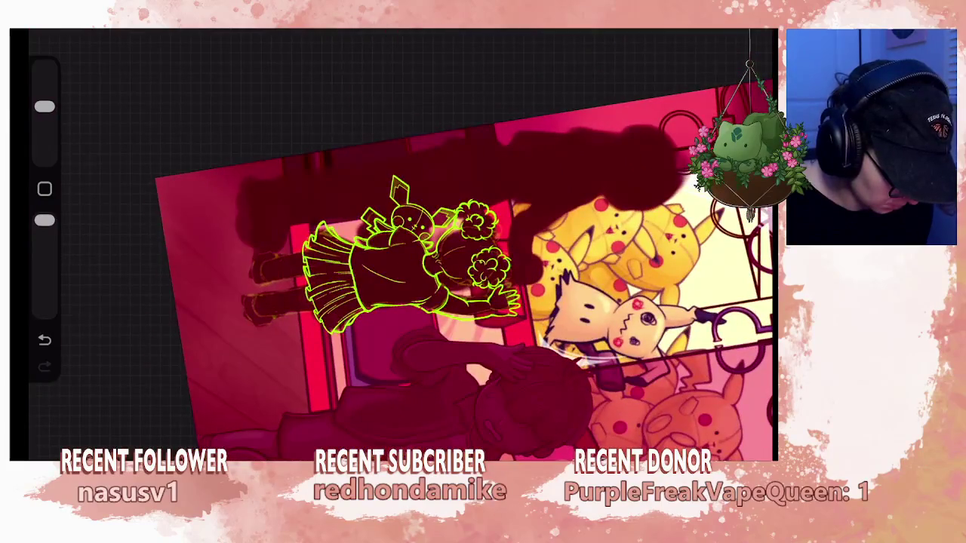
scroll(468, 242, up, 2)
scroll(468, 242, up, 1)
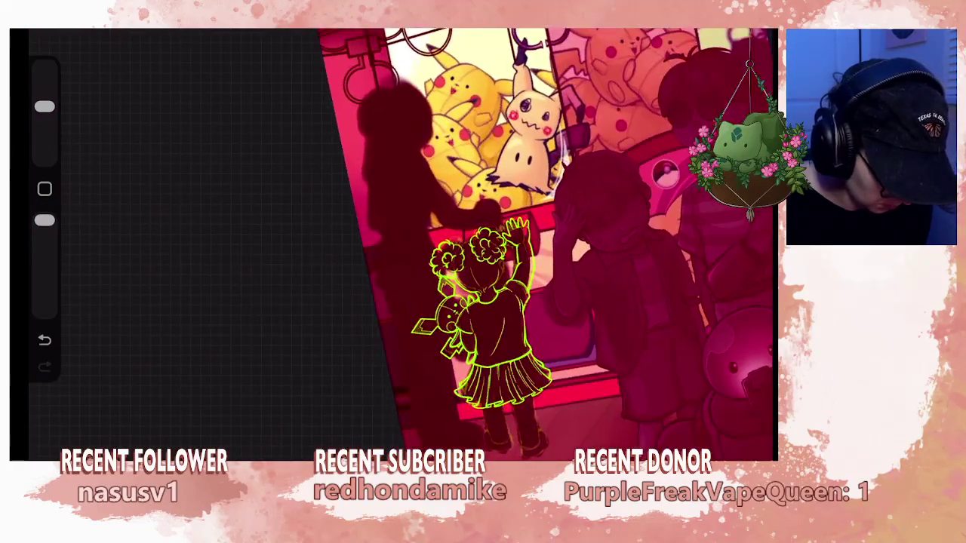
scroll(483, 302, up, 2)
scroll(483, 302, up, 2)
scroll(483, 302, up, 2)
scroll(393, 241, up, 1)
drag(45, 107, 44, 136)
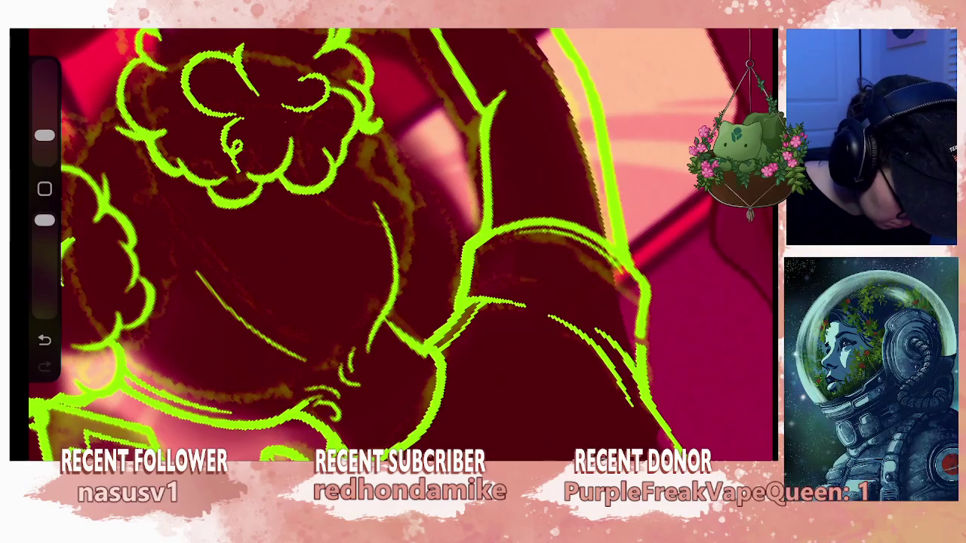
Undo and redo the last stroke, then undo two small paint strokes near the arm.
key(ctrl+z)
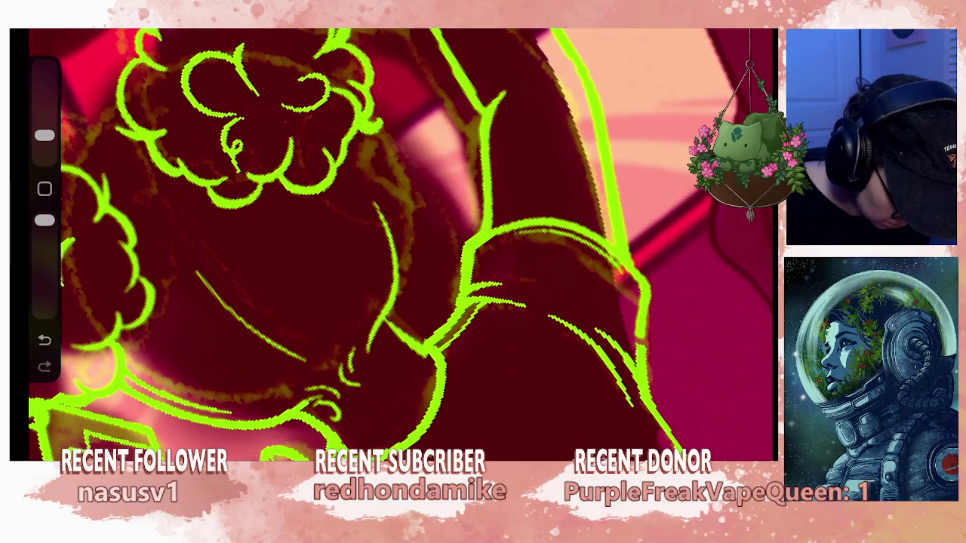
key(ctrl+shift+z)
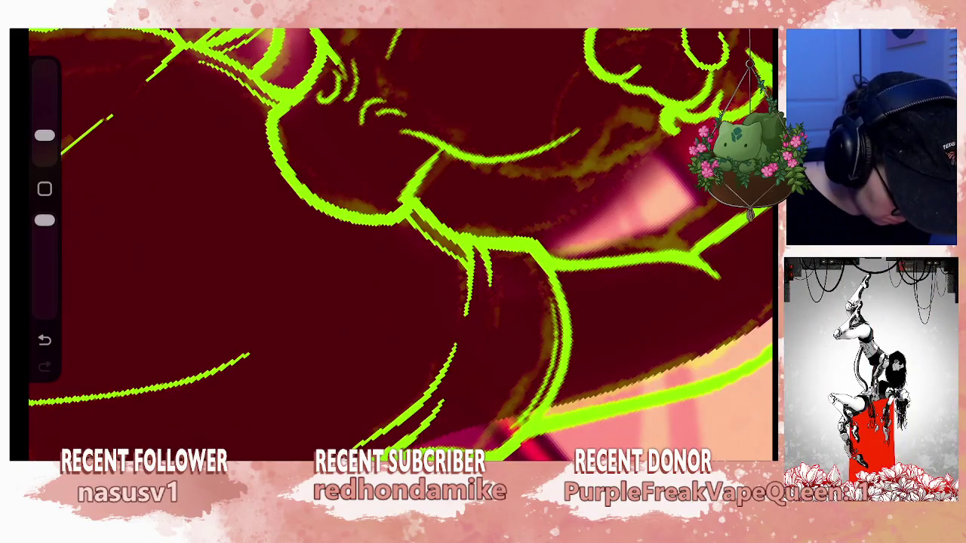
scroll(400, 249, up, 3)
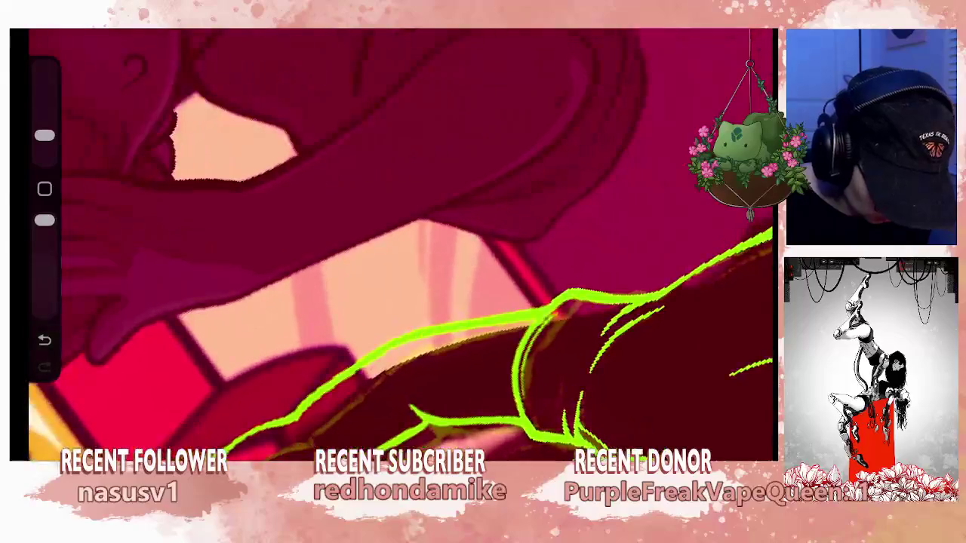
scroll(400, 249, up, 2)
key(ctrl+z)
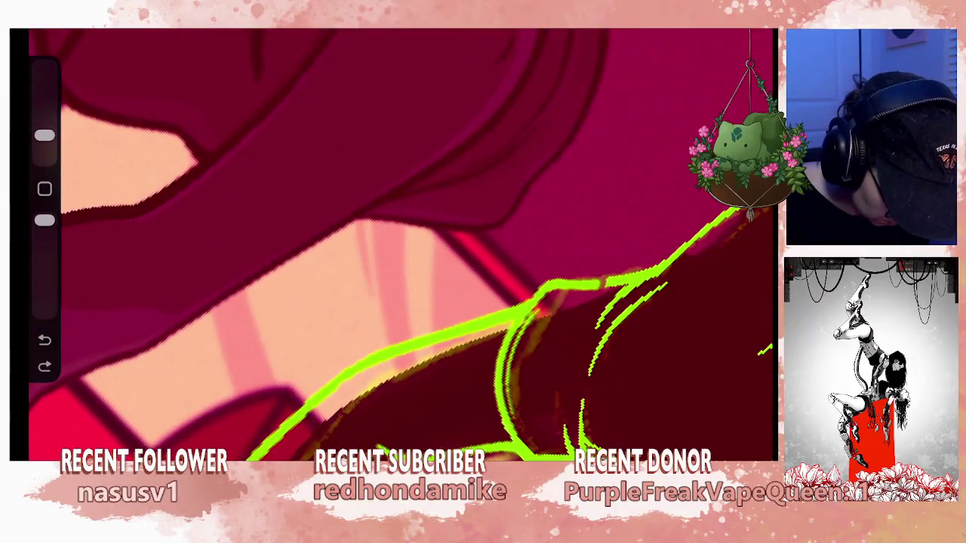
key(ctrl+z)
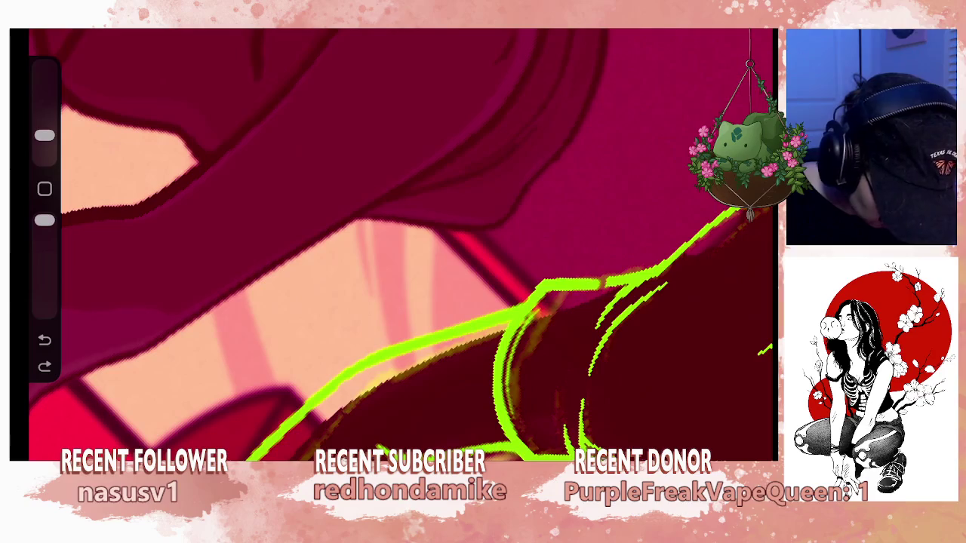
Undo one more stroke and zoom out to review the canvas.
scroll(400, 249, down, 3)
scroll(400, 249, down, 3)
scroll(400, 249, up, 1)
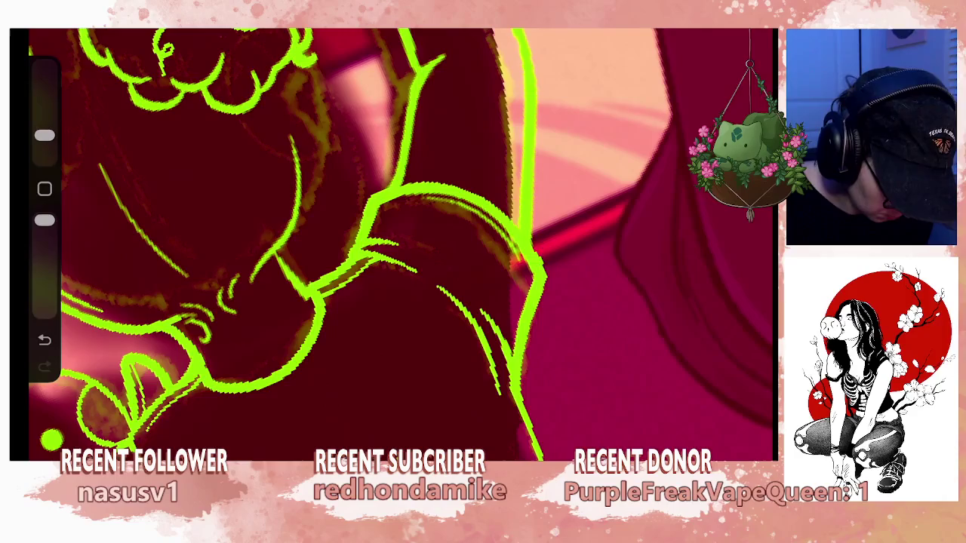
key(ctrl+z)
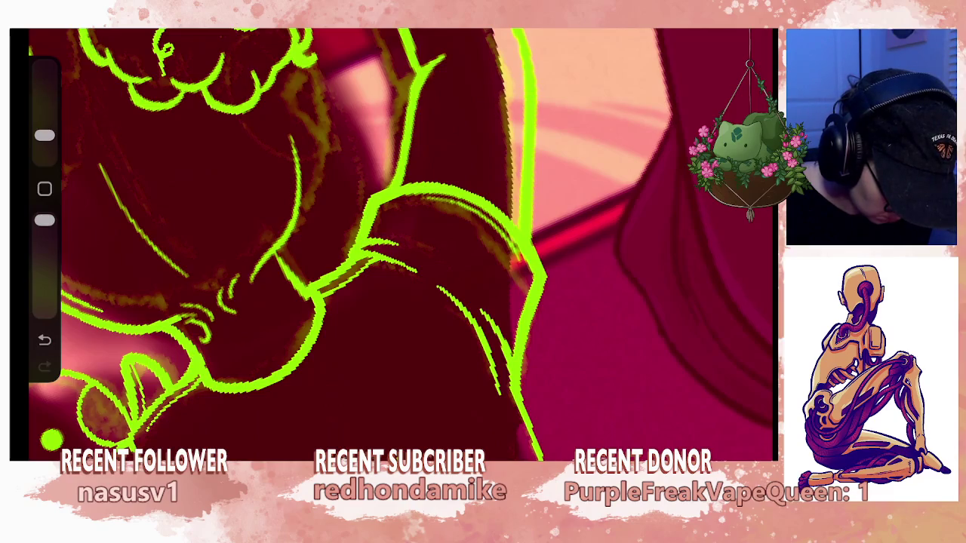
scroll(400, 242, down, 5)
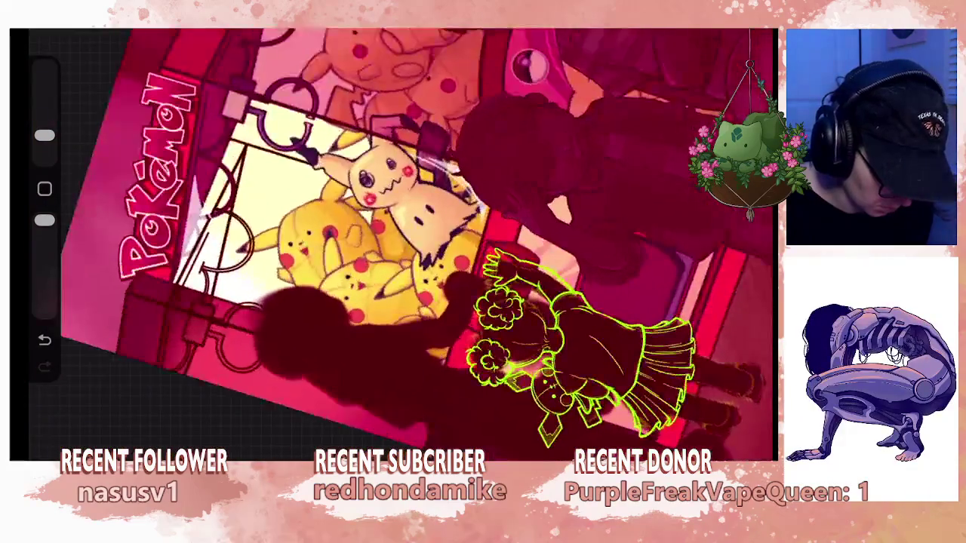
scroll(423, 241, up, 5)
scroll(400, 242, down, 5)
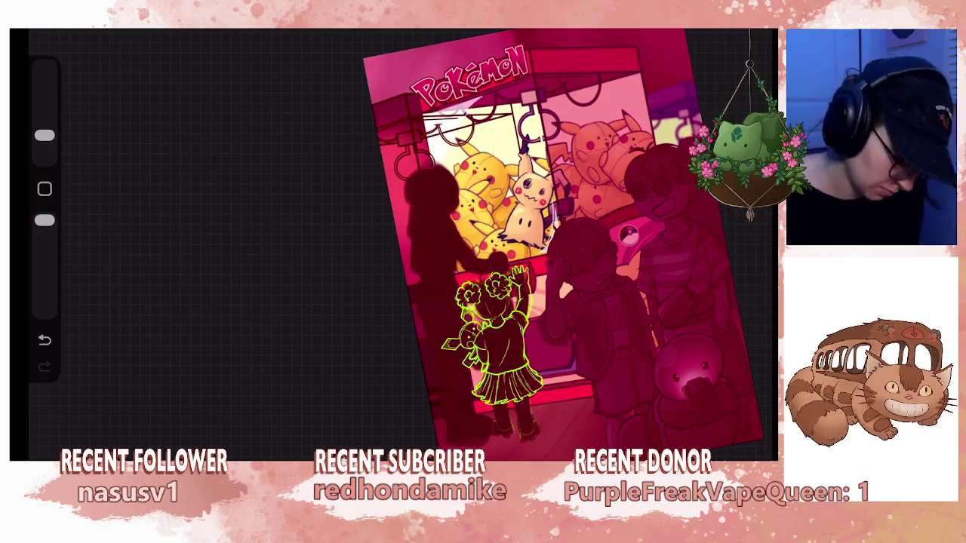
Merge the From selection layer into Layer 35 and make empty Layer 38 active.
scroll(483, 242, up, 5)
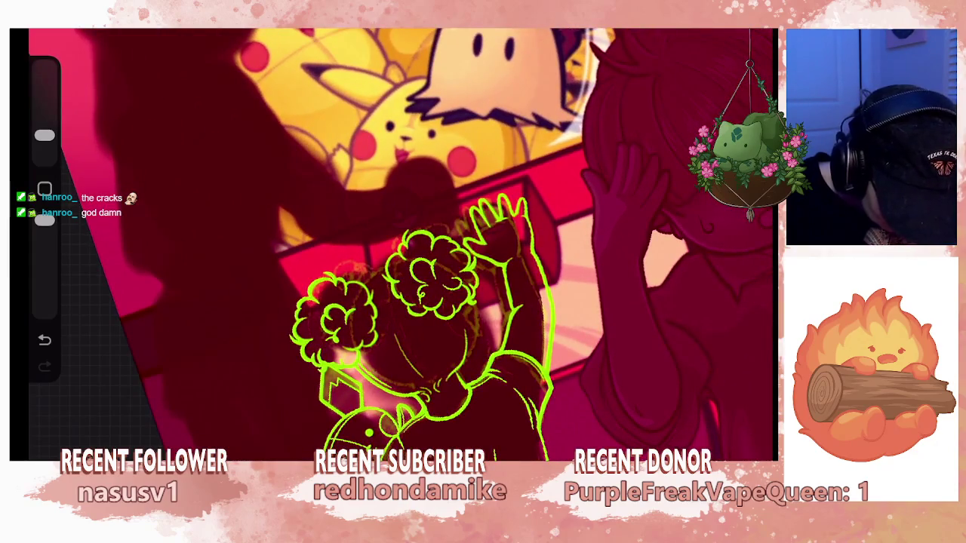
key(l)
click(628, 141)
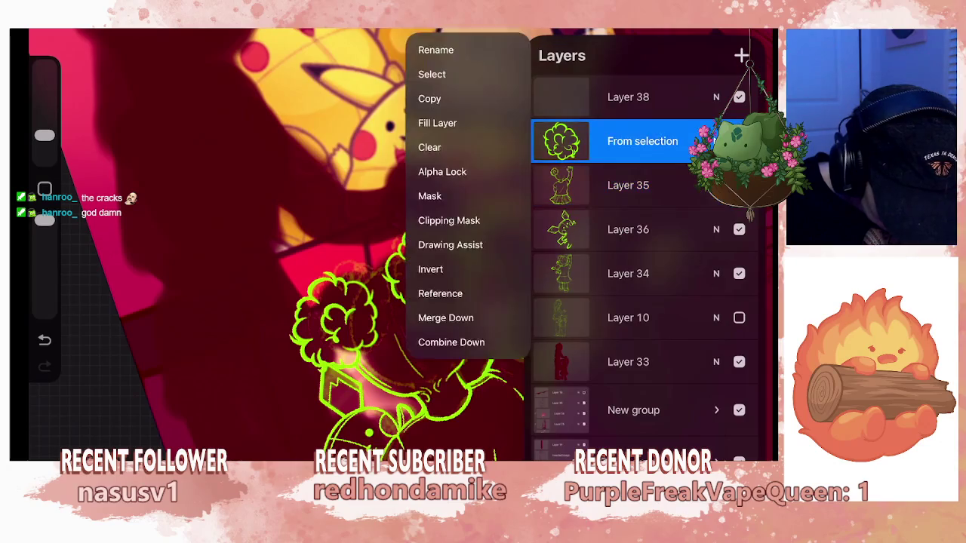
click(453, 315)
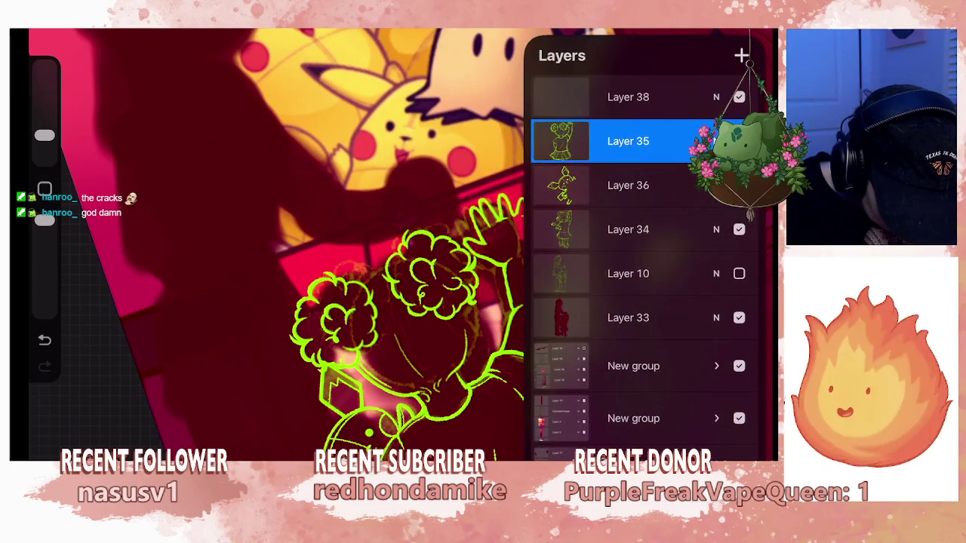
click(628, 96)
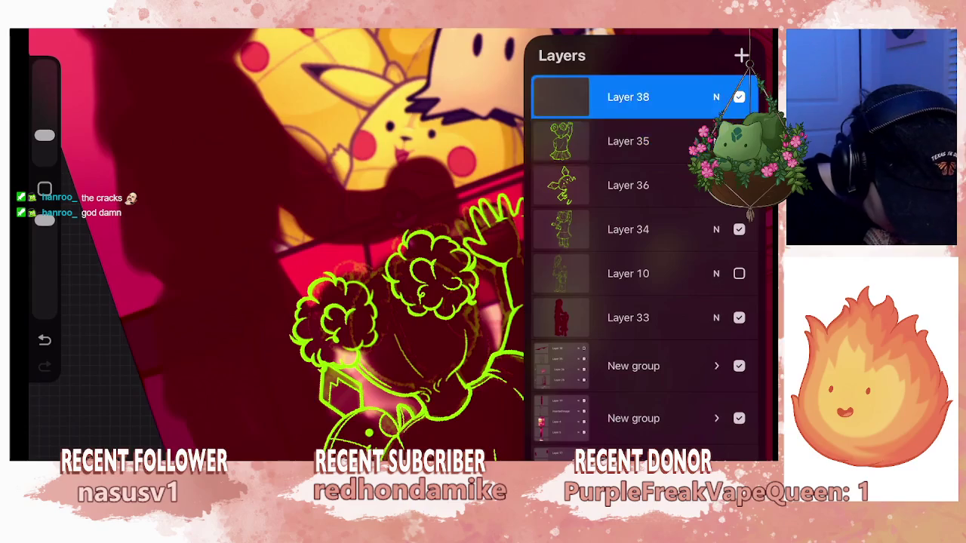
click(302, 226)
mouse_move(377, 264)
mouse_down()
mouse_move(453, 317)
mouse_move(409, 215)
mouse_move(420, 302)
mouse_move(407, 158)
mouse_up()
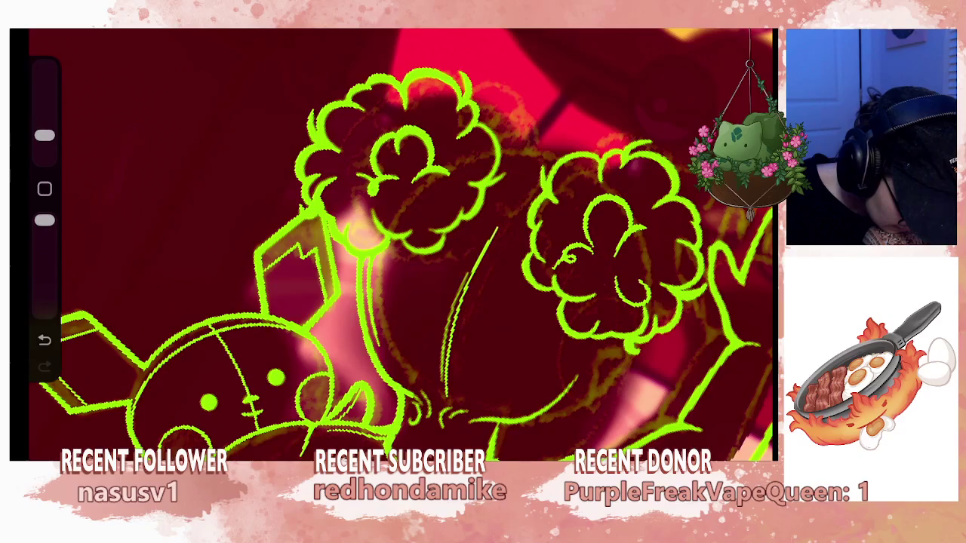
mouse_move(400, 249)
mouse_down()
mouse_move(377, 227)
mouse_move(392, 196)
mouse_move(422, 227)
mouse_move(529, 287)
mouse_move(468, 302)
mouse_move(453, 317)
mouse_move(468, 302)
mouse_move(437, 272)
mouse_up()
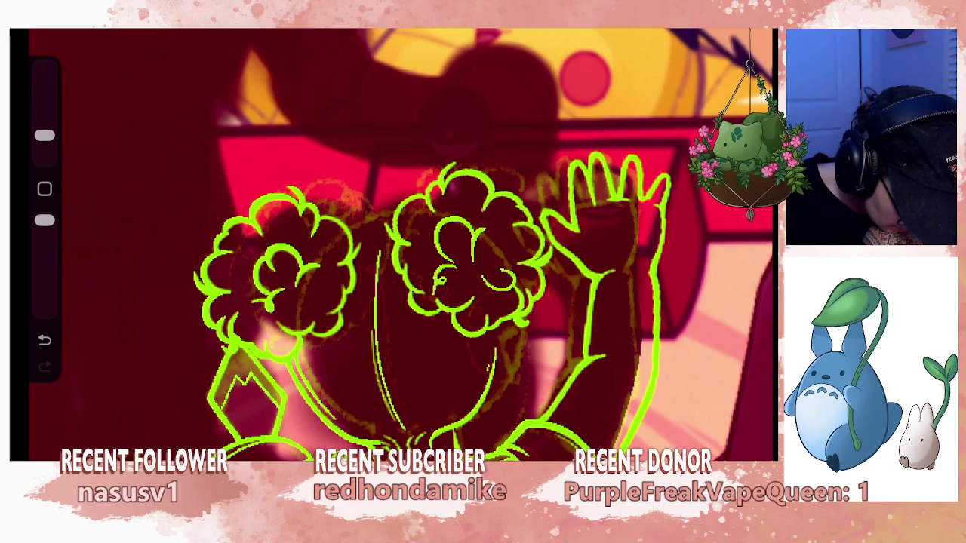
drag(453, 265, 513, 362)
drag(453, 301, 468, 325)
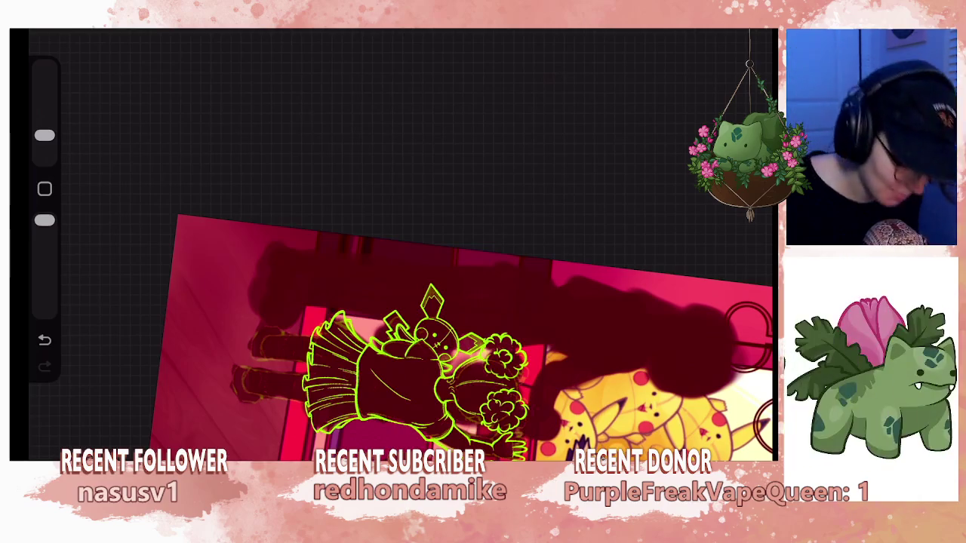
scroll(393, 301, up, 5)
scroll(393, 302, up, 5)
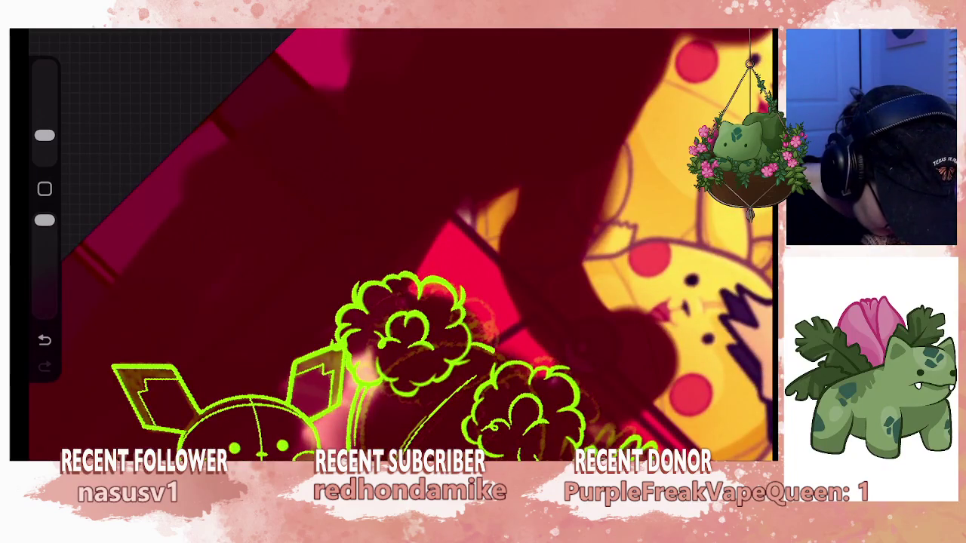
drag(400, 317, 521, 302)
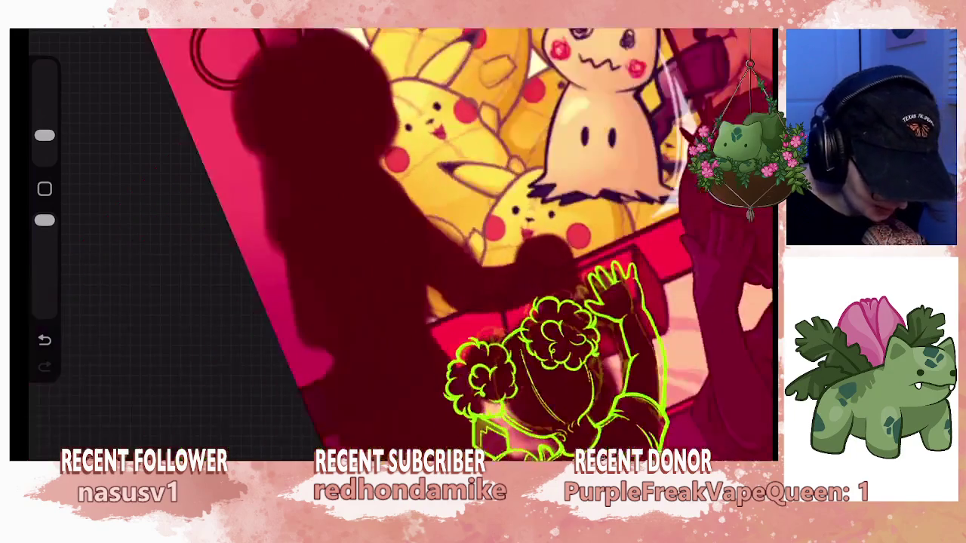
key(ctrl+z)
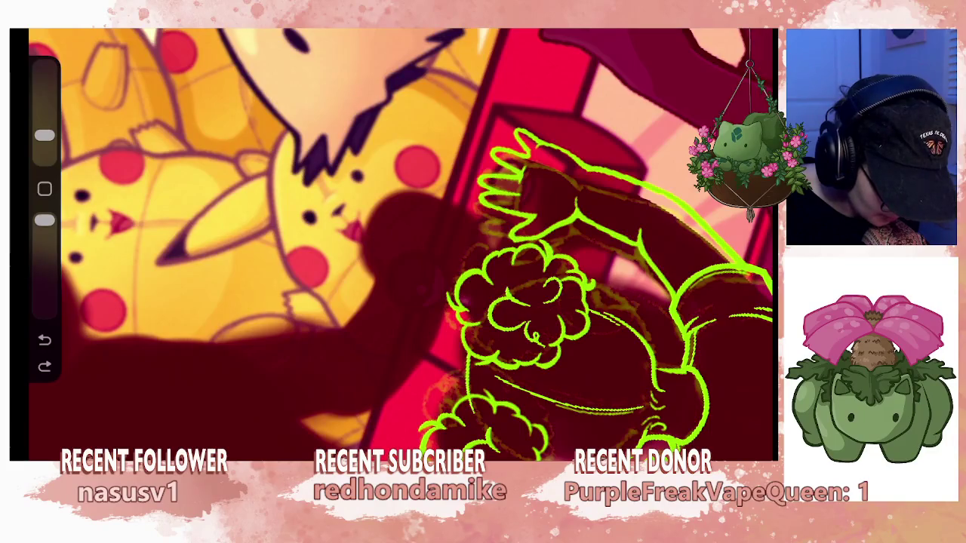
key(ctrl+shift+z)
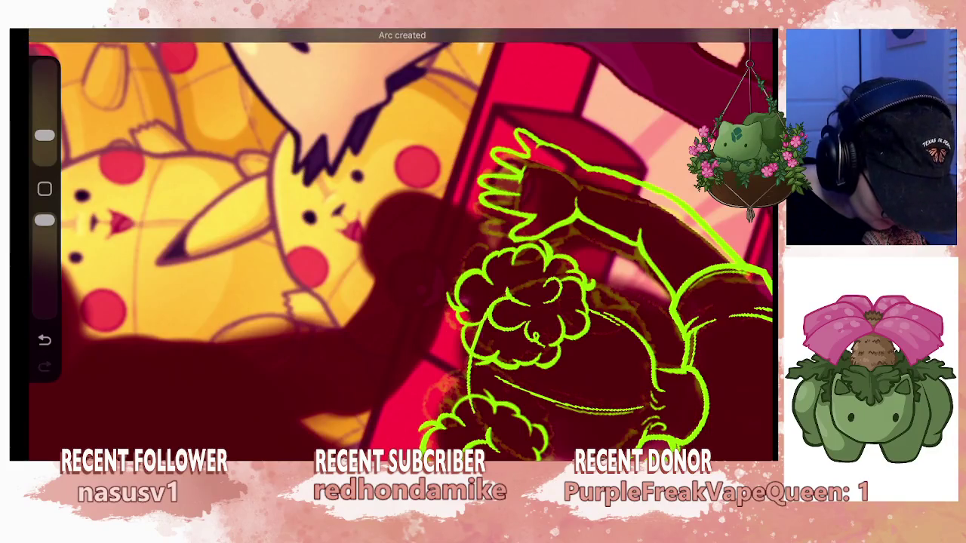
Try arcs over the hair buns, undoing them and restoring the last stroke.
drag(529, 302, 453, 362)
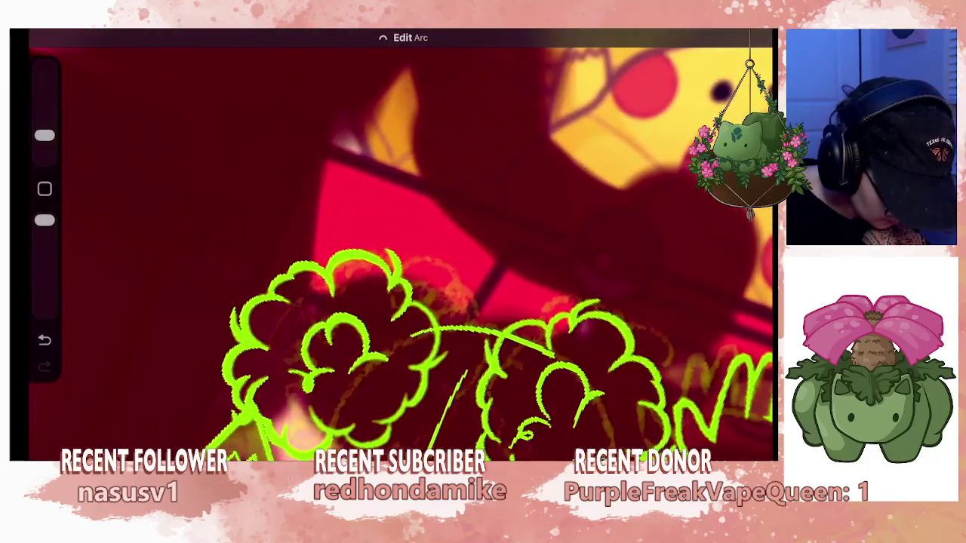
key(ctrl+z)
key(ctrl+z)
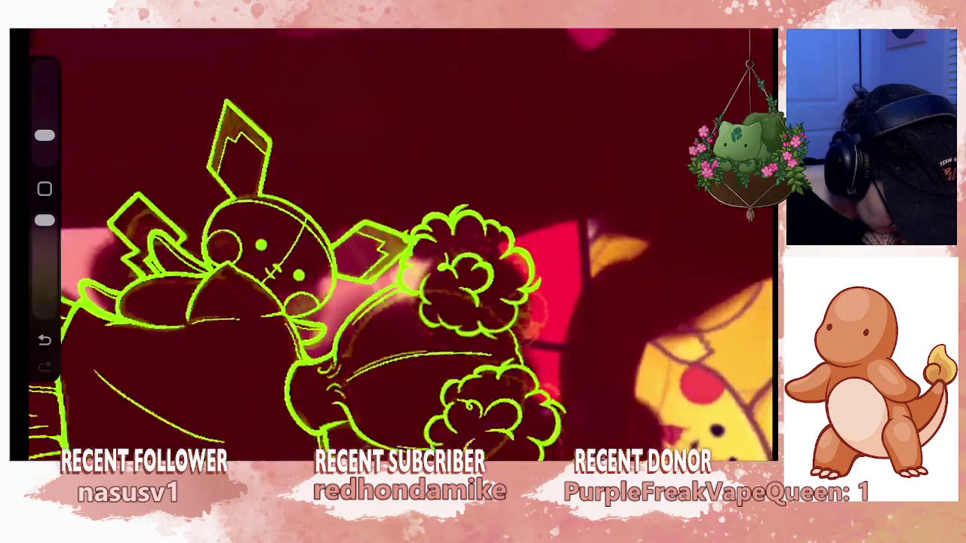
drag(400, 249, 453, 227)
key(ctrl+z)
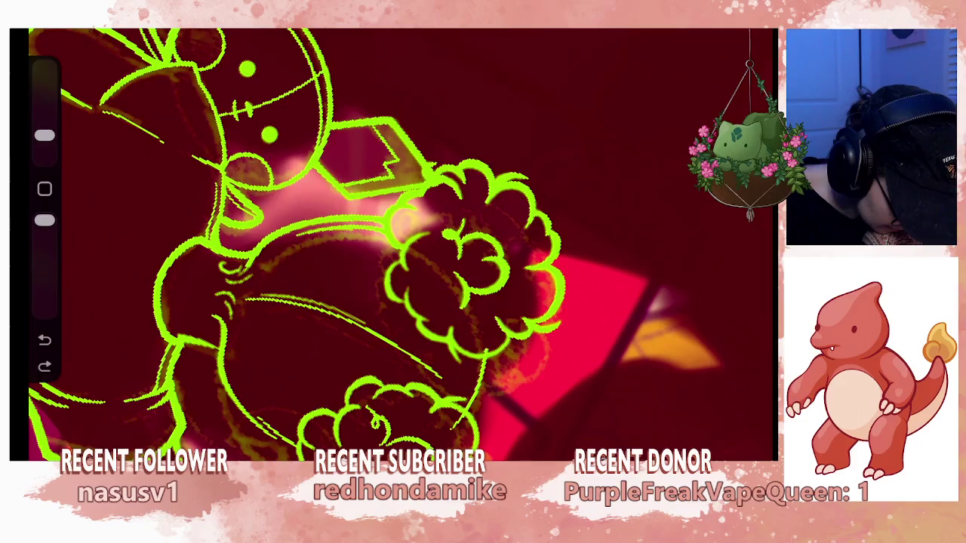
drag(400, 249, 468, 226)
mouse_move(491, 264)
mouse_down()
mouse_move(626, 345)
mouse_move(518, 410)
mouse_move(528, 324)
mouse_up()
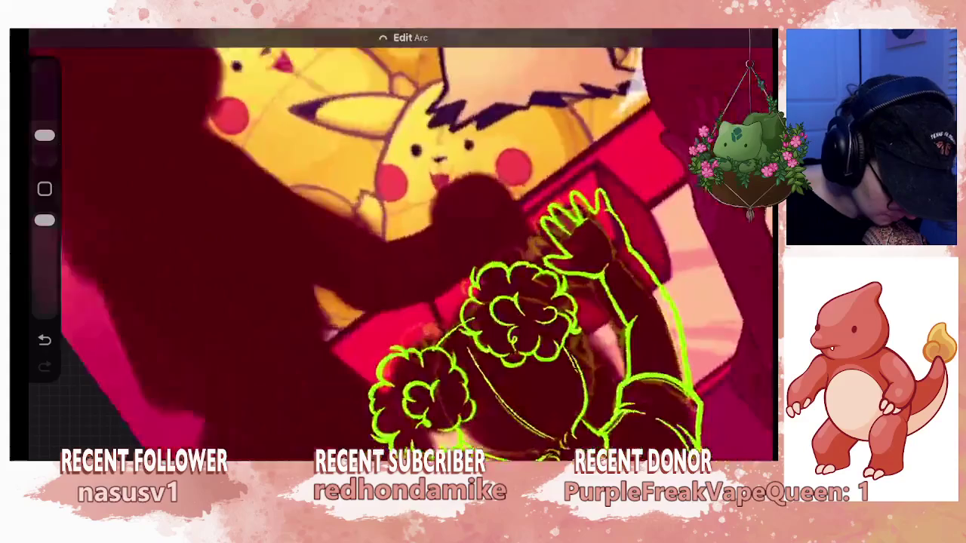
key(ctrl+z)
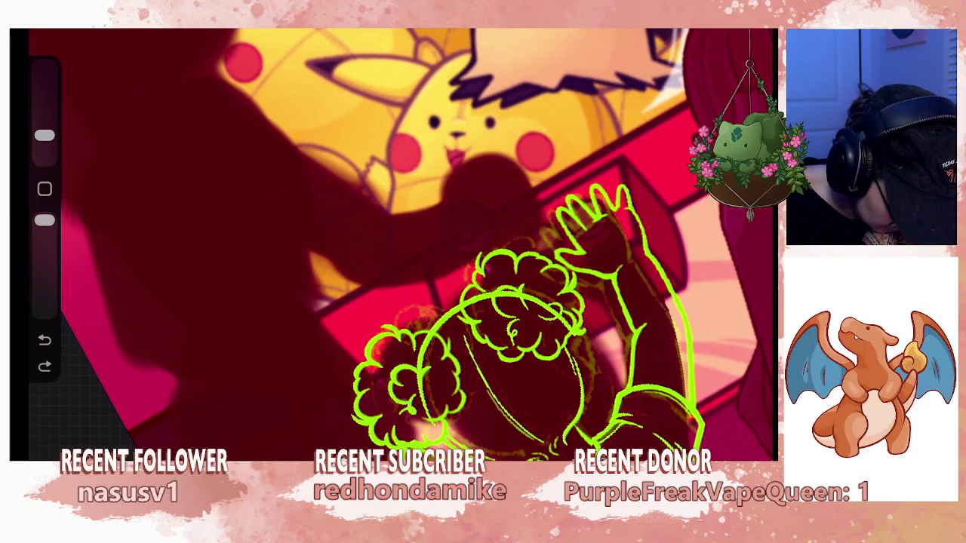
key(ctrl+shift+z)
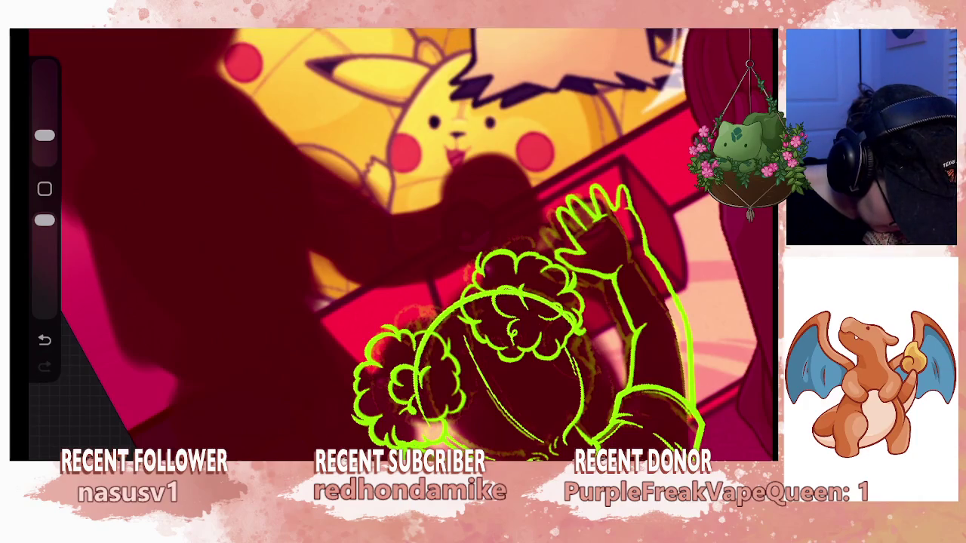
Redraw the large circle's left side, enlarge the brush and rotate the canvas.
drag(417, 423, 490, 298)
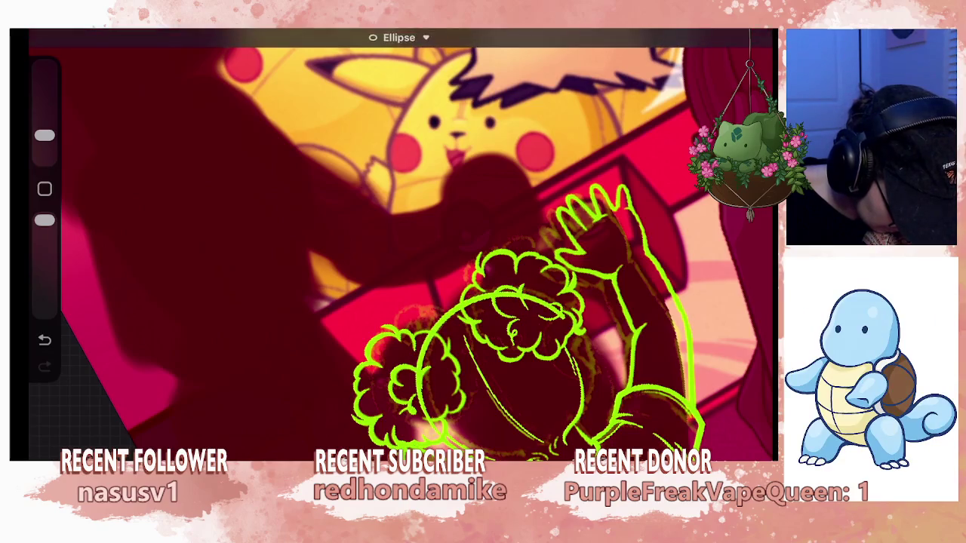
drag(45, 136, 45, 106)
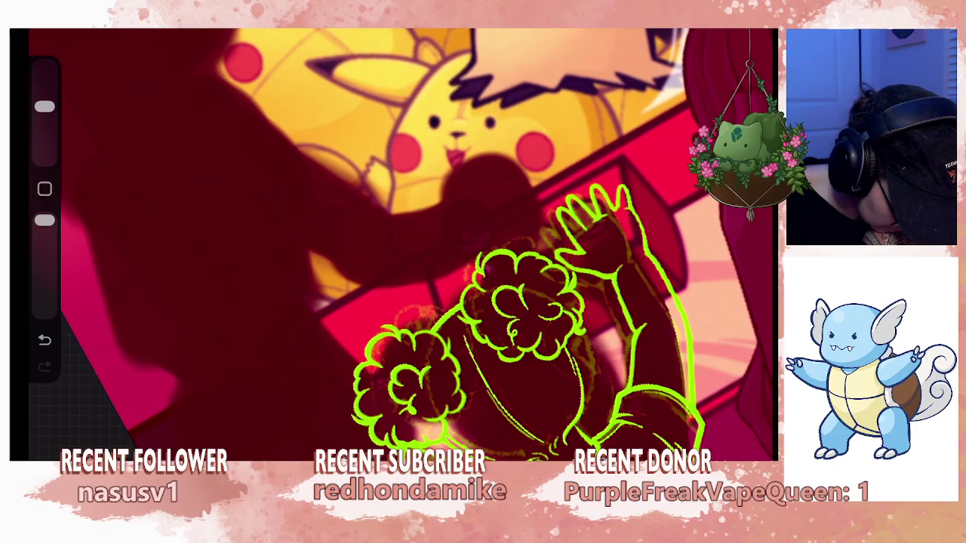
scroll(401, 244, down, 5)
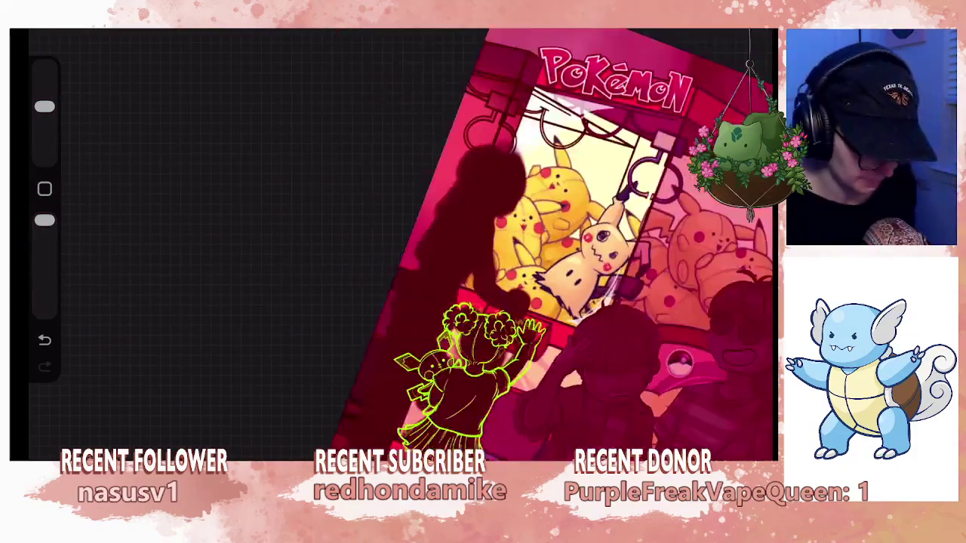
scroll(468, 241, up, 3)
scroll(468, 241, up, 3)
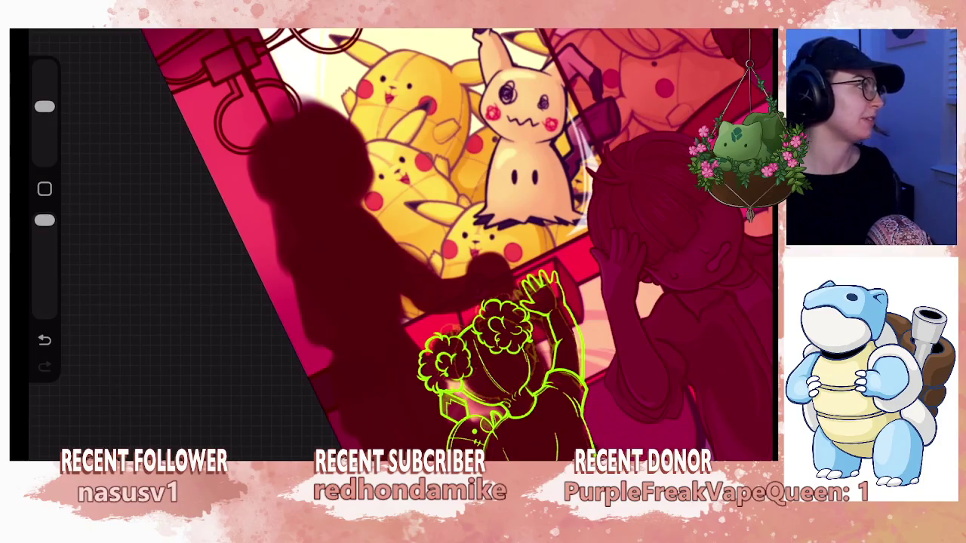
drag(453, 242, 333, 332)
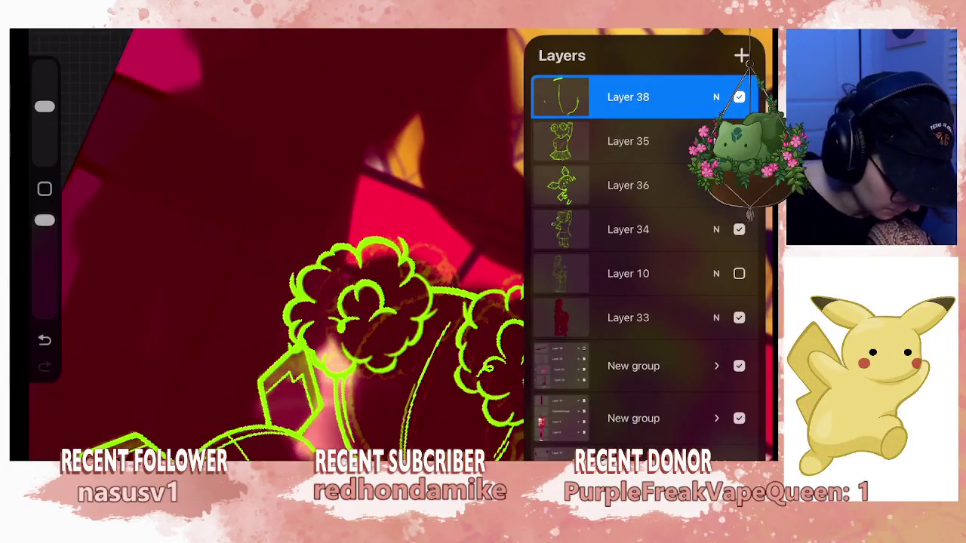
Freehand-select the lines between the buns, rotate them slightly, then undo.
key(s)
drag(452, 259, 414, 254)
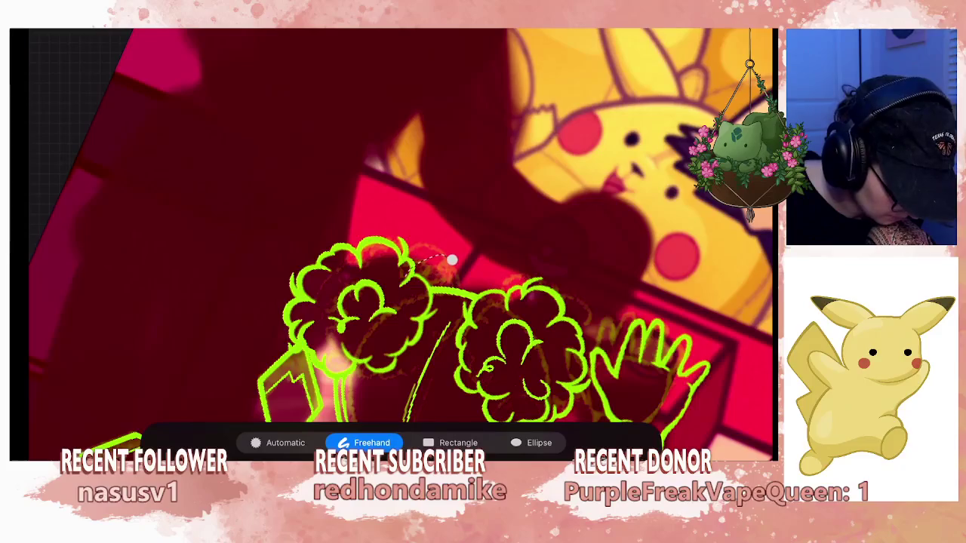
mouse_move(468, 309)
mouse_down()
mouse_move(451, 259)
mouse_move(466, 266)
mouse_up()
key(v)
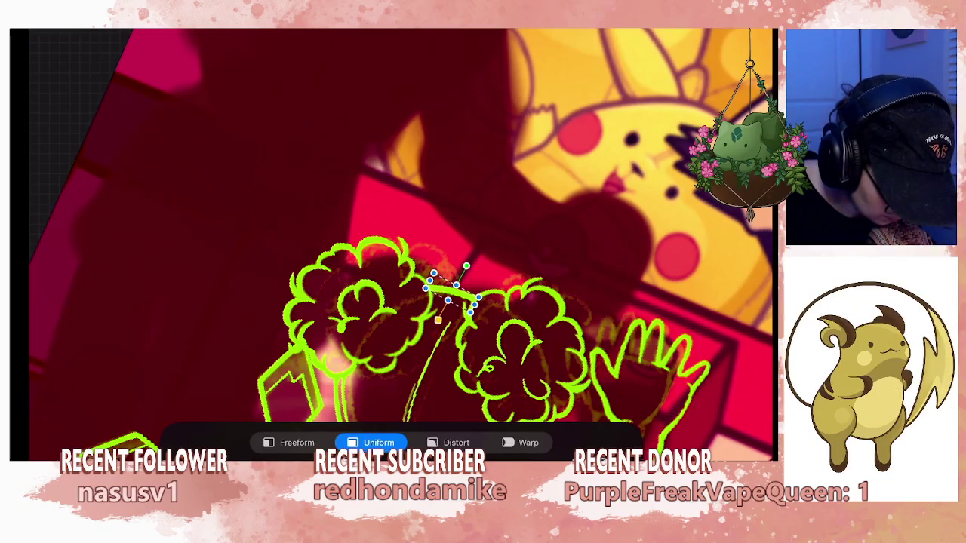
scroll(400, 317, up, 2)
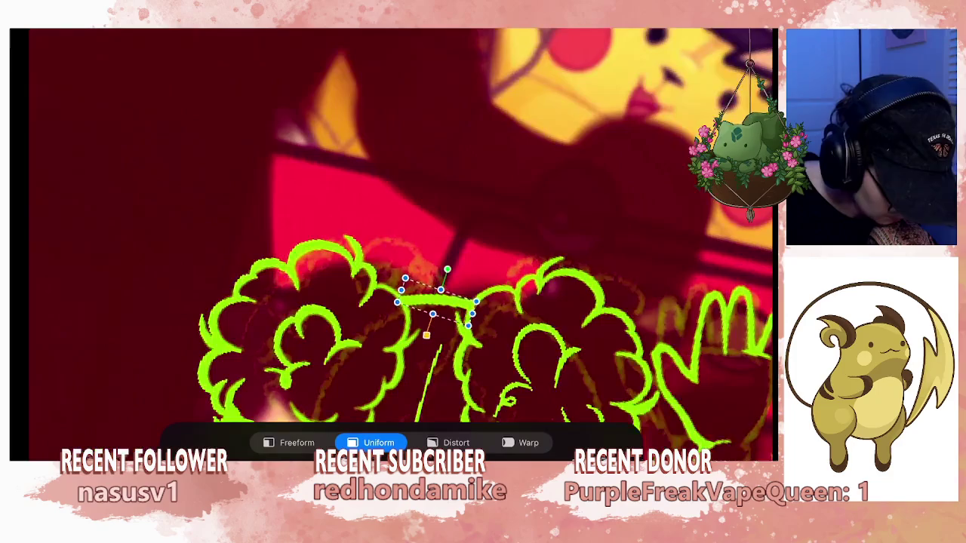
drag(443, 268, 451, 271)
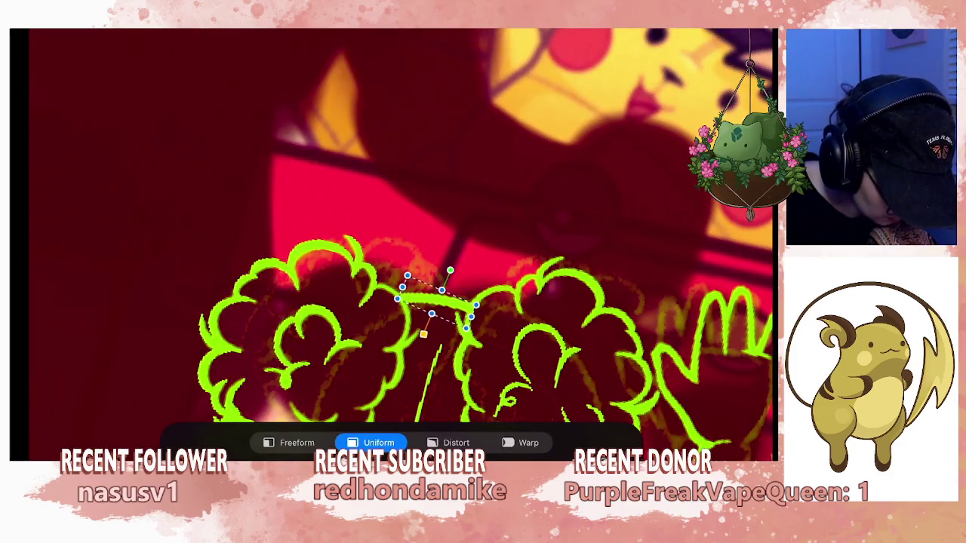
mouse_move(453, 340)
mouse_down()
mouse_move(324, 324)
mouse_move(280, 216)
mouse_move(475, 173)
mouse_move(543, 227)
mouse_move(582, 302)
mouse_move(496, 334)
mouse_move(483, 355)
mouse_up()
key(ctrl+z)
key(ctrl+z)
Sketch two small strokes on the girl's body, then undo the last one.
scroll(483, 355, up, 2)
scroll(483, 355, up, 2)
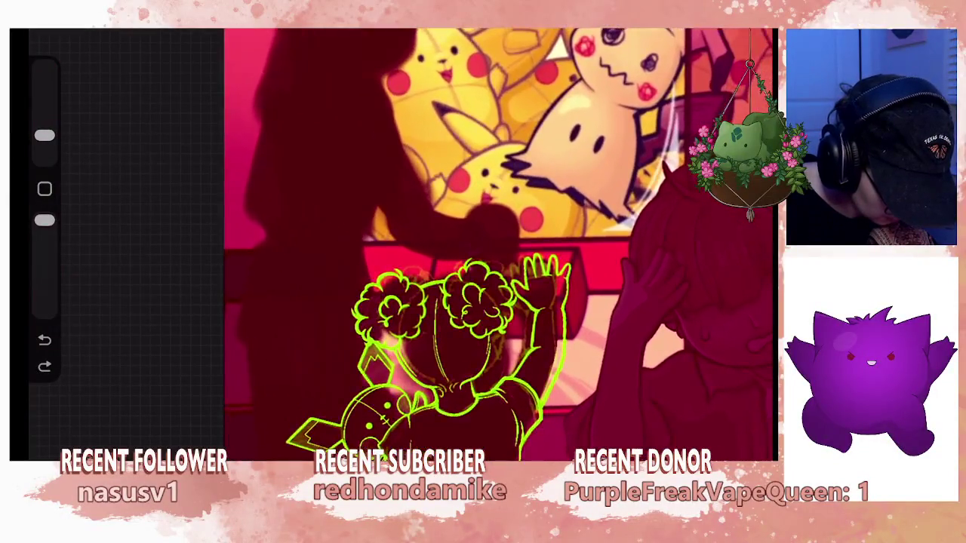
scroll(483, 354, up, 3)
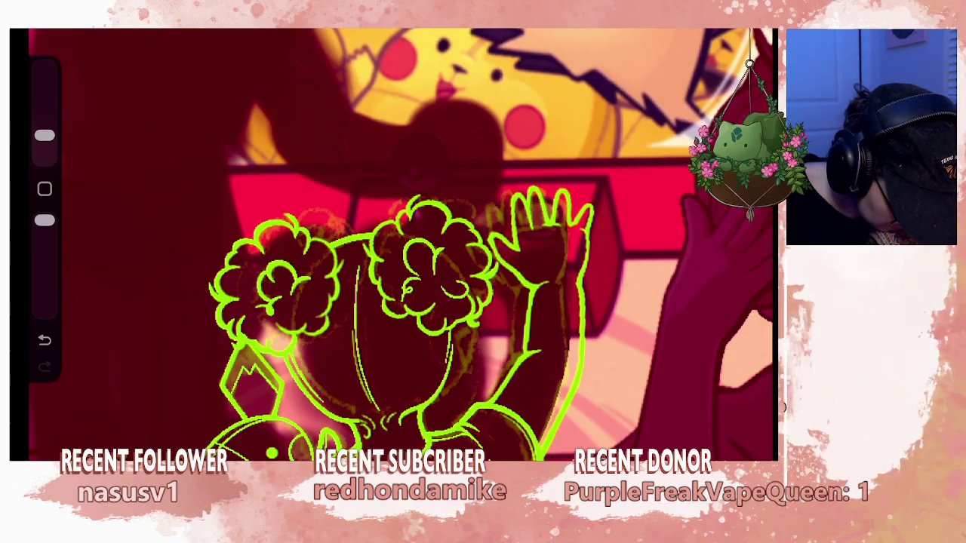
drag(476, 377, 474, 394)
drag(470, 359, 473, 332)
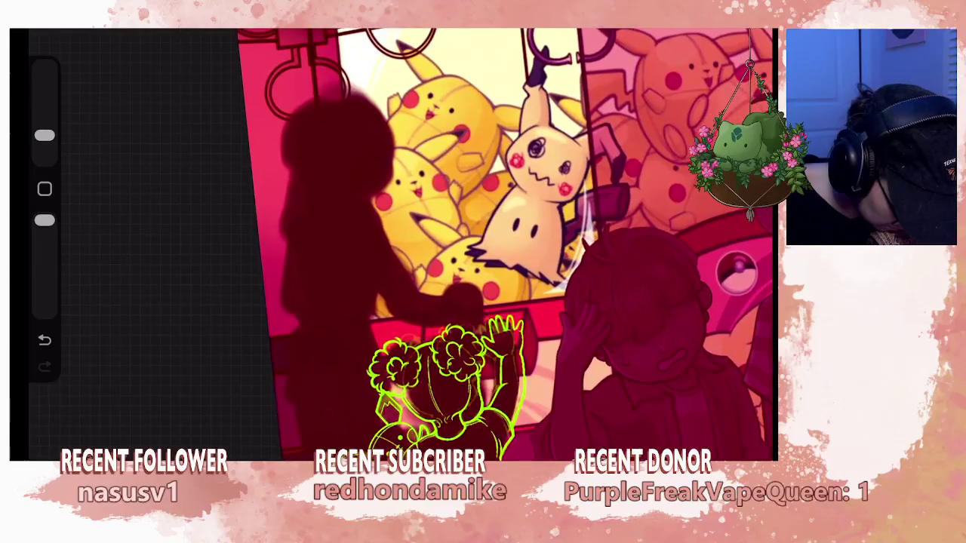
key(ctrl+z)
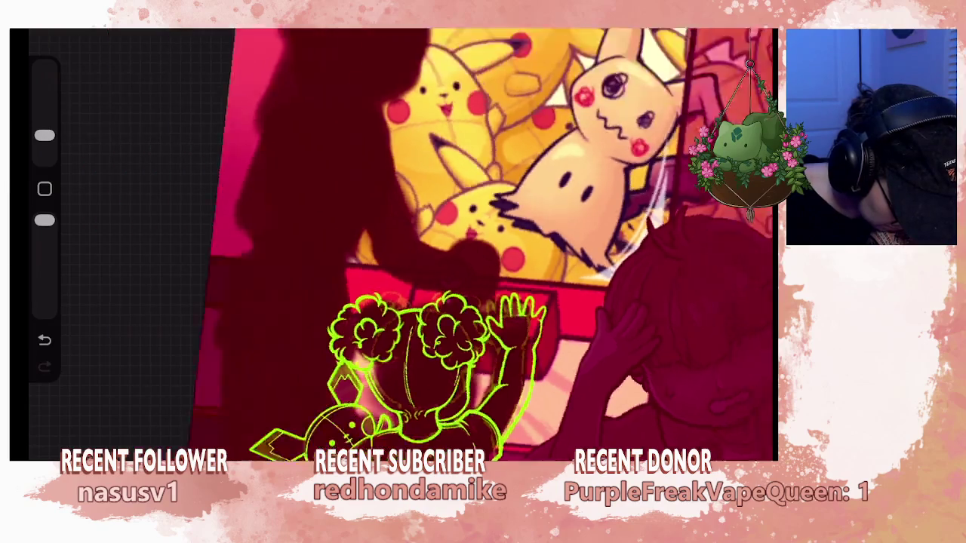
Shrink the brush, undo two more paint strokes, and enlarge the brush again.
drag(407, 249, 453, 226)
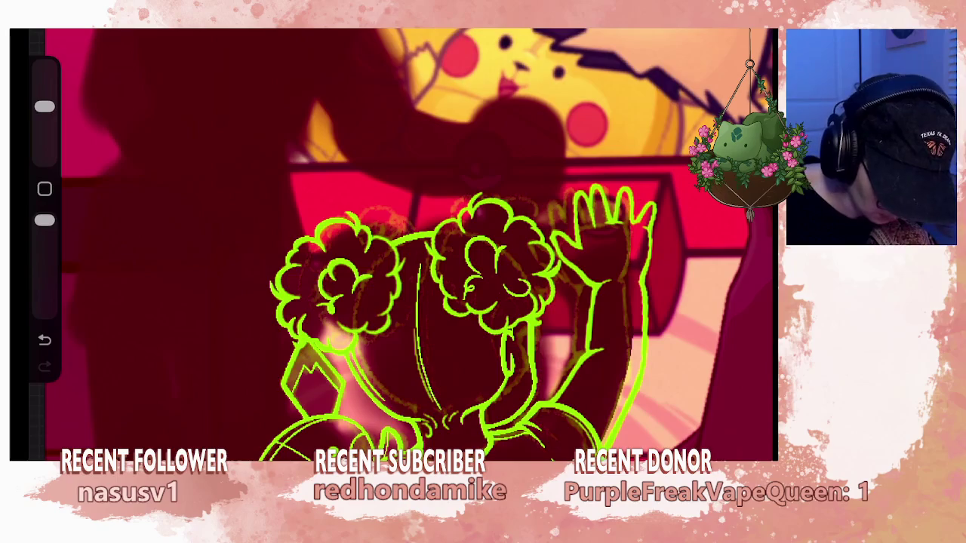
drag(44, 106, 44, 135)
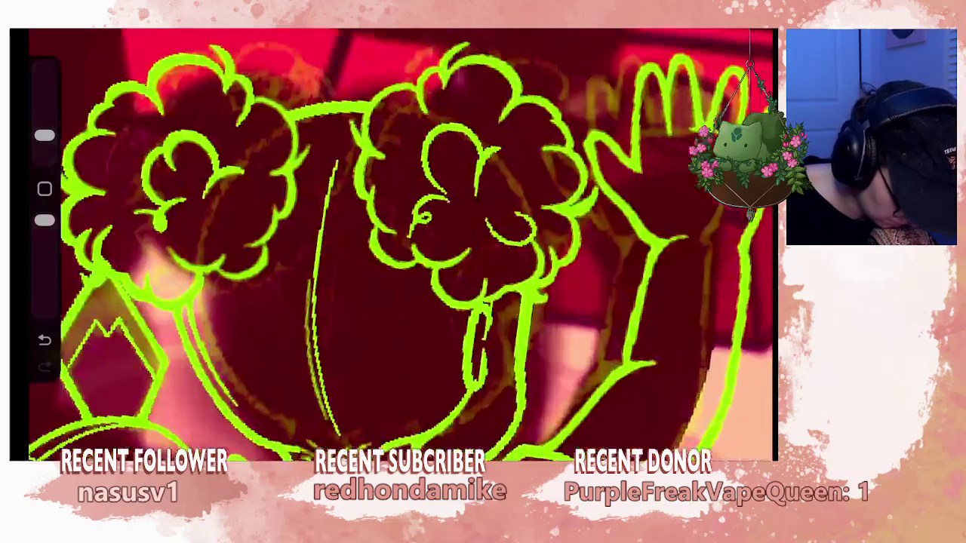
key(ctrl+z)
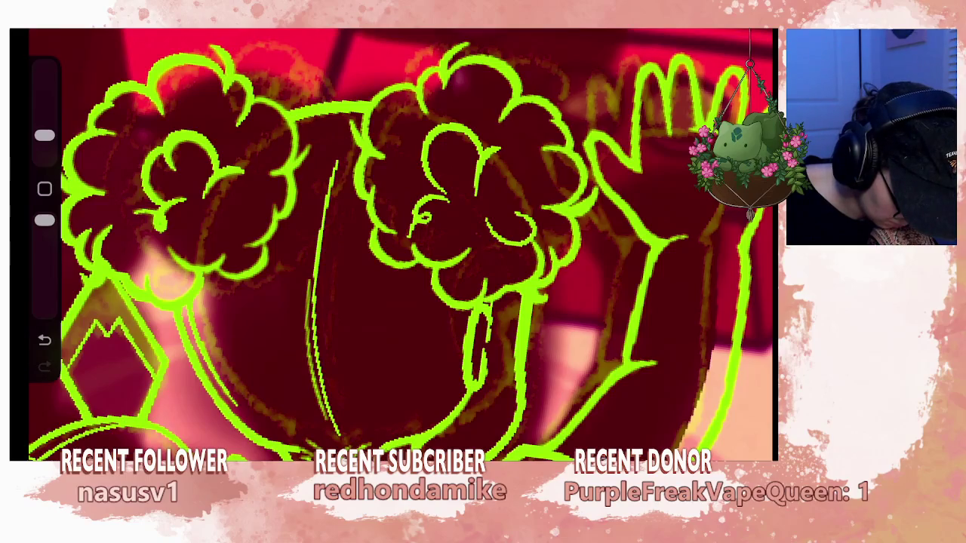
key(ctrl+z)
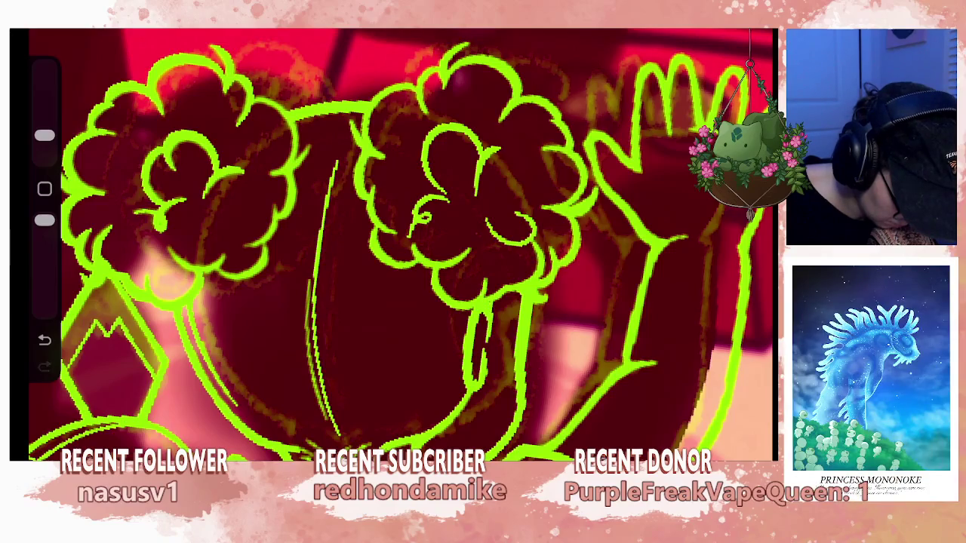
drag(44, 136, 45, 106)
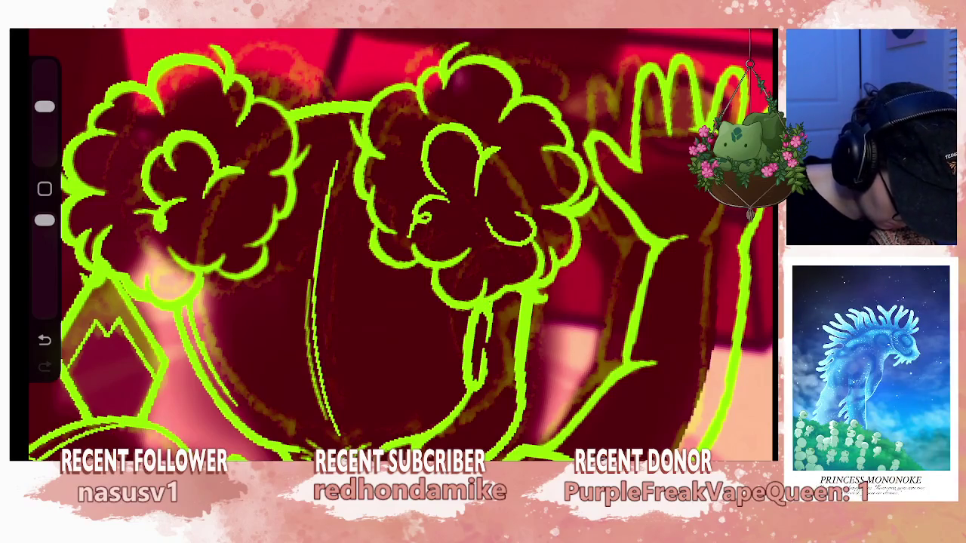
Switch to Layer 37 and reframe the view on the girl sketch.
key(l)
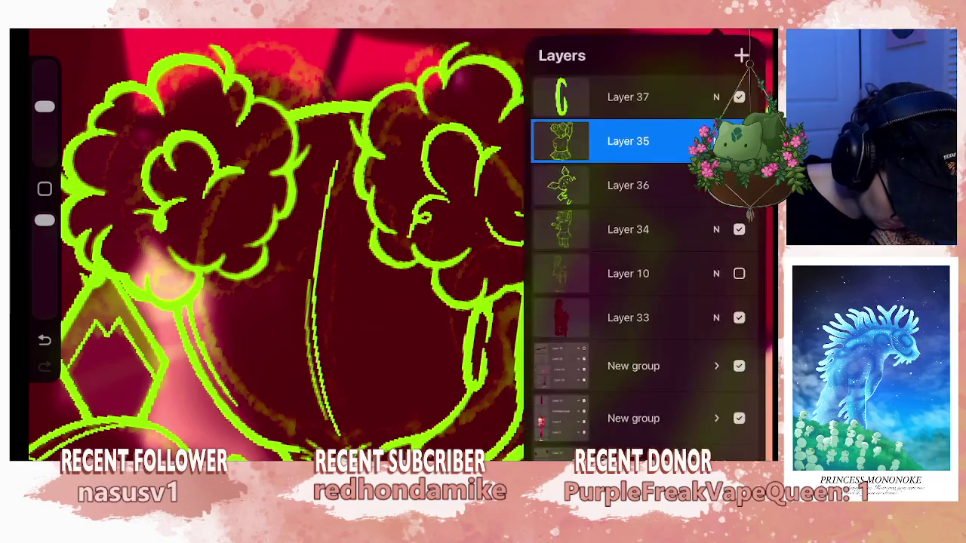
key(alt+bracketright)
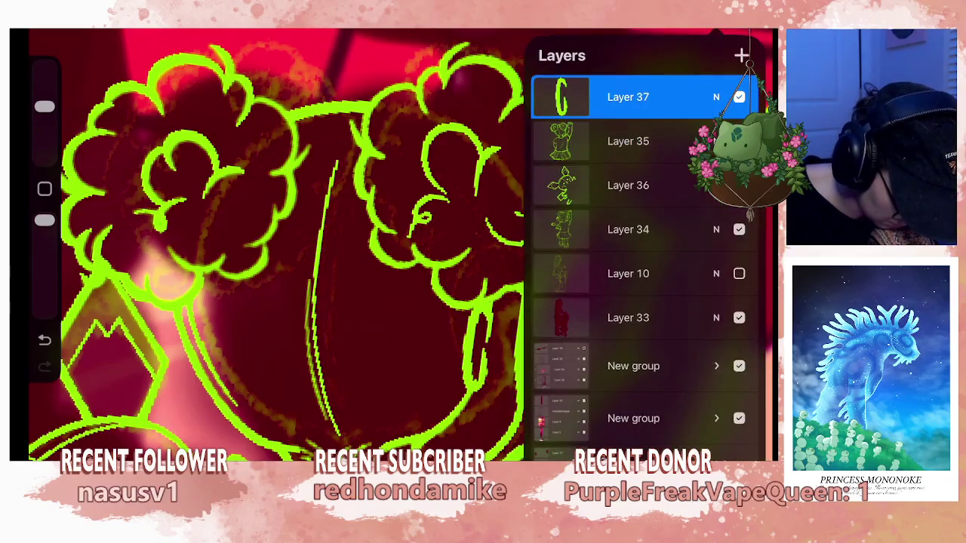
key(l)
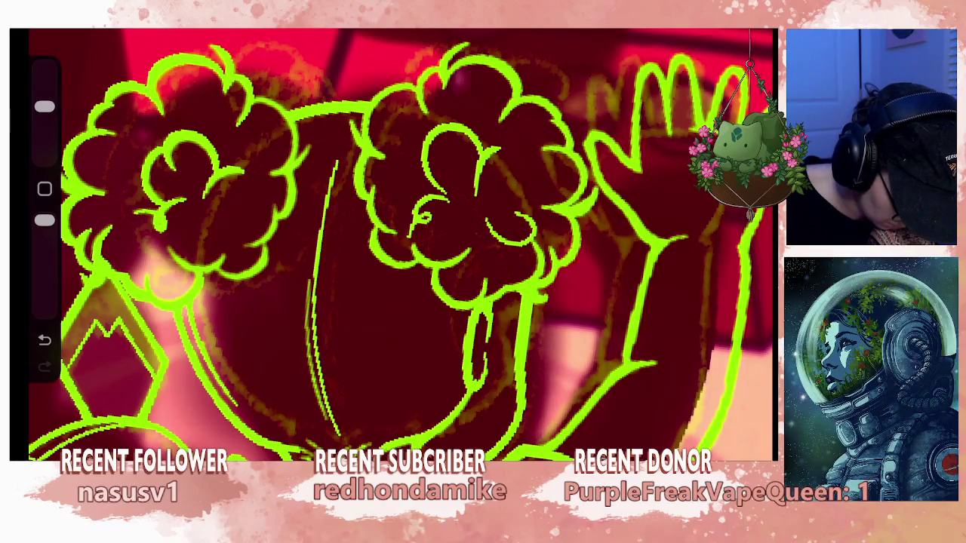
scroll(400, 245, down, 5)
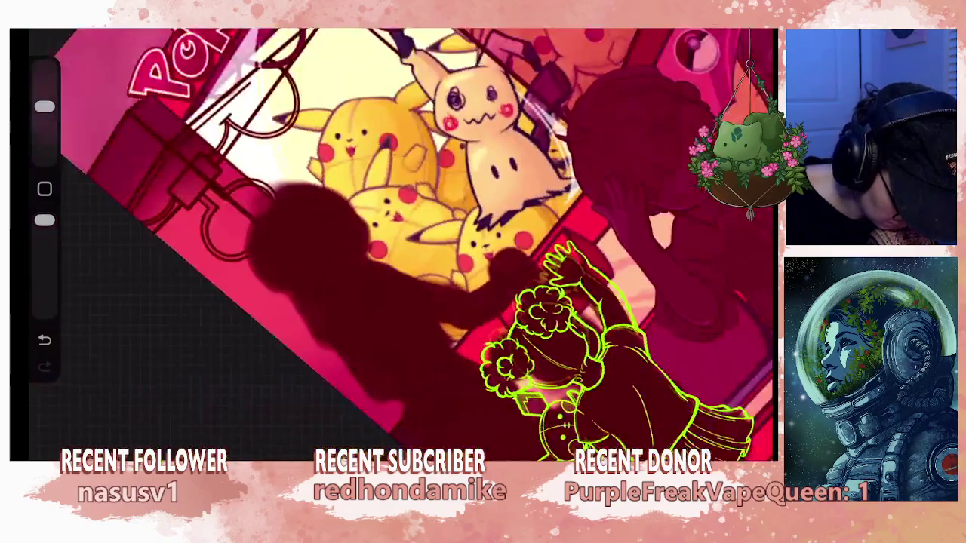
mouse_move(393, 189)
mouse_down()
mouse_move(485, 184)
mouse_move(539, 204)
mouse_move(559, 234)
mouse_up()
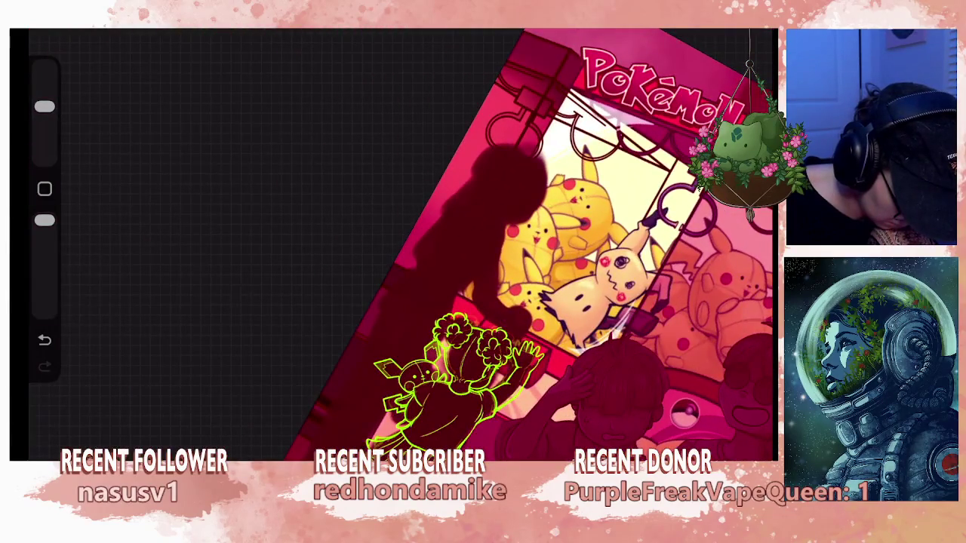
scroll(528, 286, down, 5)
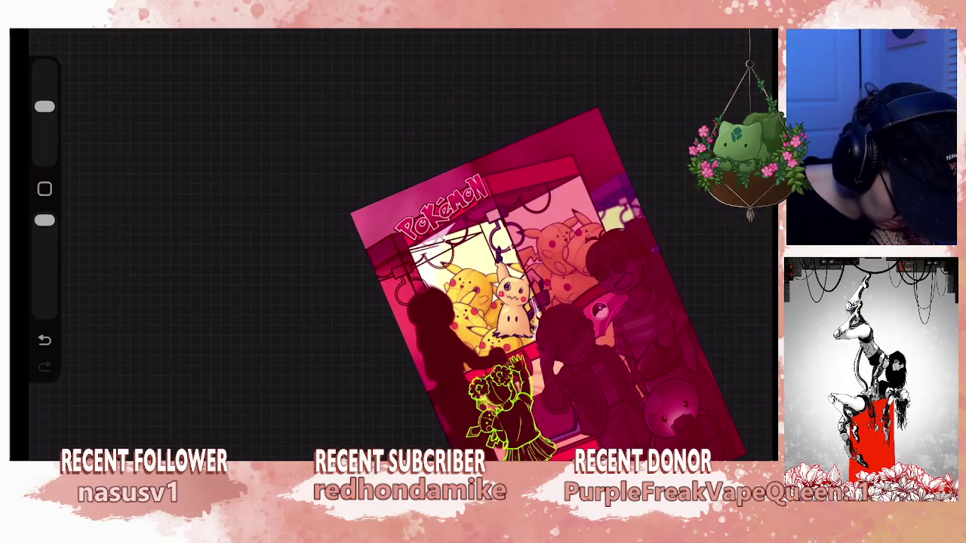
scroll(513, 317, up, 5)
scroll(490, 317, up, 2)
drag(45, 107, 45, 135)
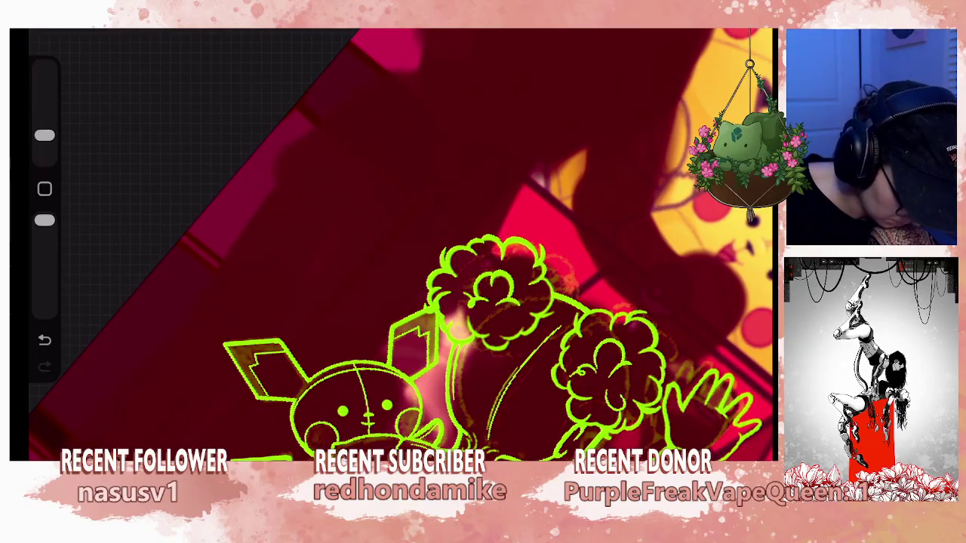
Draw a stroke on the girl's lineart, then undo it and another stroke.
drag(466, 427, 476, 341)
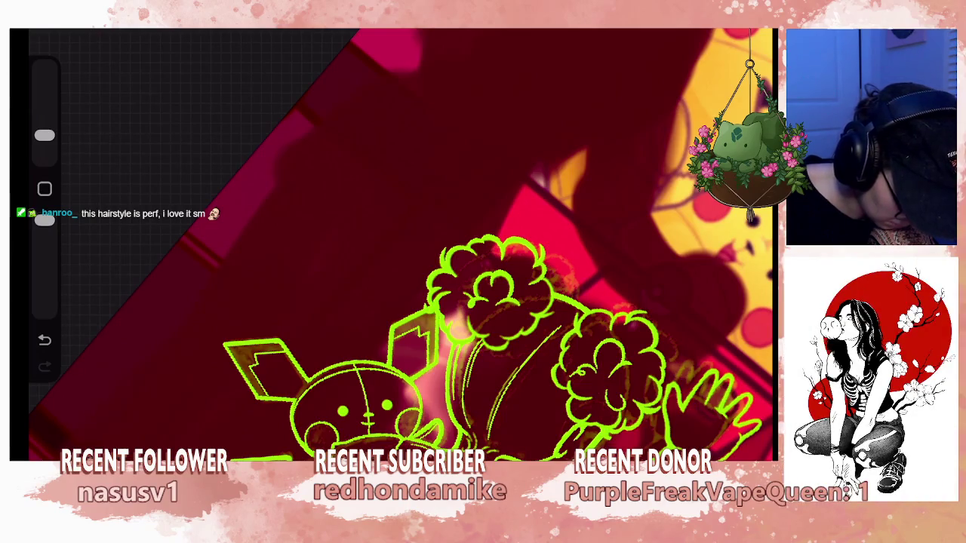
scroll(392, 249, down, 3)
scroll(400, 241, up, 3)
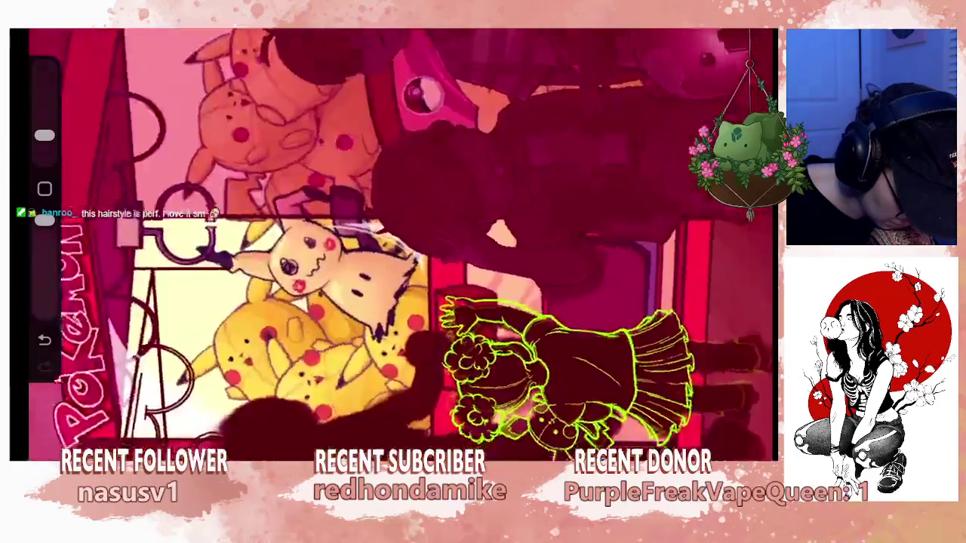
key(ctrl+z)
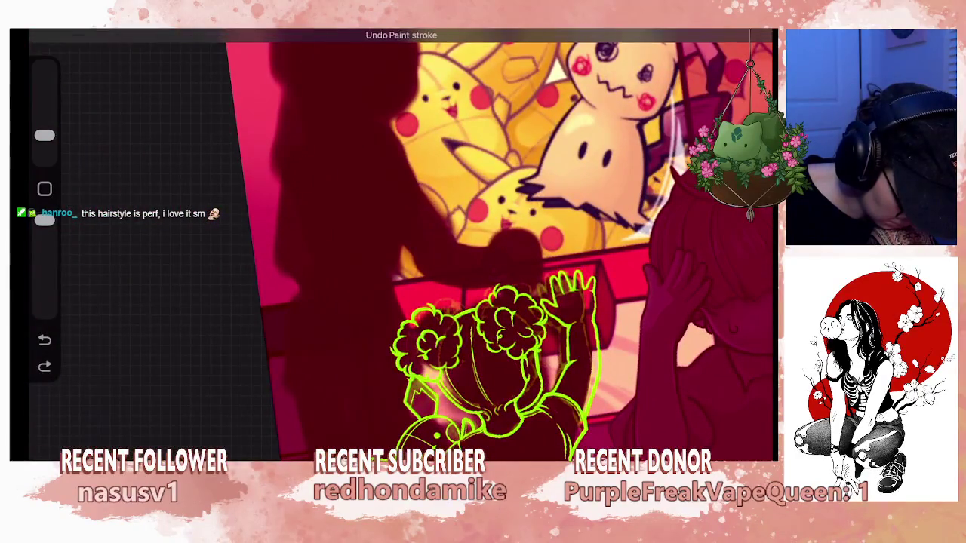
key(ctrl+z)
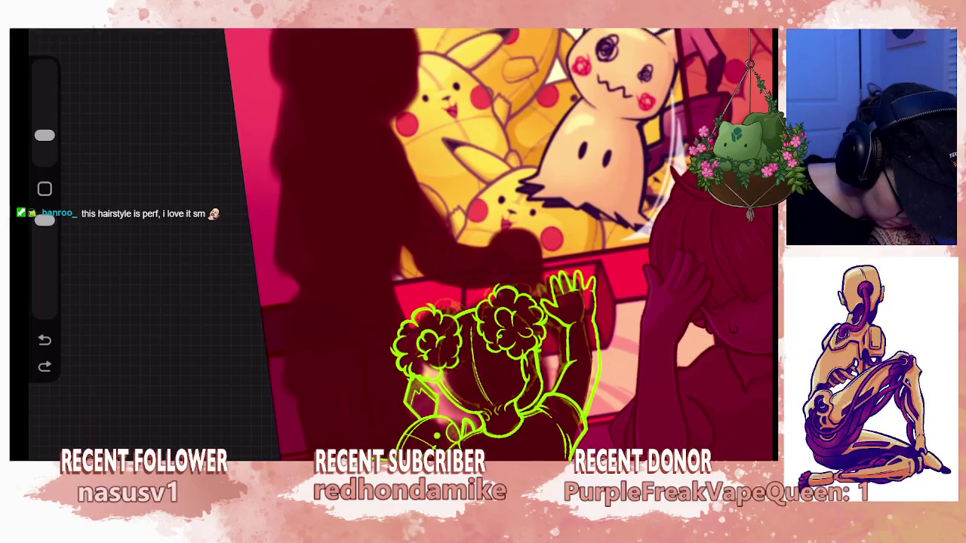
scroll(491, 347, up, 3)
drag(45, 135, 44, 106)
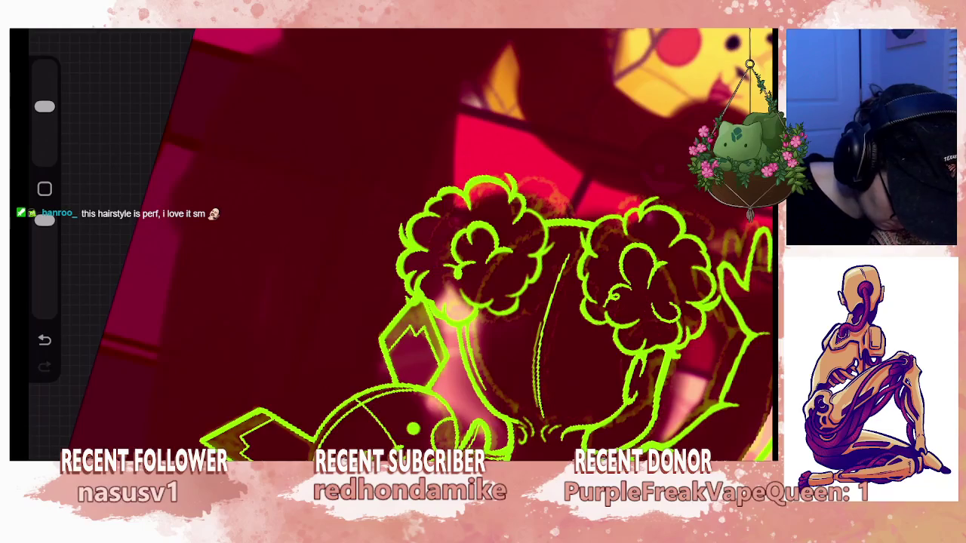
Switch back to Layer 35 and make the brush smaller.
click(755, 30)
click(628, 141)
click(755, 31)
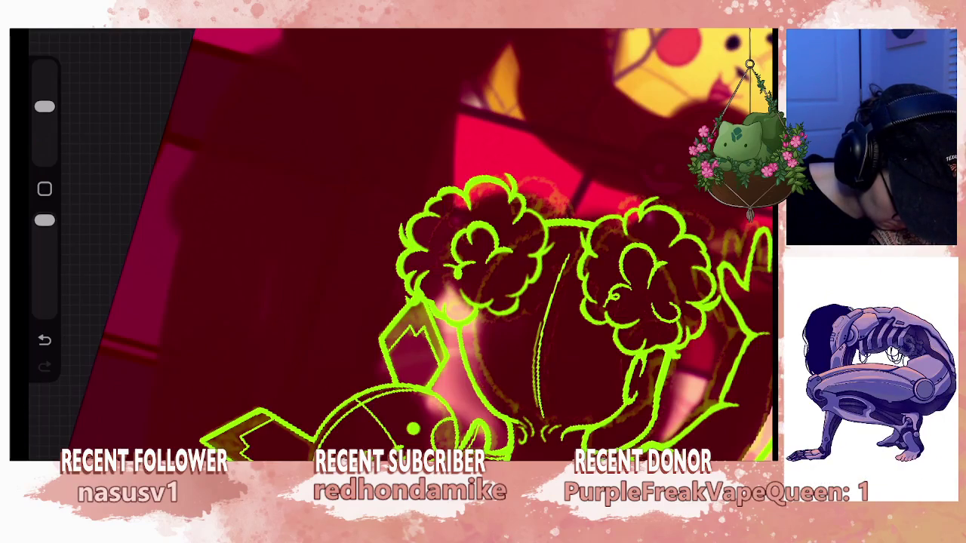
scroll(483, 249, up, 3)
drag(45, 107, 45, 135)
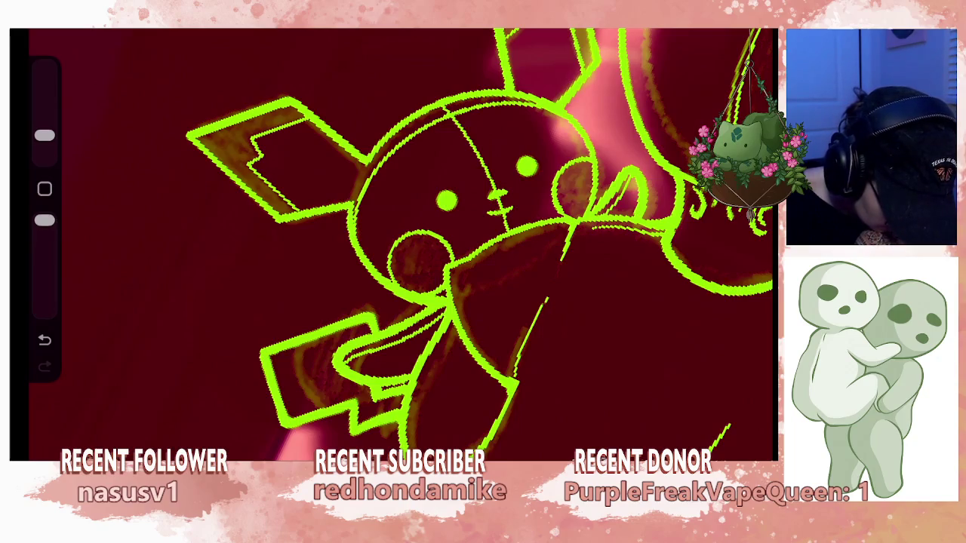
Draw two short thin green lines on Pikachu's body.
drag(463, 311, 489, 355)
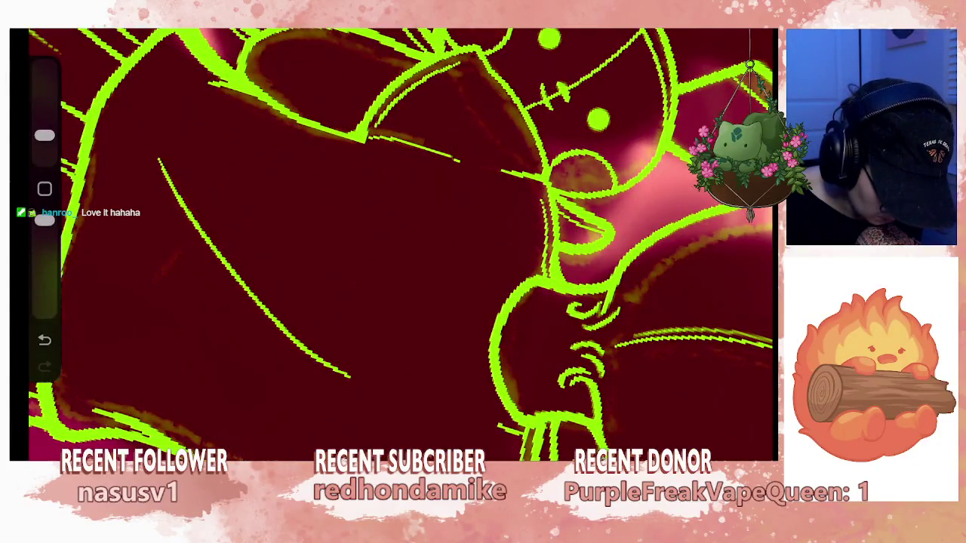
drag(482, 390, 476, 320)
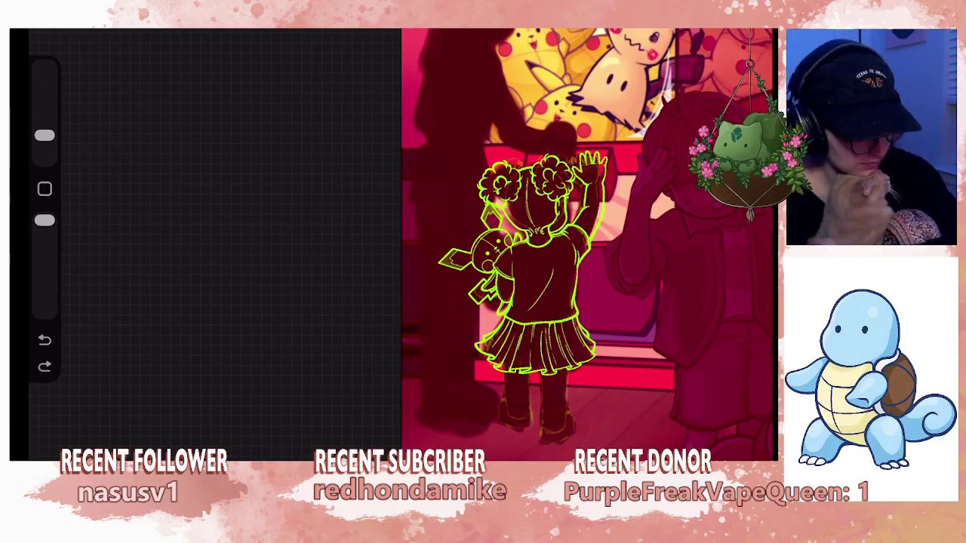
Merge Layer 37 down into Layer 35.
scroll(528, 302, up, 3)
scroll(528, 301, up, 3)
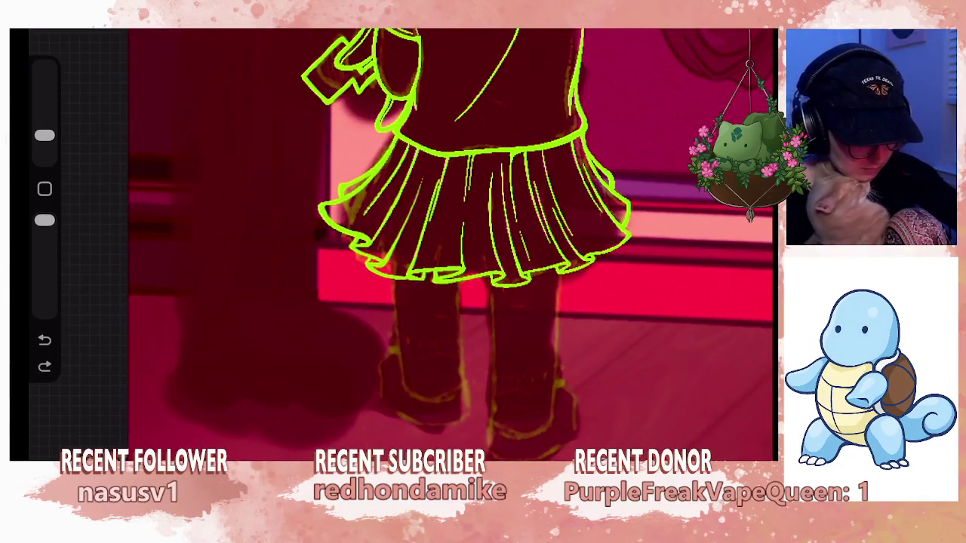
click(755, 30)
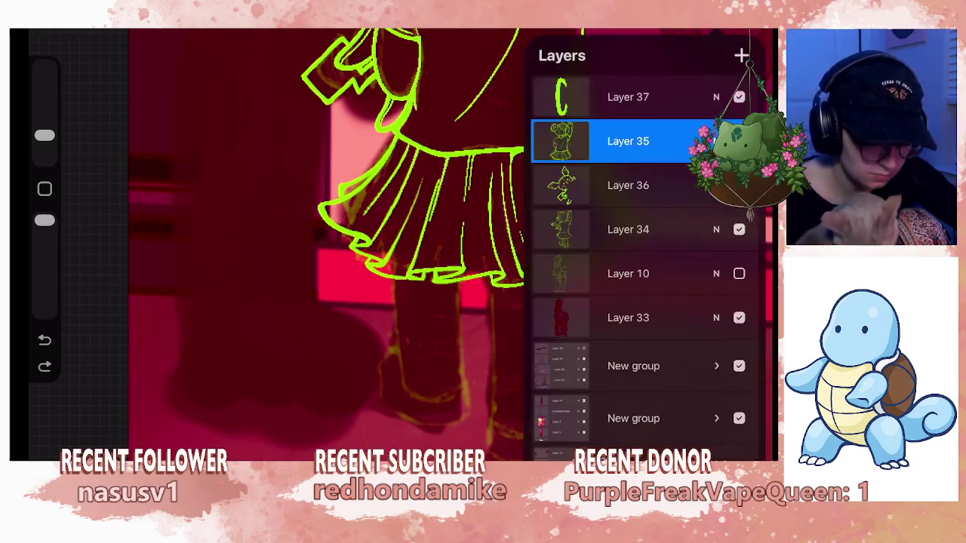
click(628, 96)
click(628, 97)
click(445, 342)
Add a new empty layer and undo the stray stroke beside the boot.
click(742, 55)
click(755, 30)
drag(377, 226, 438, 189)
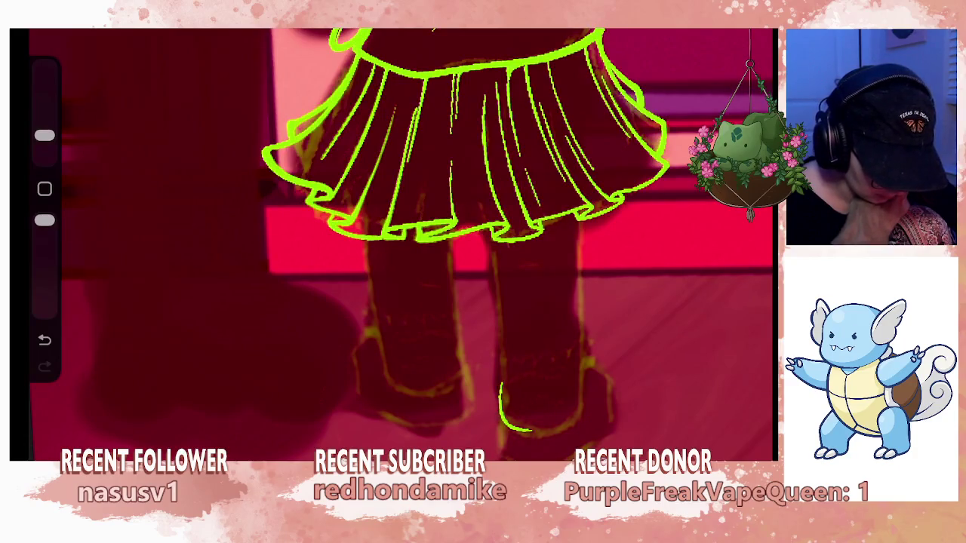
key(ctrl+z)
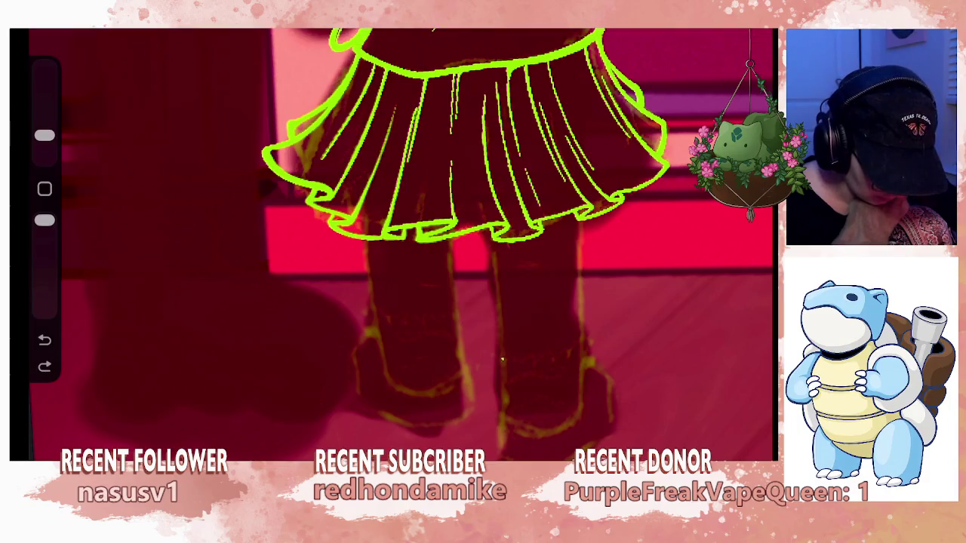
Ink the boot's top edge and the ruffled frilly sock cuff.
drag(498, 358, 517, 427)
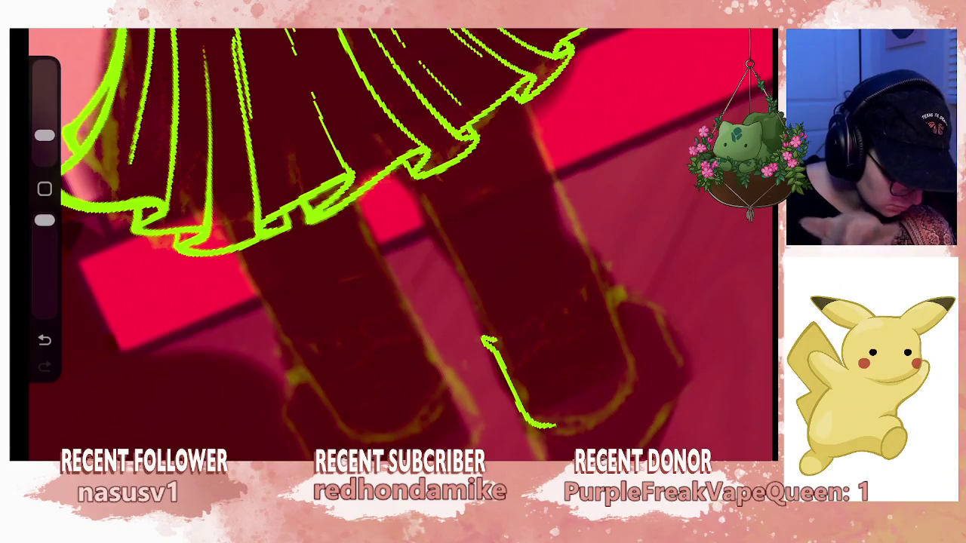
drag(485, 343, 511, 330)
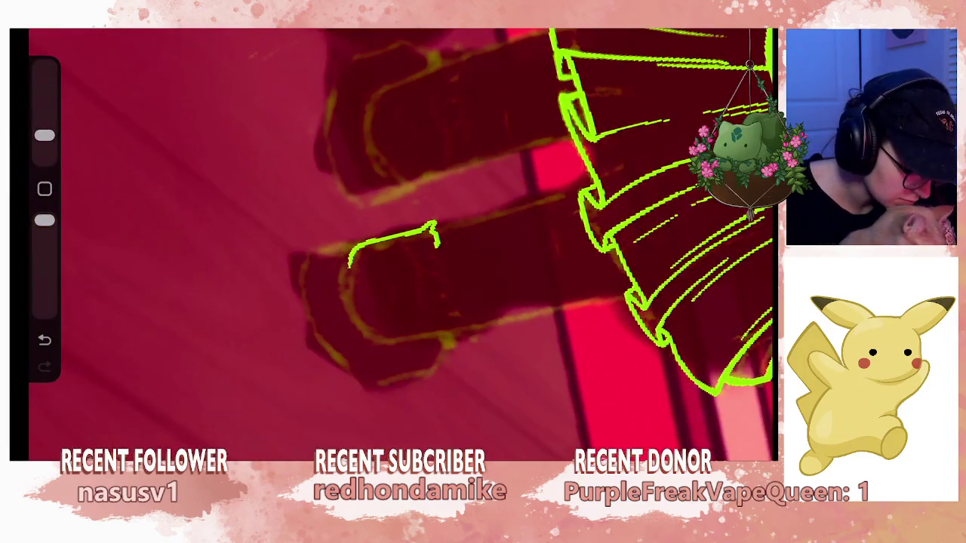
drag(436, 333, 461, 339)
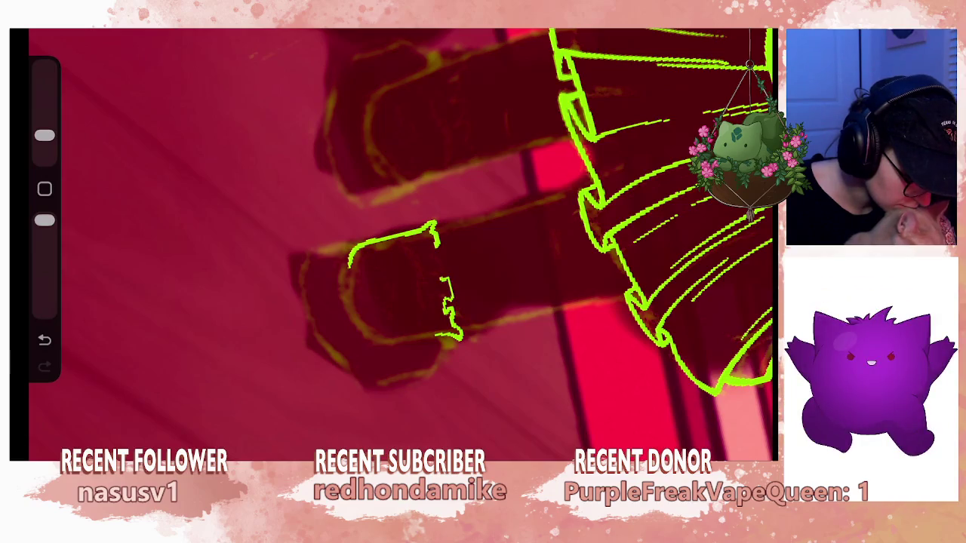
drag(438, 267, 442, 270)
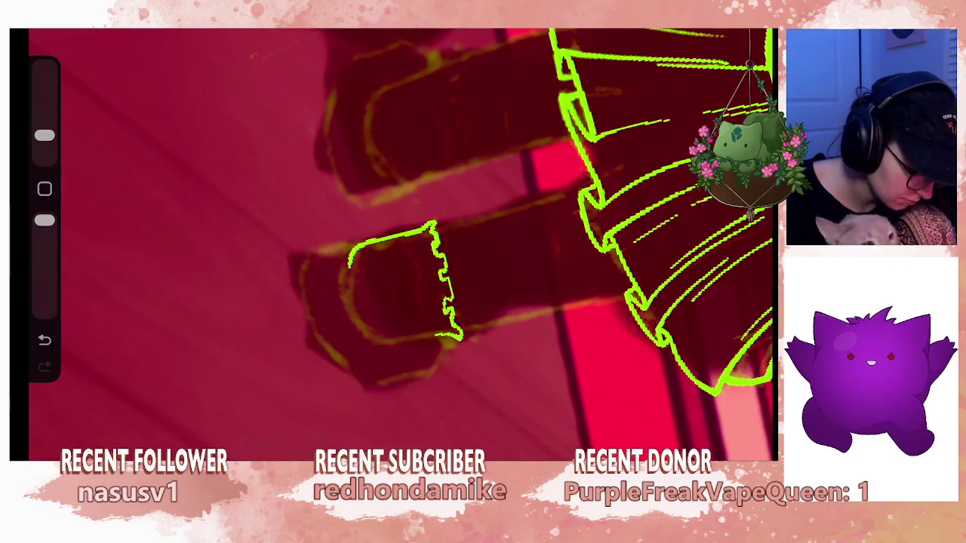
scroll(401, 242, down, 5)
scroll(490, 287, up, 2)
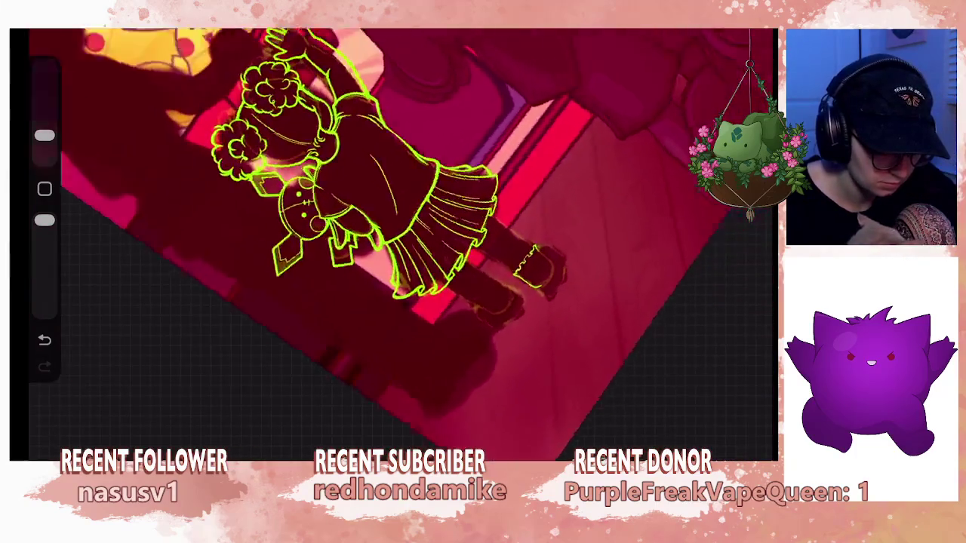
scroll(490, 287, up, 2)
scroll(491, 287, up, 2)
scroll(490, 287, up, 2)
scroll(468, 286, up, 2)
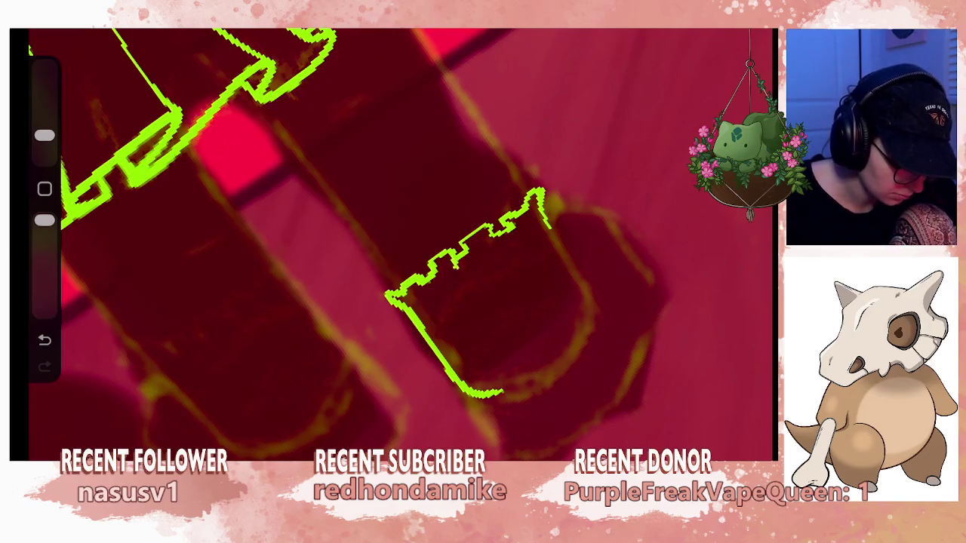
drag(465, 249, 471, 258)
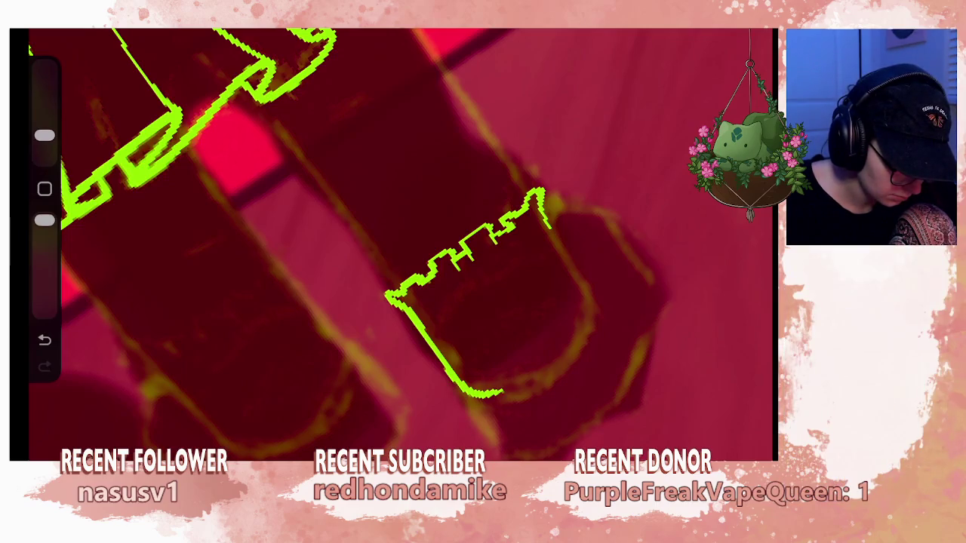
drag(529, 206, 536, 229)
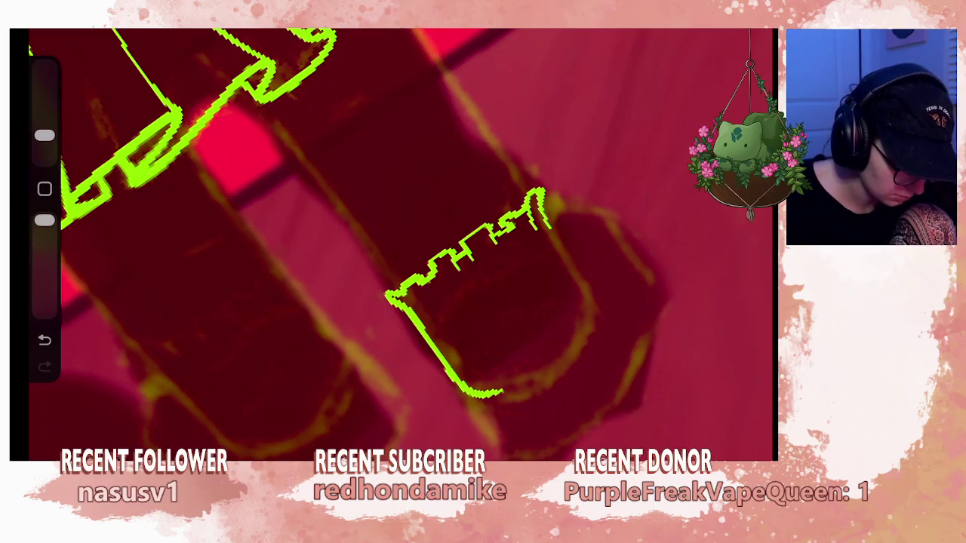
Draw the leg's left and right outlines from the boot up to the skirt hem.
scroll(401, 244, down, 3)
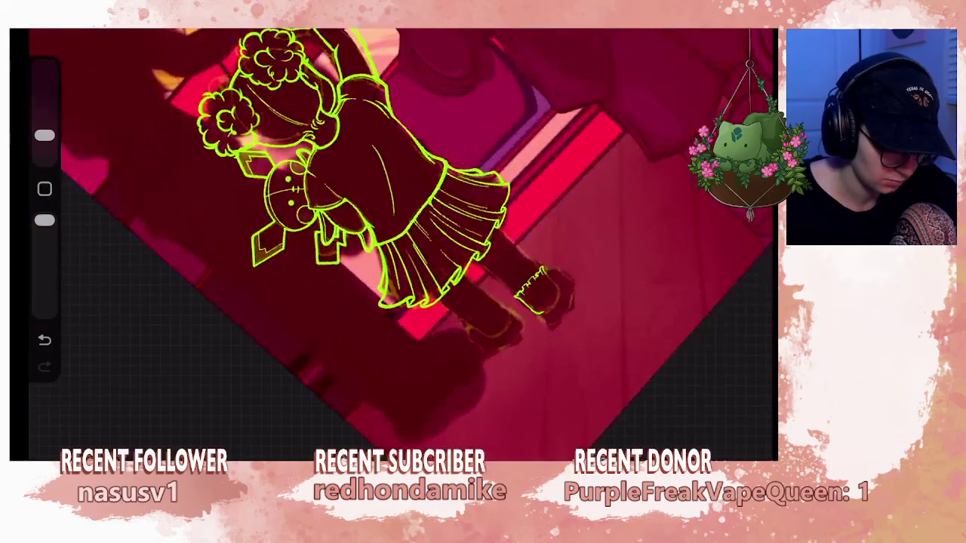
scroll(401, 244, up, 3)
scroll(401, 244, up, 1)
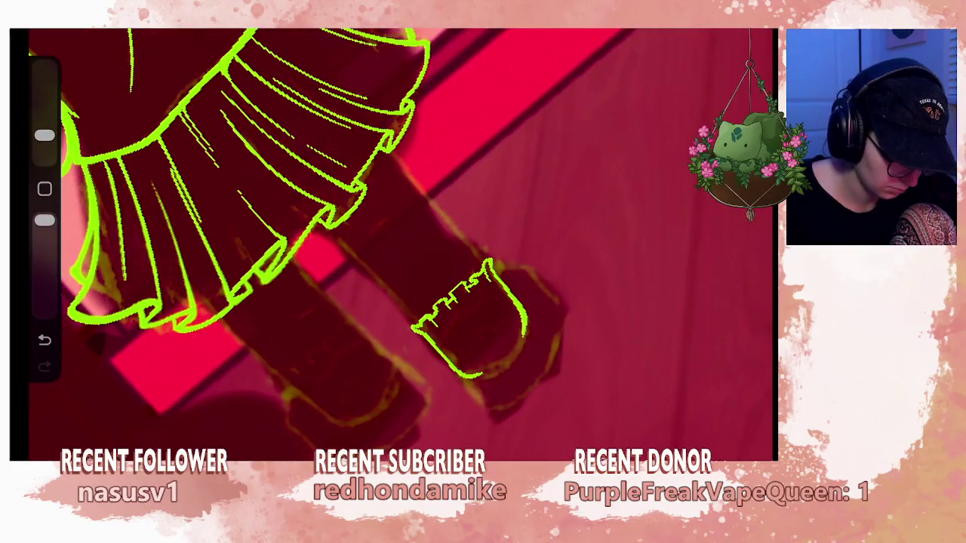
scroll(401, 244, down, 3)
scroll(401, 244, up, 3)
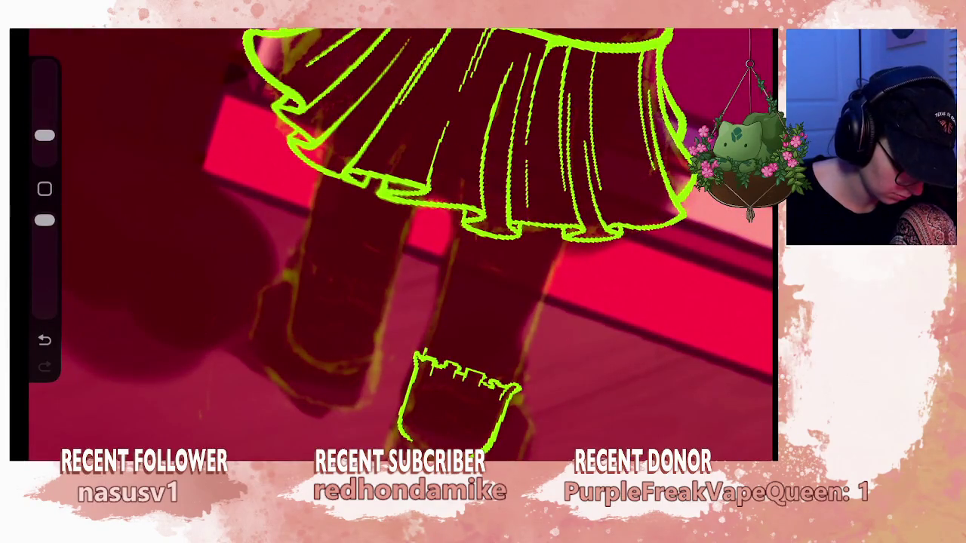
drag(452, 266, 462, 213)
drag(446, 276, 427, 344)
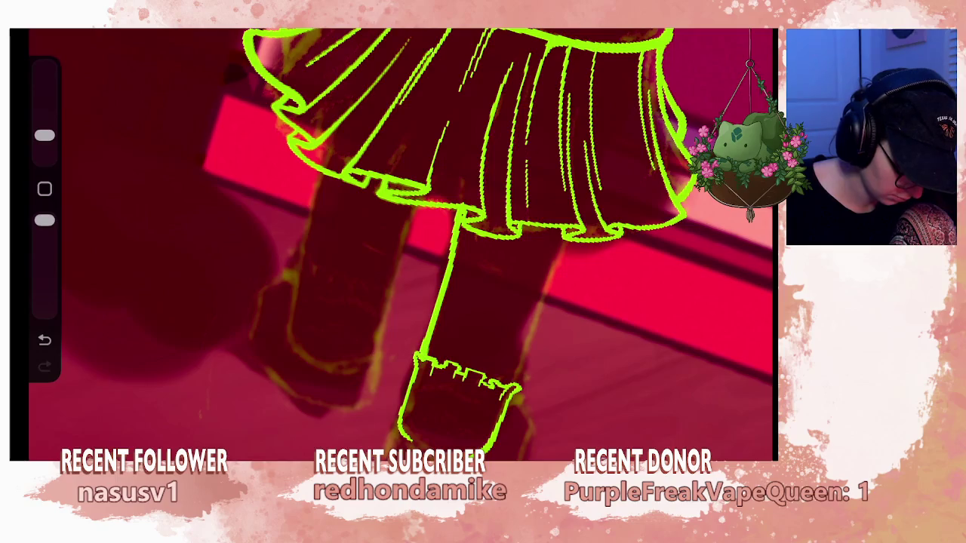
drag(514, 384, 530, 310)
drag(551, 252, 560, 213)
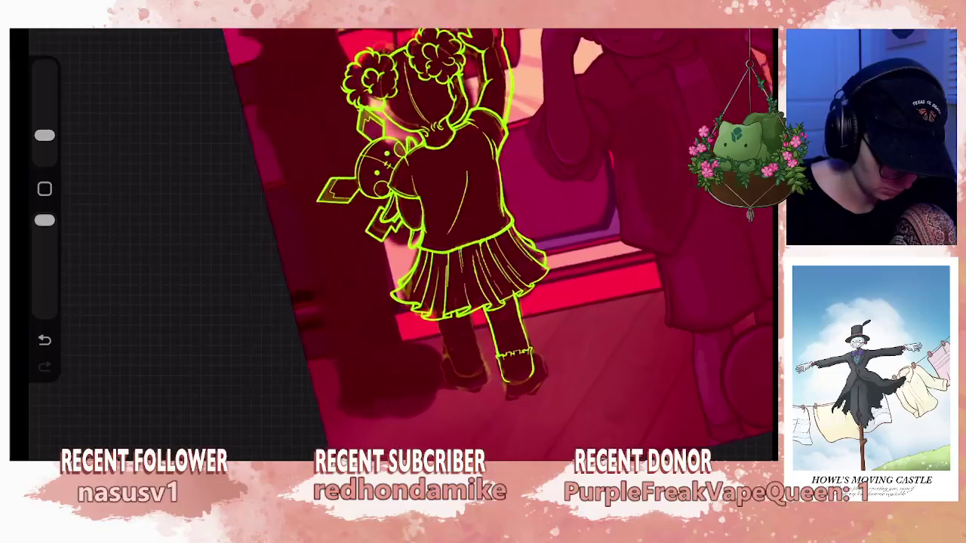
Undo the last leg and boot strokes, then open and close the Layers list.
key(ctrl+z)
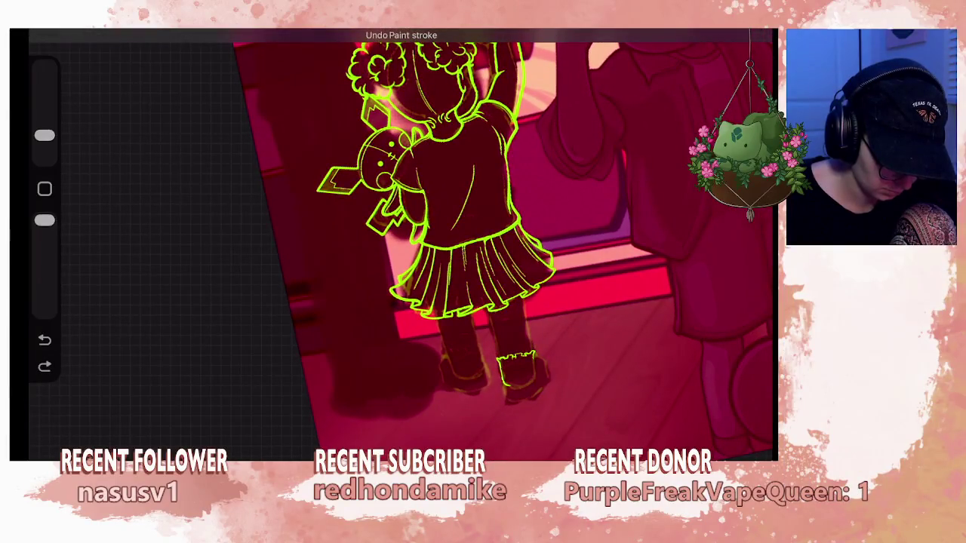
key(ctrl+z)
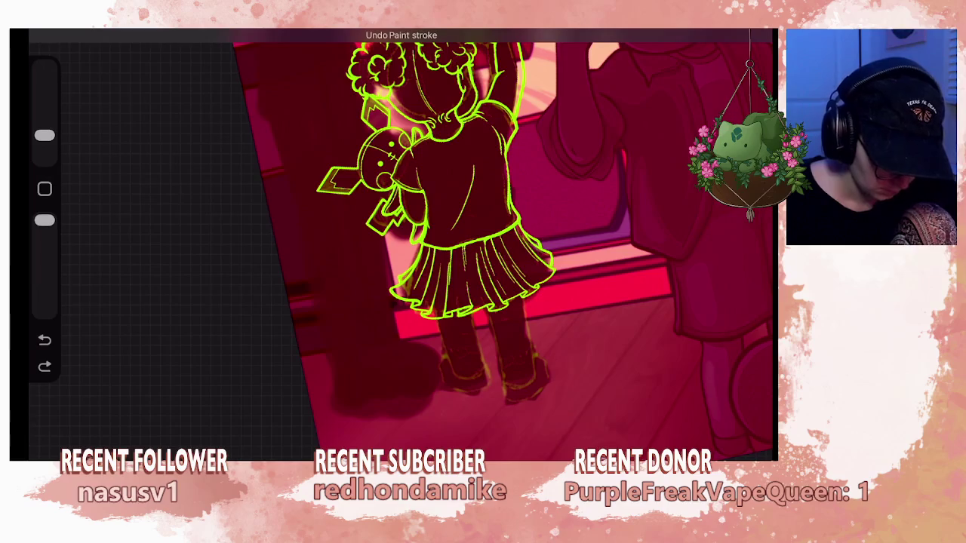
key(l)
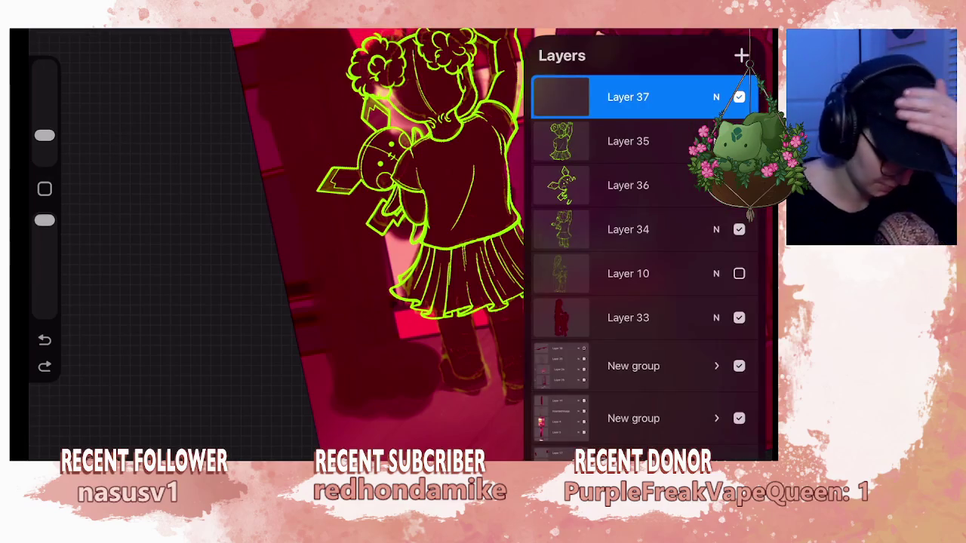
key(l)
scroll(423, 249, up, 3)
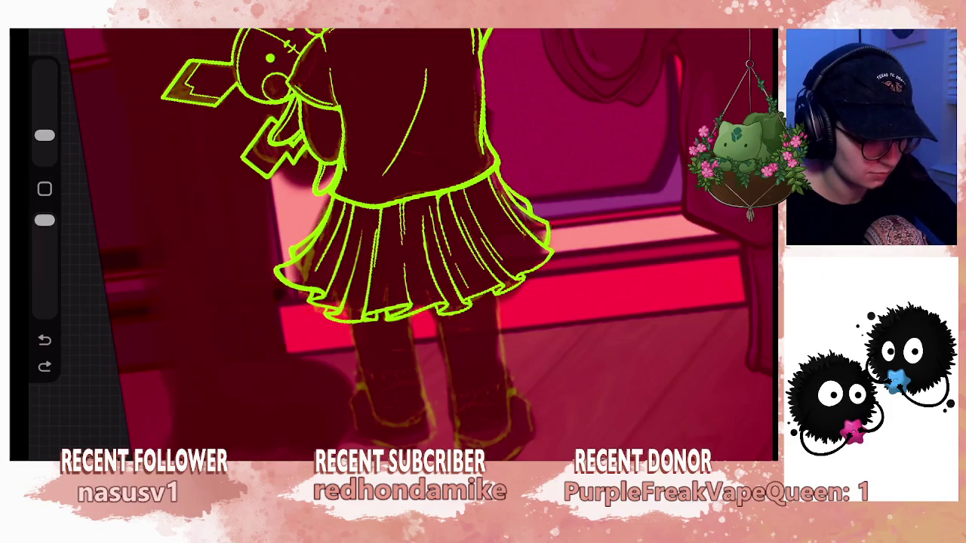
Zoom out to see the entire claw-machine illustration.
scroll(392, 241, down, 3)
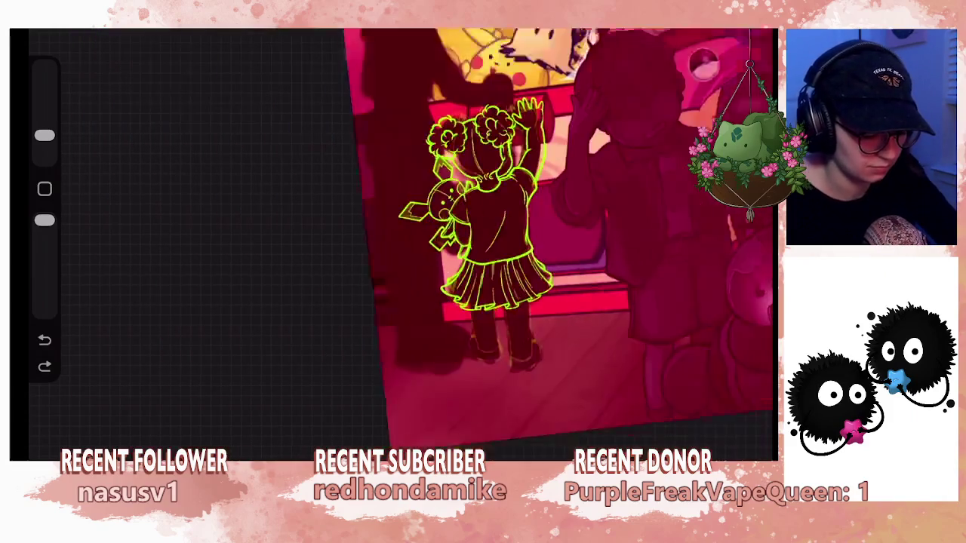
scroll(392, 242, down, 2)
scroll(393, 241, down, 2)
scroll(393, 241, down, 2)
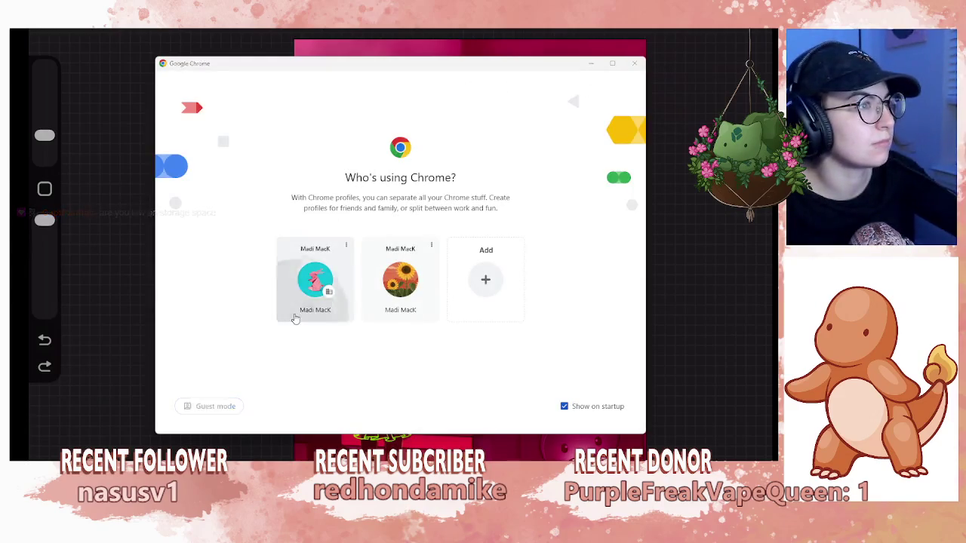
click(298, 314)
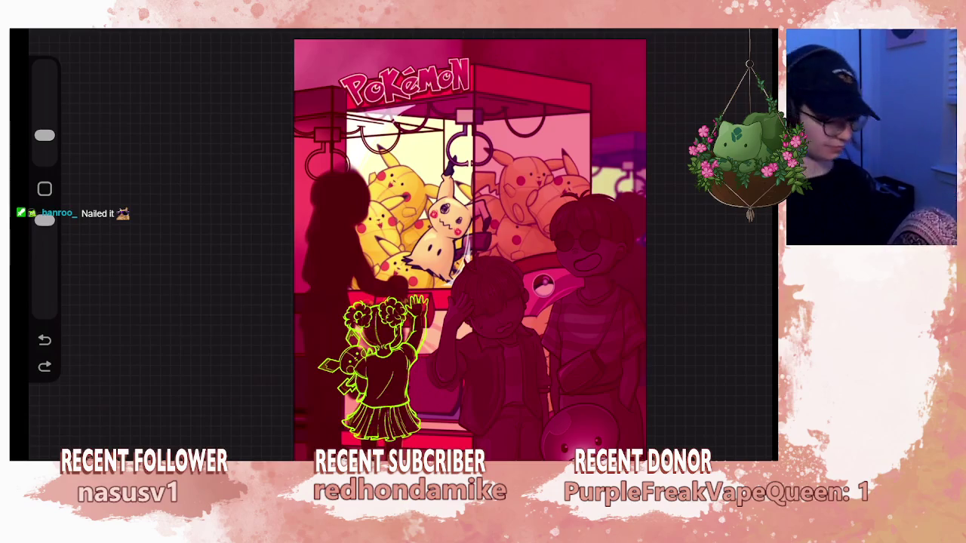
Zoom into the skirt, check the layer list, and try short green waist strokes, undoing them.
scroll(385, 377, up, 3)
scroll(385, 377, up, 2)
scroll(385, 377, up, 2)
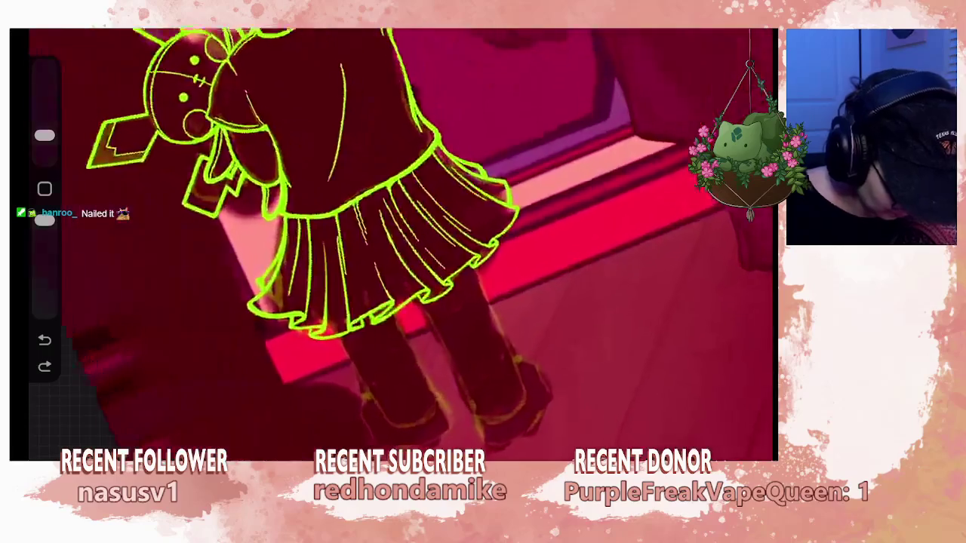
scroll(385, 377, up, 1)
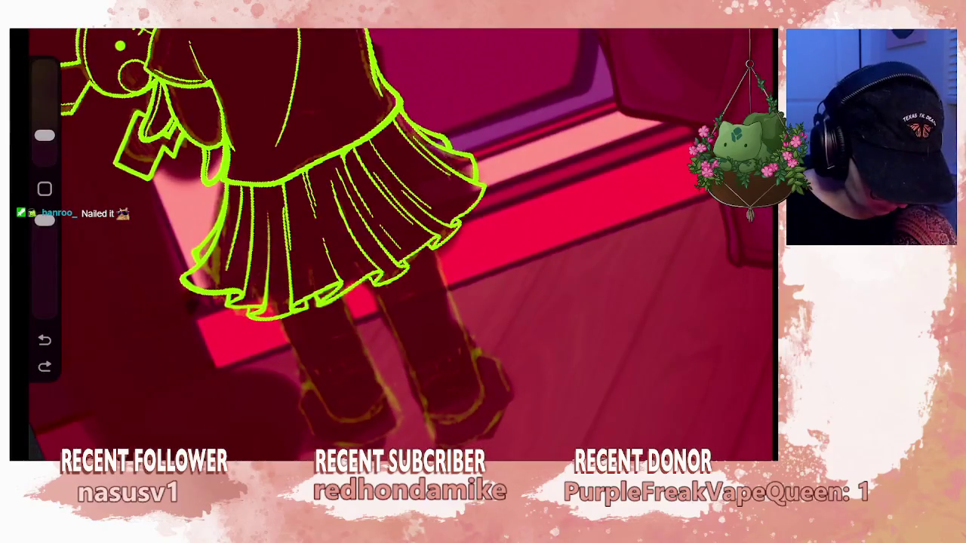
key(l)
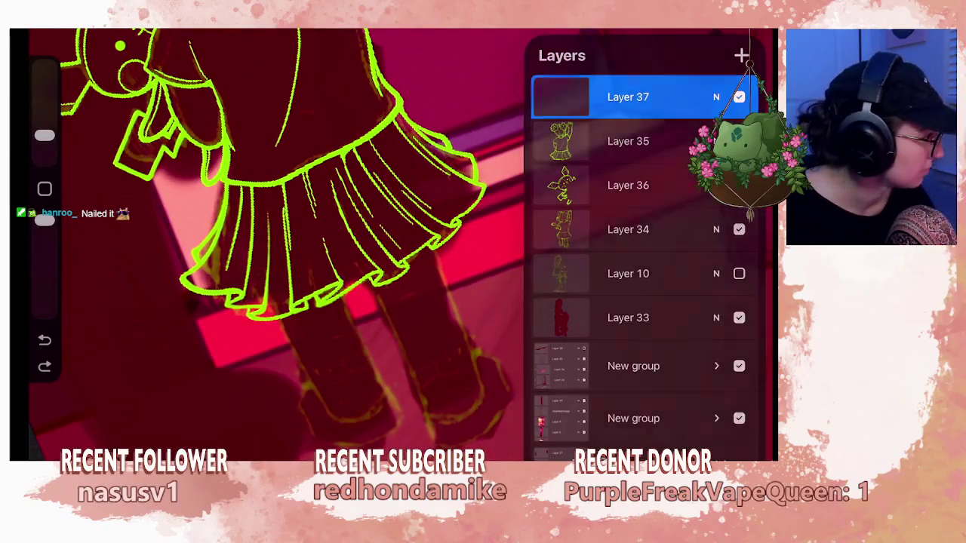
key(l)
scroll(385, 302, up, 1)
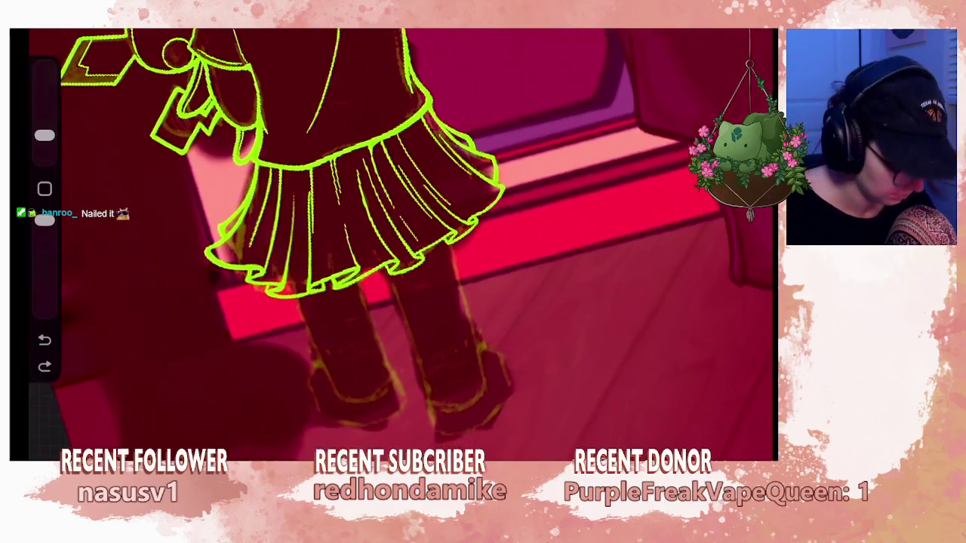
scroll(385, 302, up, 1)
scroll(384, 302, up, 1)
drag(408, 235, 410, 253)
key(ctrl+z)
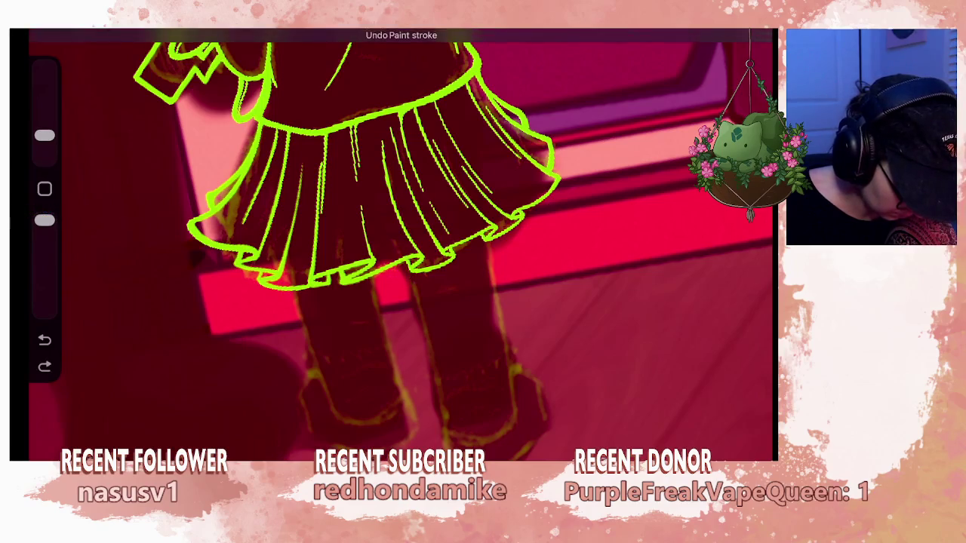
drag(399, 68, 356, 97)
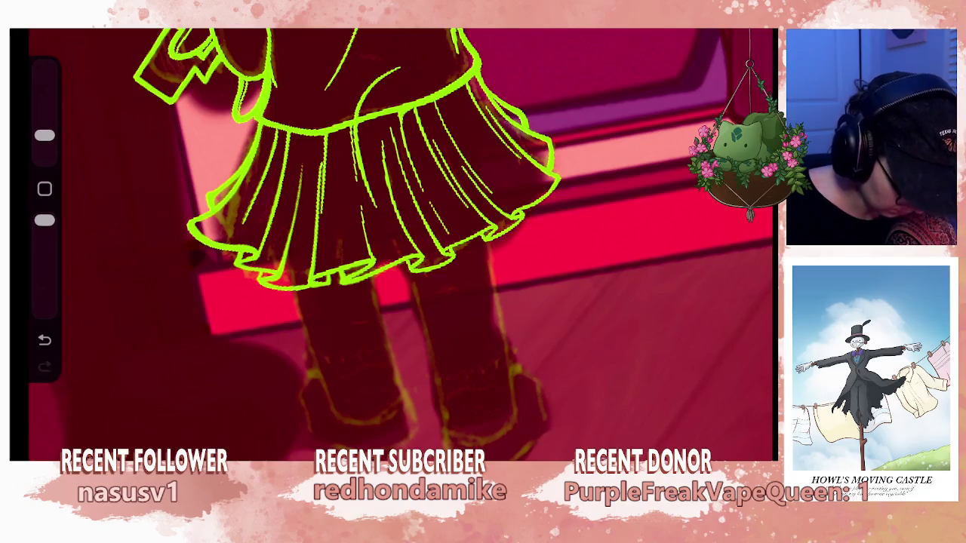
scroll(393, 241, up, 3)
key(ctrl+z)
Draw a short line at the skirt top and a pleat line, discarding the stray fold stroke.
drag(412, 192, 402, 234)
drag(415, 274, 437, 374)
key(ctrl+z)
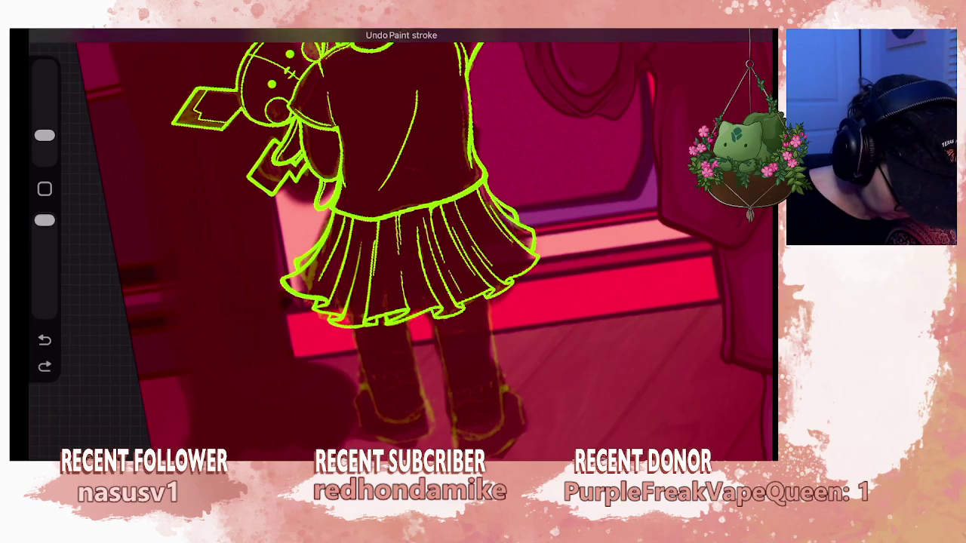
key(ctrl+shift+z)
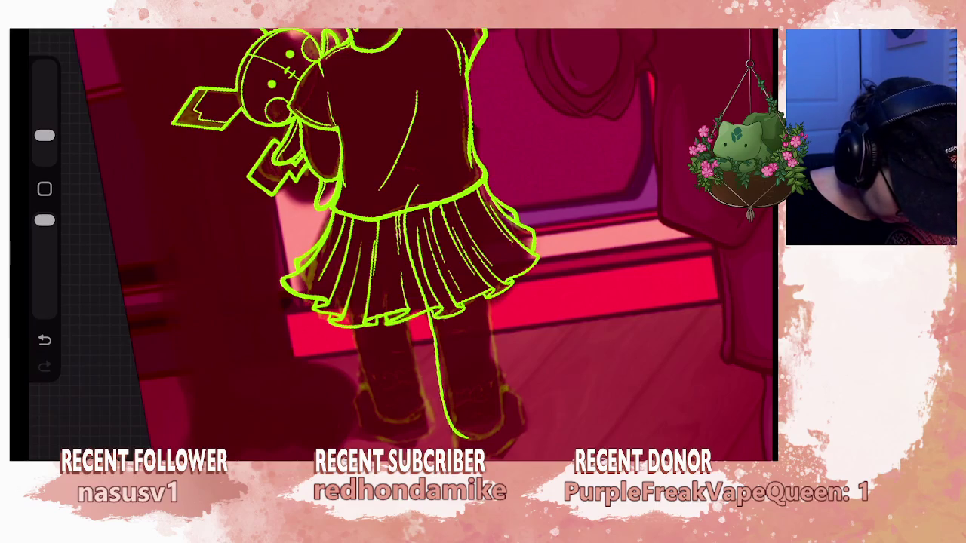
key(ctrl+z)
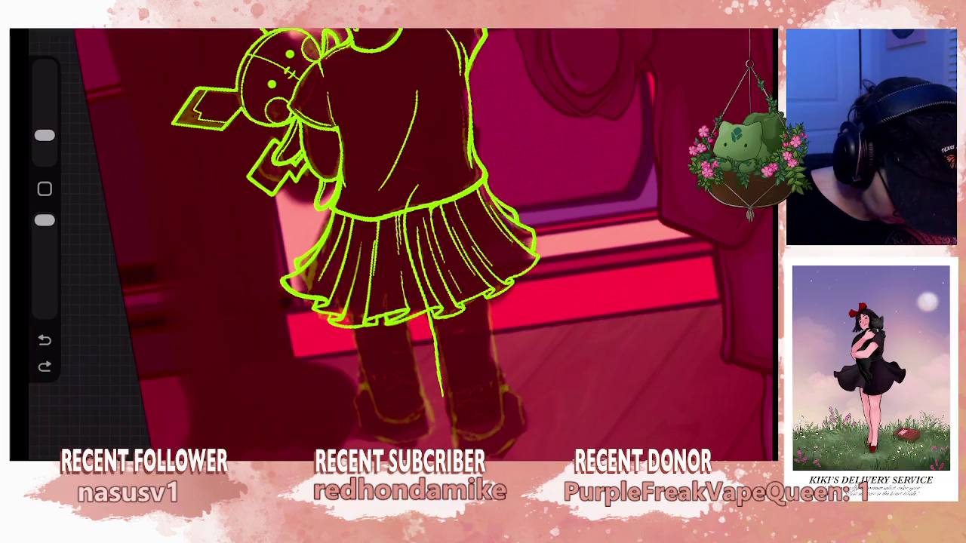
drag(480, 241, 488, 290)
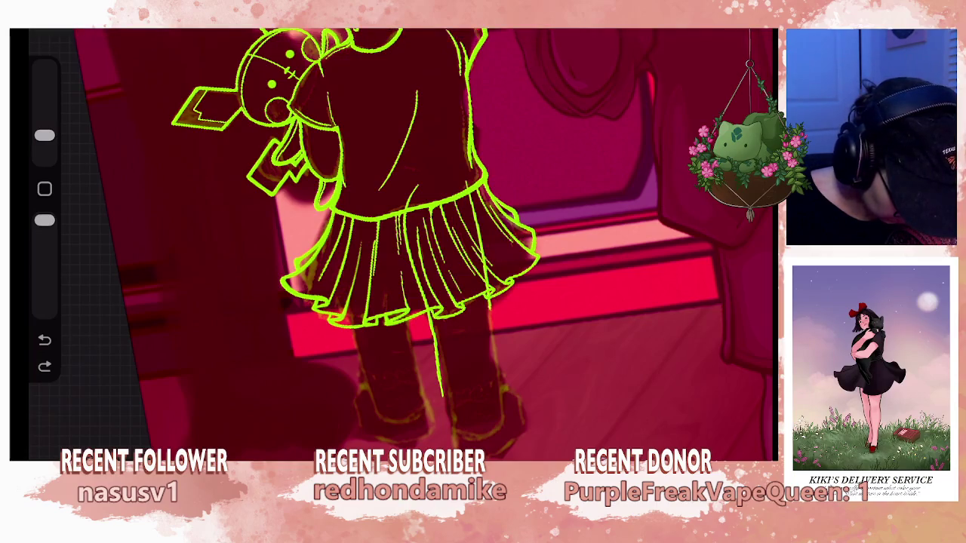
Outline the right leg below the skirt and add a short knee crease.
mouse_move(490, 332)
mouse_down()
mouse_move(496, 414)
mouse_move(451, 432)
mouse_up()
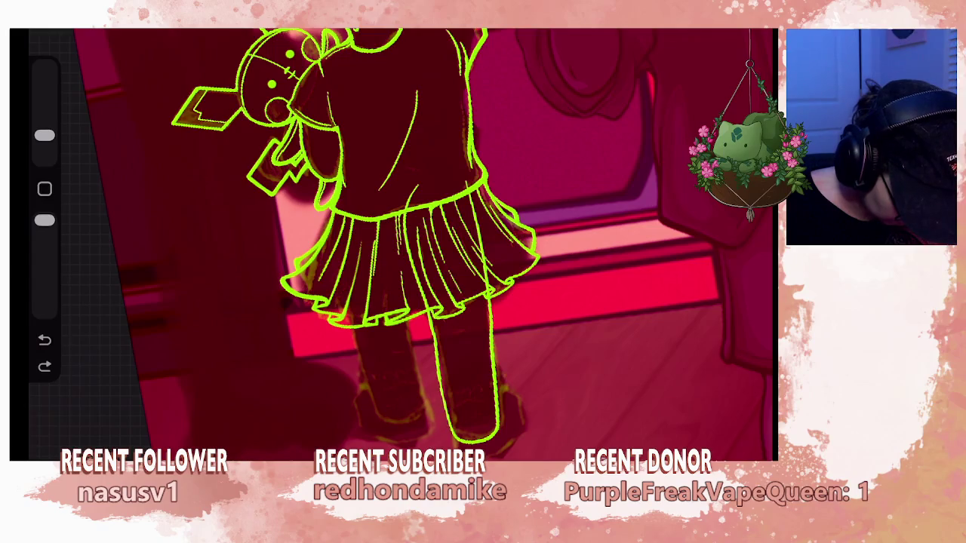
mouse_move(408, 249)
mouse_down()
mouse_move(317, 400)
mouse_move(249, 249)
mouse_move(339, 226)
mouse_up()
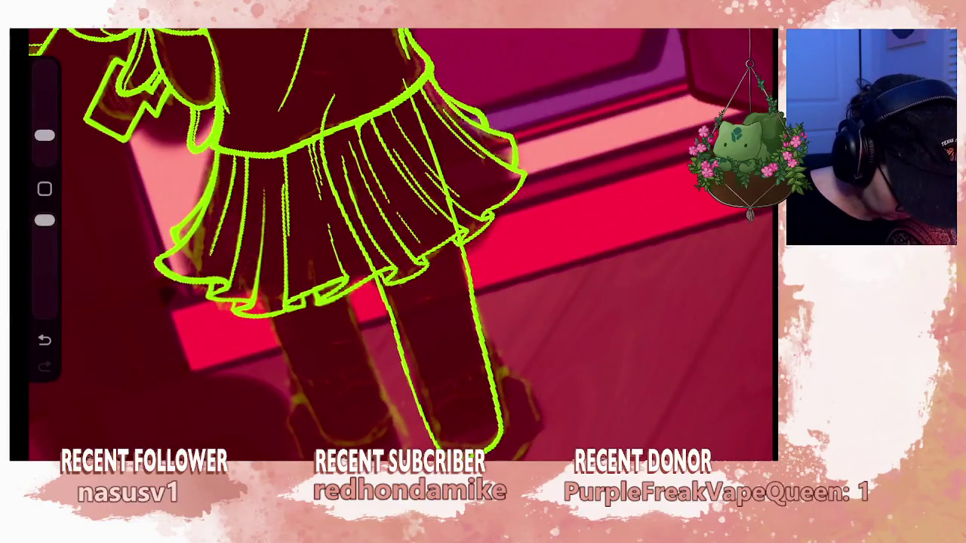
drag(400, 362, 435, 444)
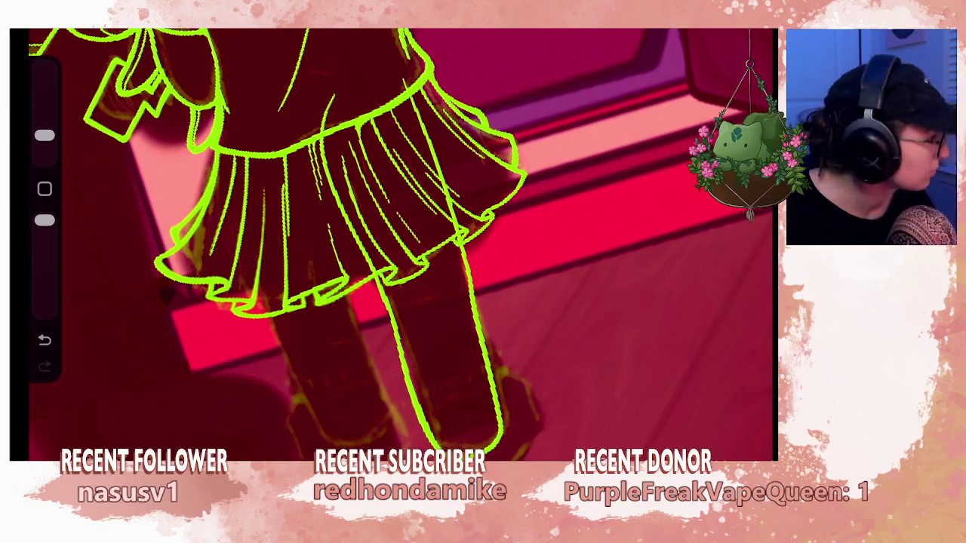
key(ctrl+z)
drag(340, 211, 400, 182)
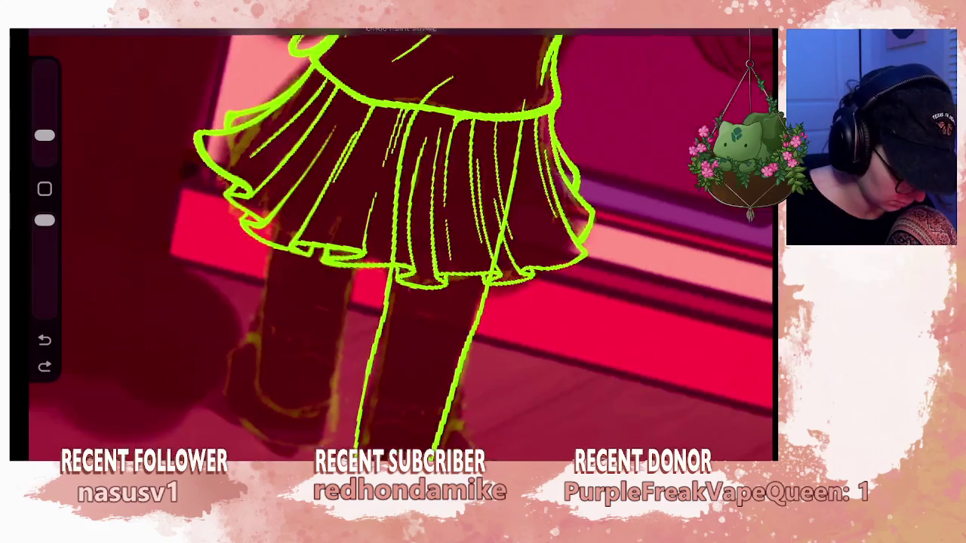
drag(412, 309, 428, 309)
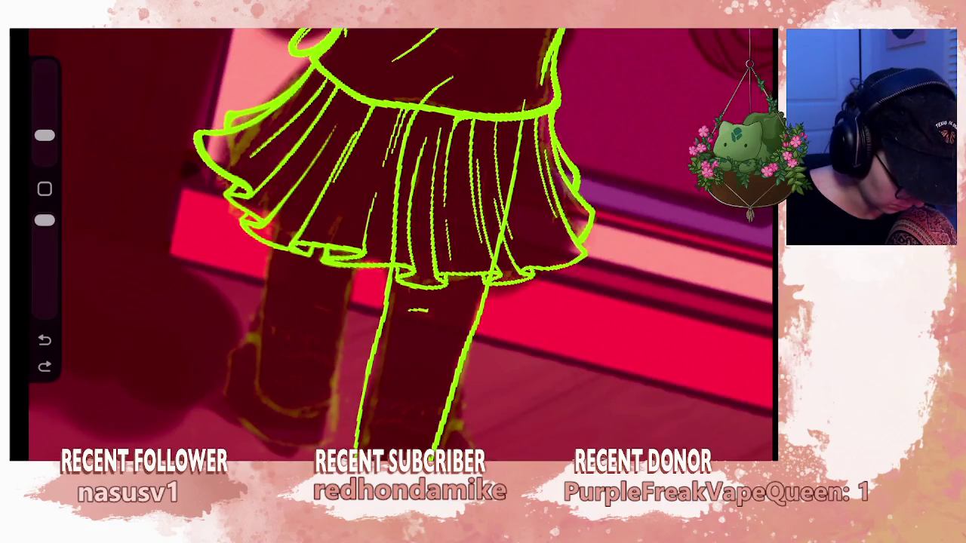
scroll(400, 241, down, 5)
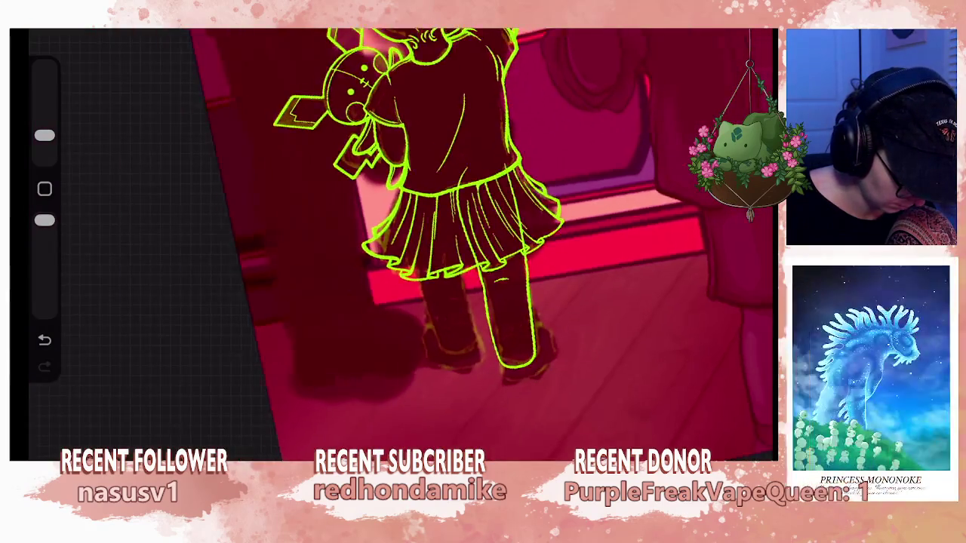
scroll(400, 242, up, 5)
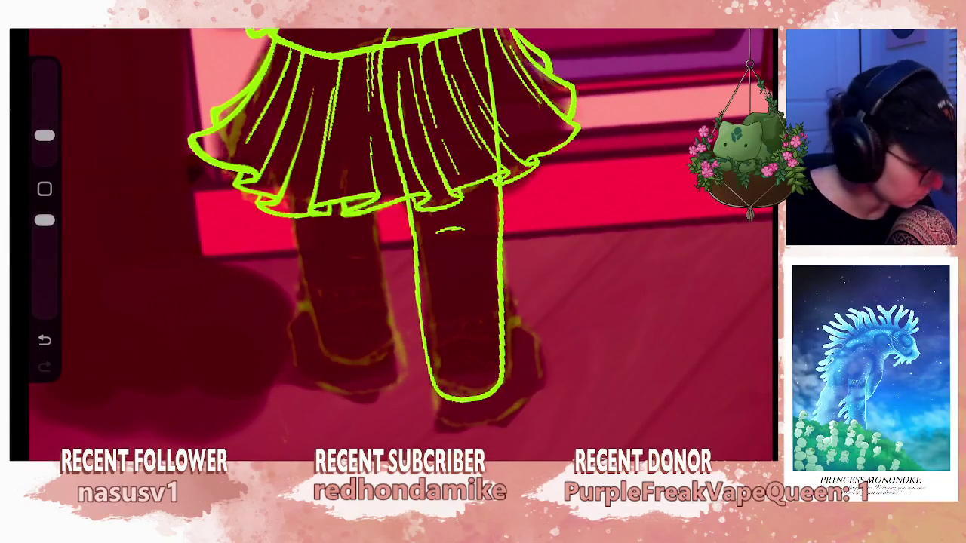
mouse_move(392, 226)
mouse_down()
mouse_move(381, 212)
mouse_move(362, 223)
mouse_up()
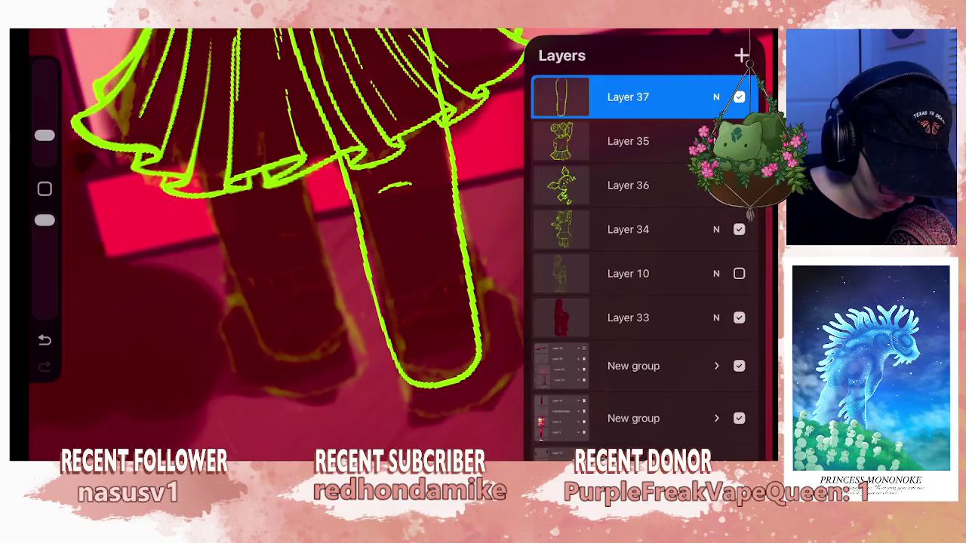
Add a new Layer 38 on top and start sketching the foot at the leg's end.
click(741, 55)
click(641, 264)
mouse_move(398, 363)
mouse_down()
mouse_move(444, 339)
mouse_move(458, 349)
mouse_up()
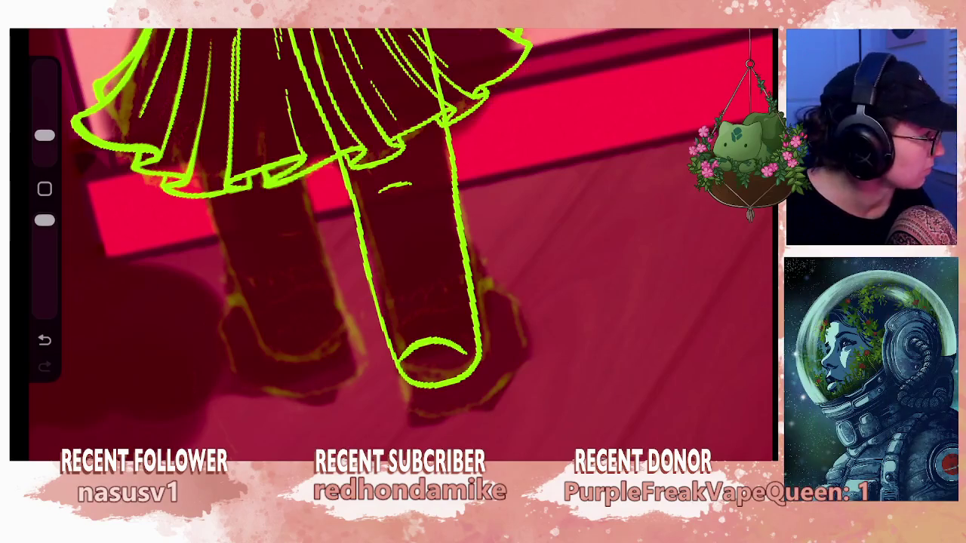
drag(434, 382, 457, 359)
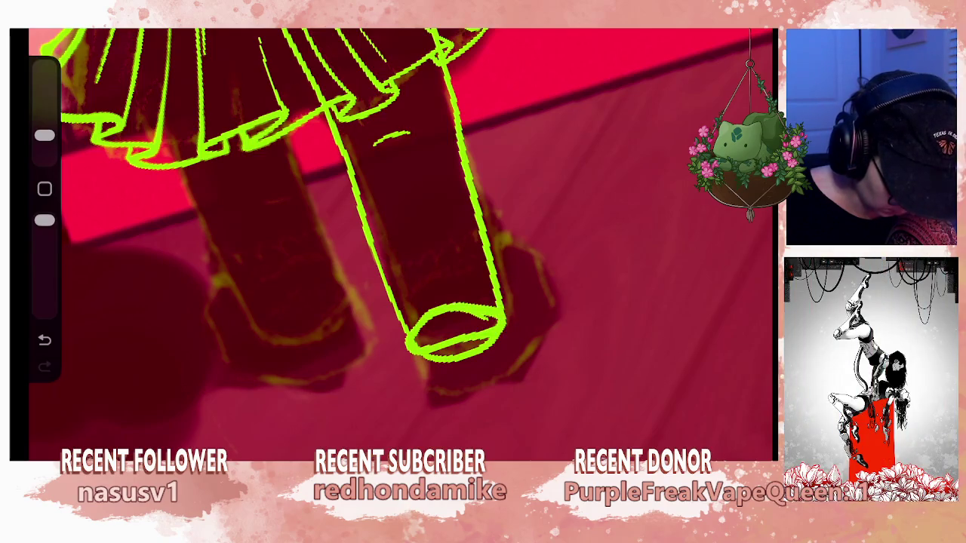
mouse_move(453, 332)
mouse_down()
mouse_move(442, 292)
mouse_move(483, 298)
mouse_move(483, 332)
mouse_move(464, 348)
mouse_up()
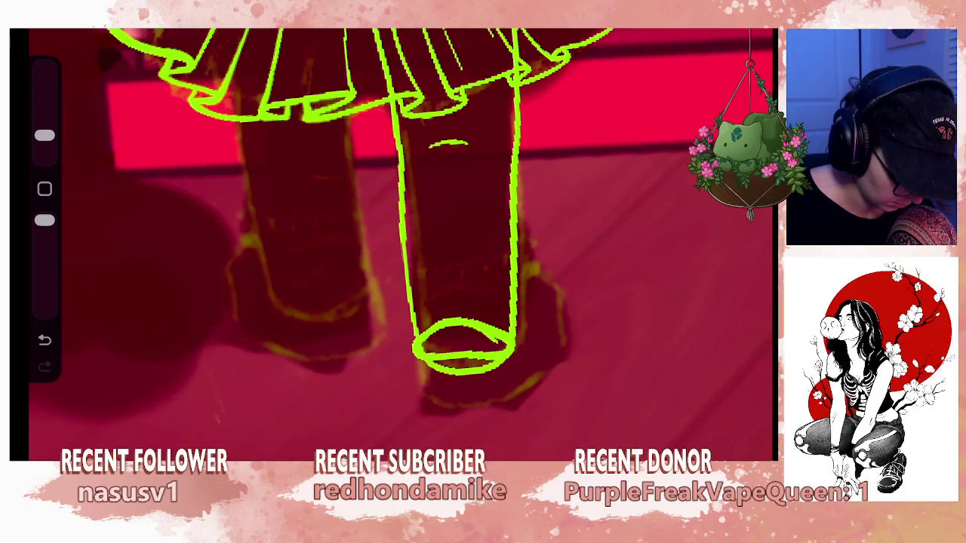
Sketch curved boot edges with the canvas rotated, then undo the trial foot strokes.
mouse_move(438, 406)
mouse_down()
mouse_move(480, 412)
mouse_move(507, 359)
mouse_up()
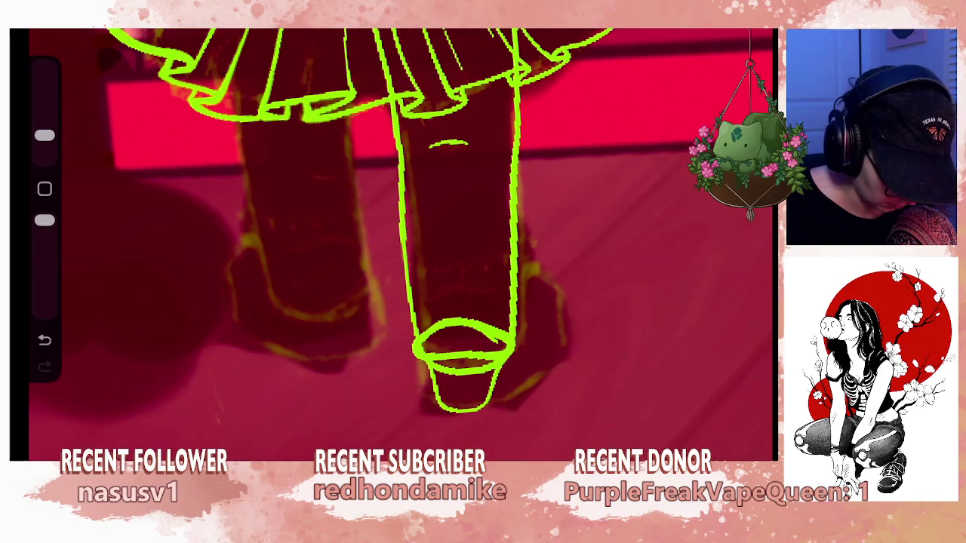
drag(415, 353, 424, 391)
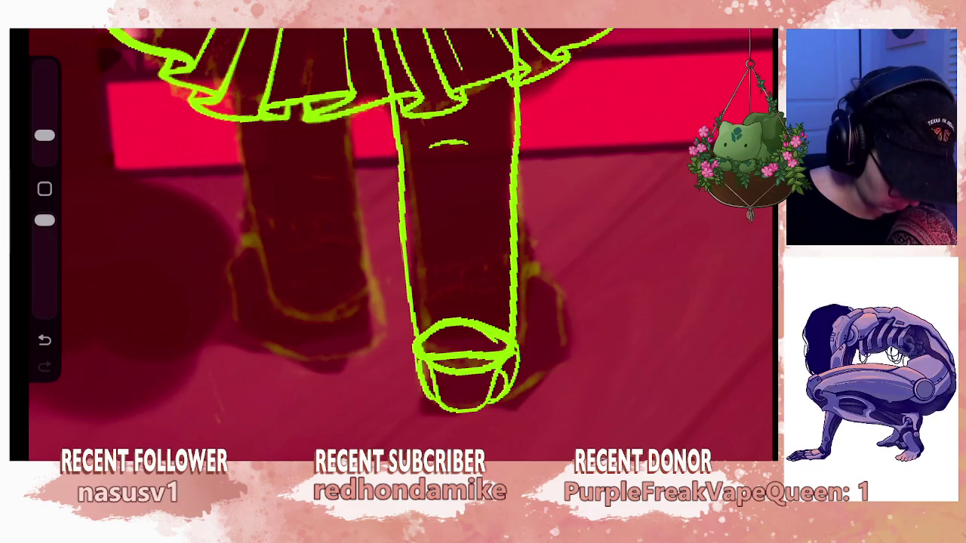
drag(465, 226, 604, 340)
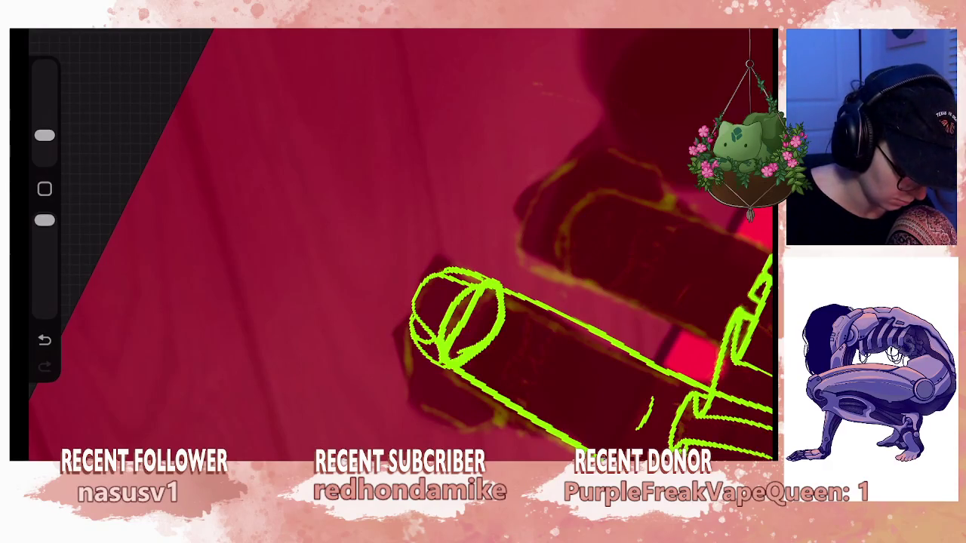
drag(413, 281, 397, 341)
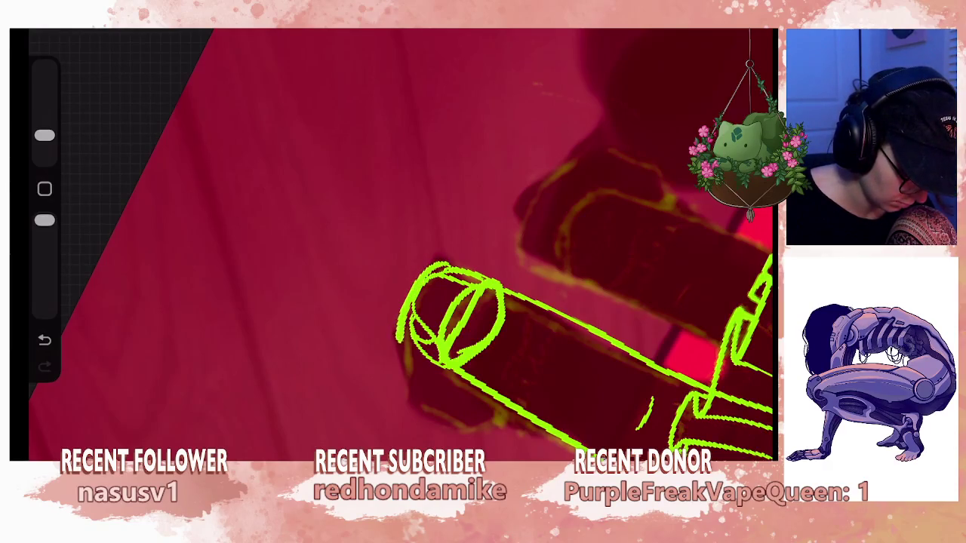
drag(452, 317, 377, 227)
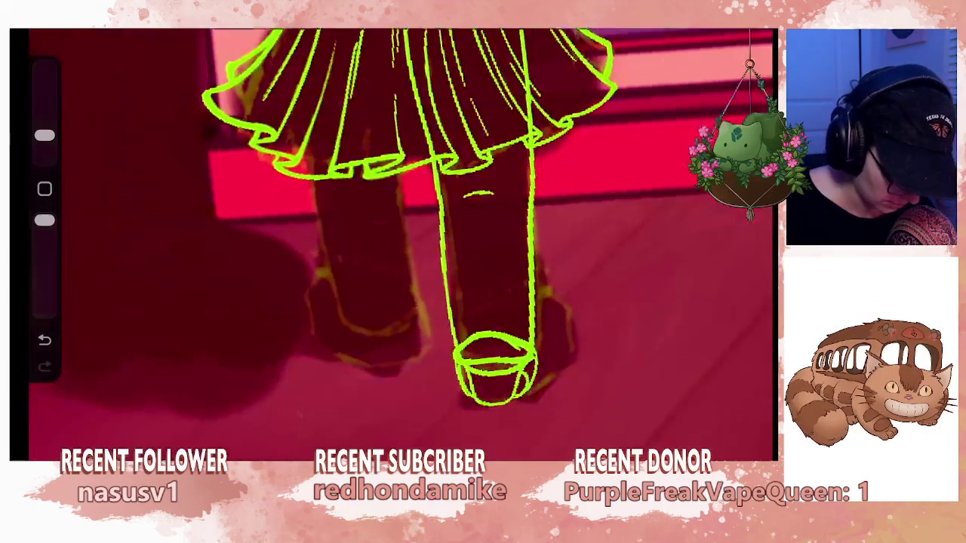
key(ctrl+z)
key(ctrl+z)
key(ctrl+z)
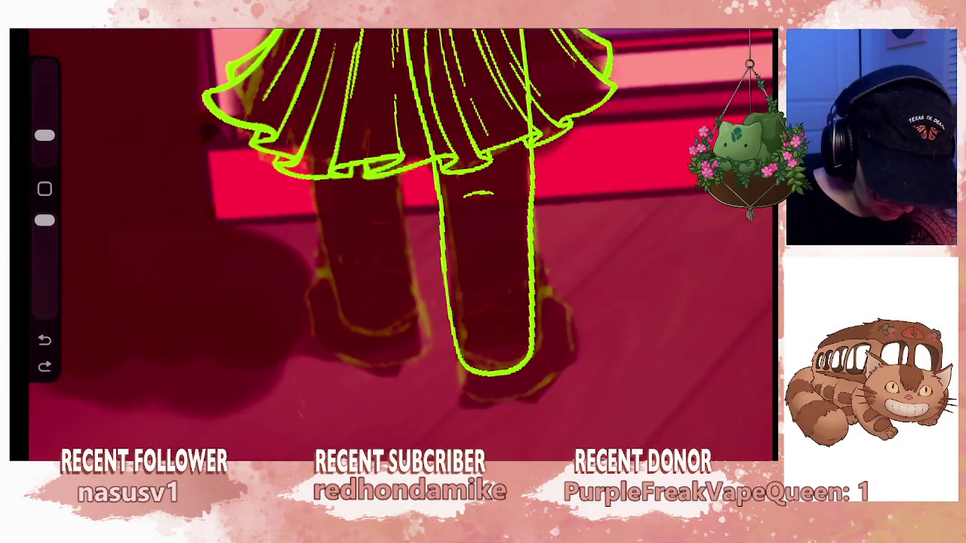
Switch to the Little Pine brush and draw a curved green cuff line across the boot bottom.
key(l)
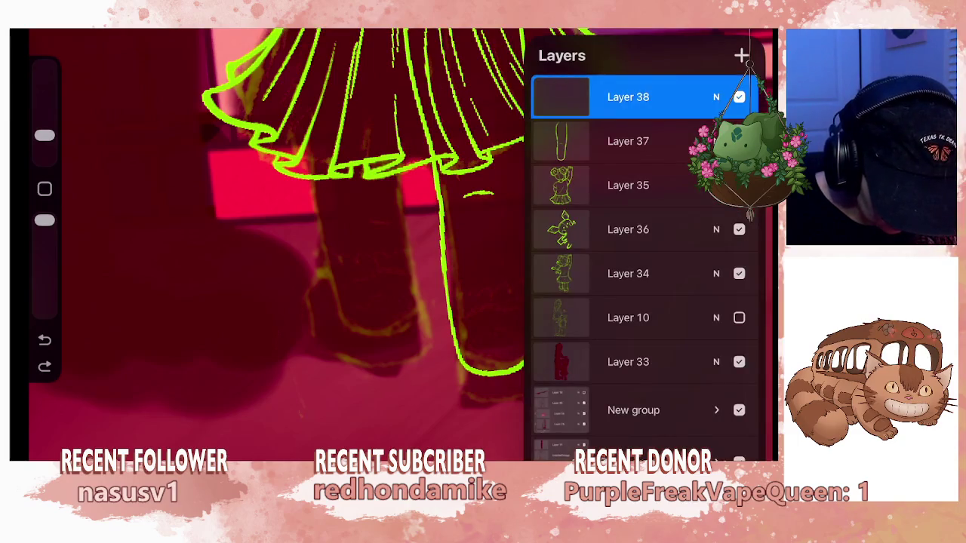
key(b)
click(627, 215)
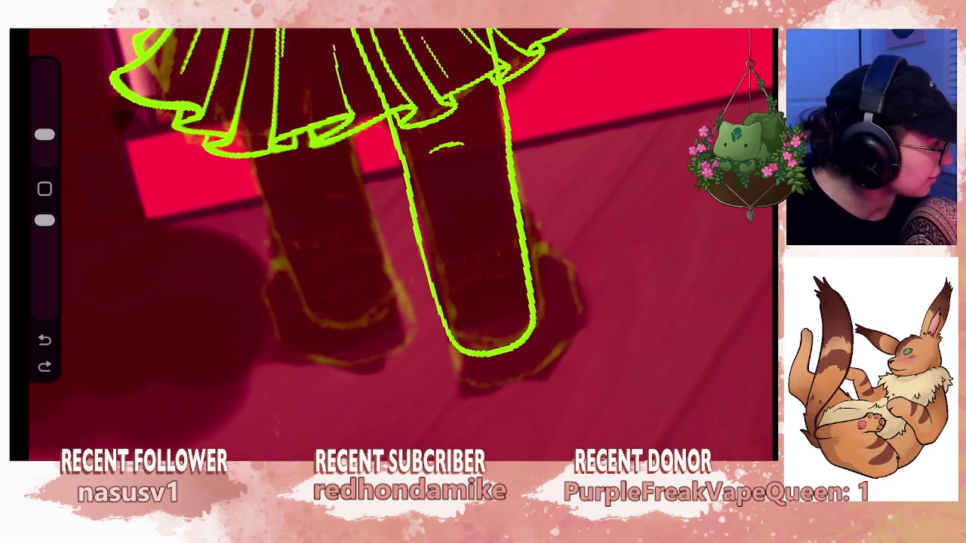
mouse_move(445, 315)
mouse_down()
mouse_move(483, 304)
mouse_move(526, 309)
mouse_move(461, 309)
mouse_move(443, 339)
mouse_up()
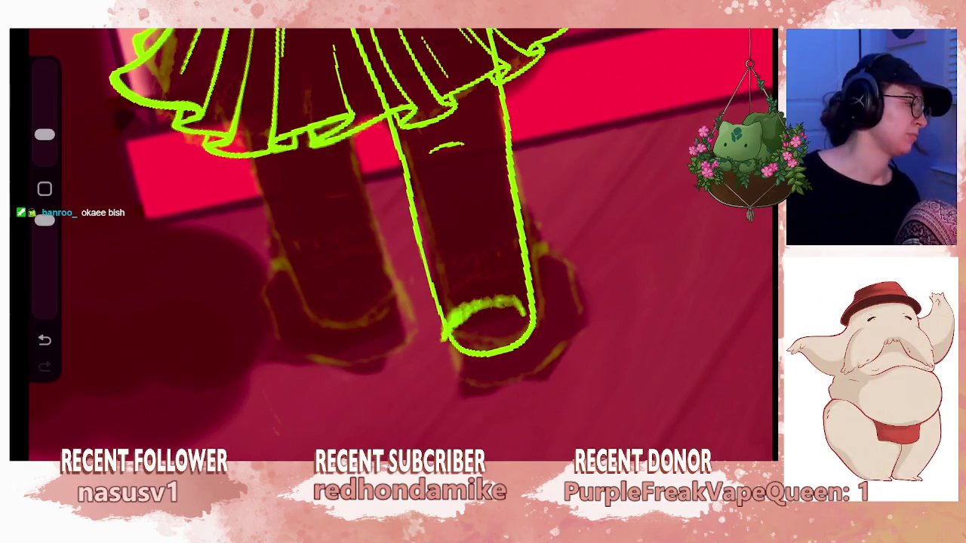
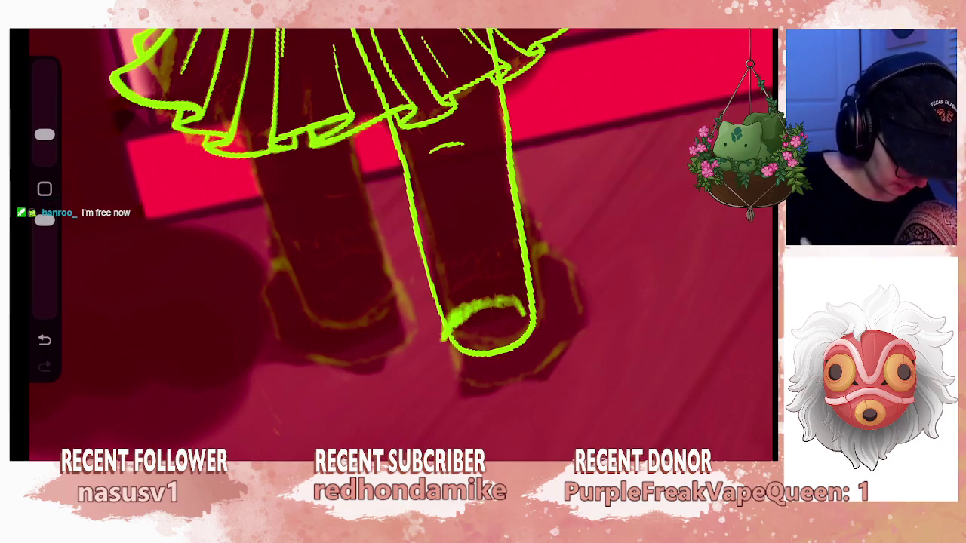
Replace the leg-end ellipse with a lime-green arc and right-edge stroke.
key(ctrl+z)
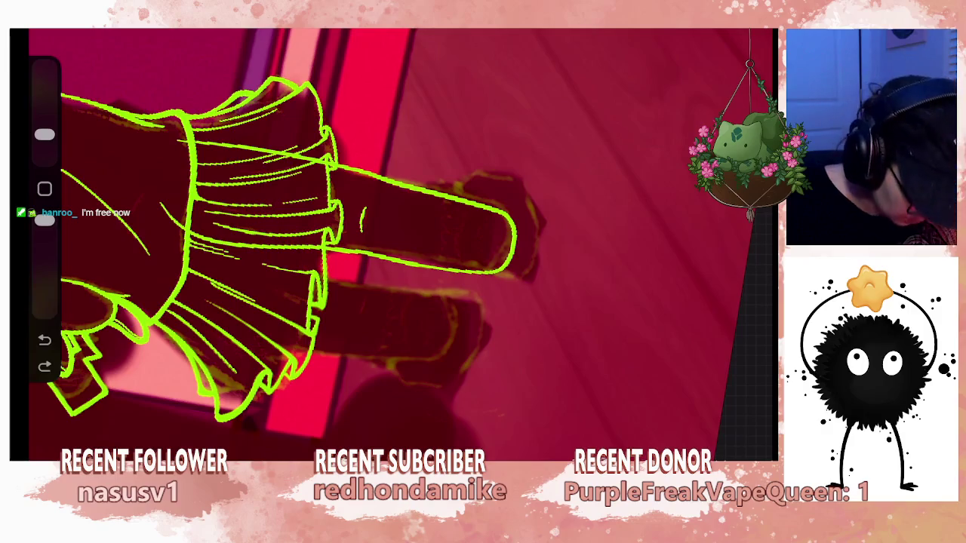
mouse_move(466, 187)
mouse_down()
mouse_move(500, 178)
mouse_move(536, 219)
mouse_move(535, 267)
mouse_up()
drag(540, 231, 535, 269)
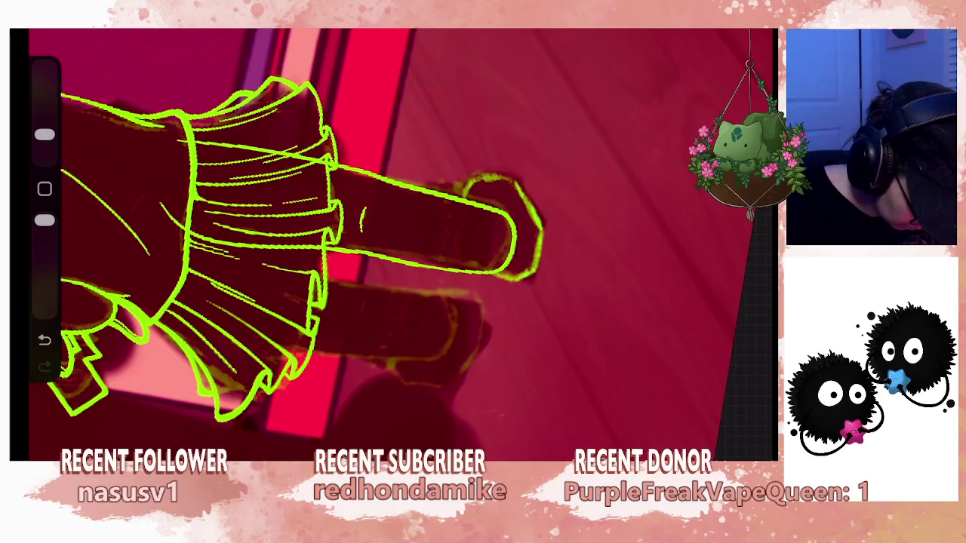
drag(196, 226, 521, 98)
scroll(484, 249, up, 3)
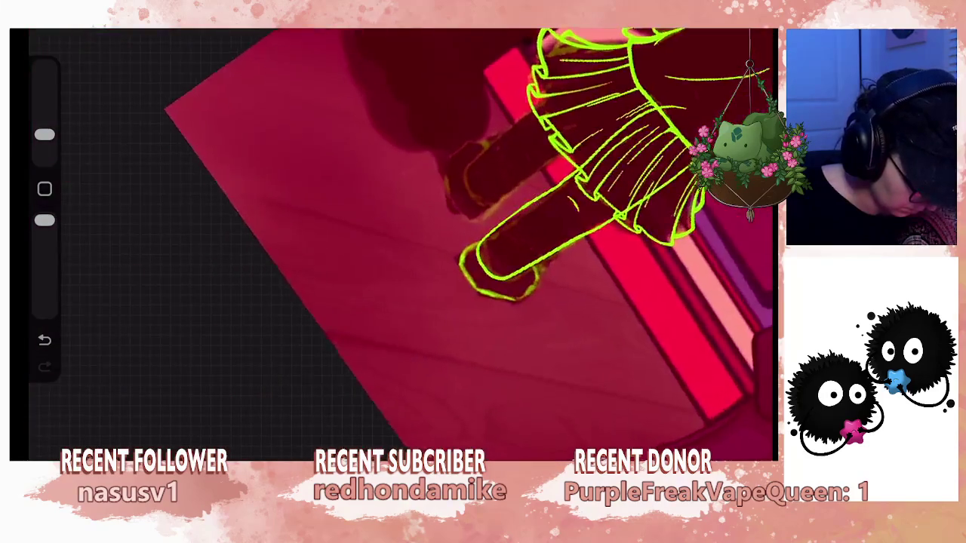
scroll(483, 249, up, 3)
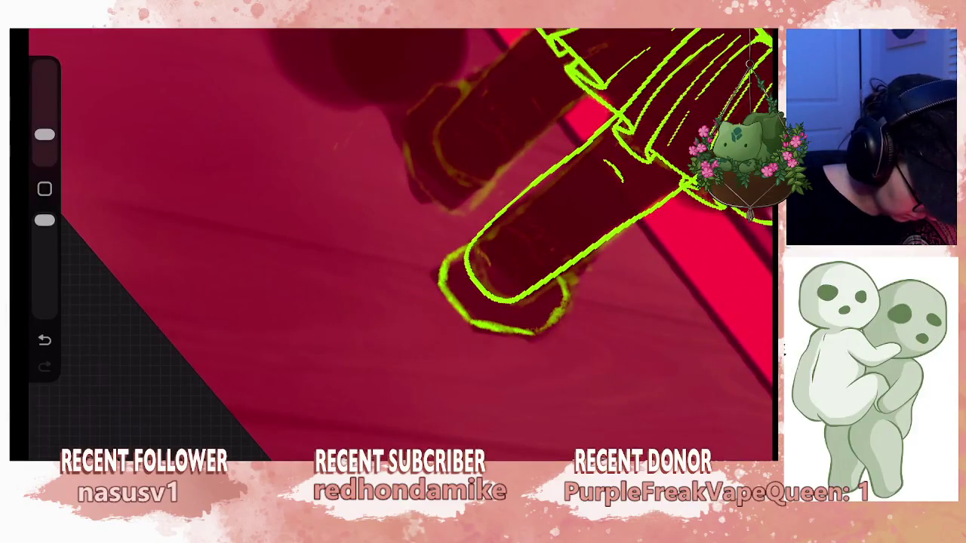
Ink the rounded leg tip and its lower-left edge, zooming in and out to check the outline.
mouse_move(502, 290)
mouse_down()
mouse_move(520, 297)
mouse_move(487, 255)
mouse_move(505, 287)
mouse_up()
drag(472, 245, 500, 273)
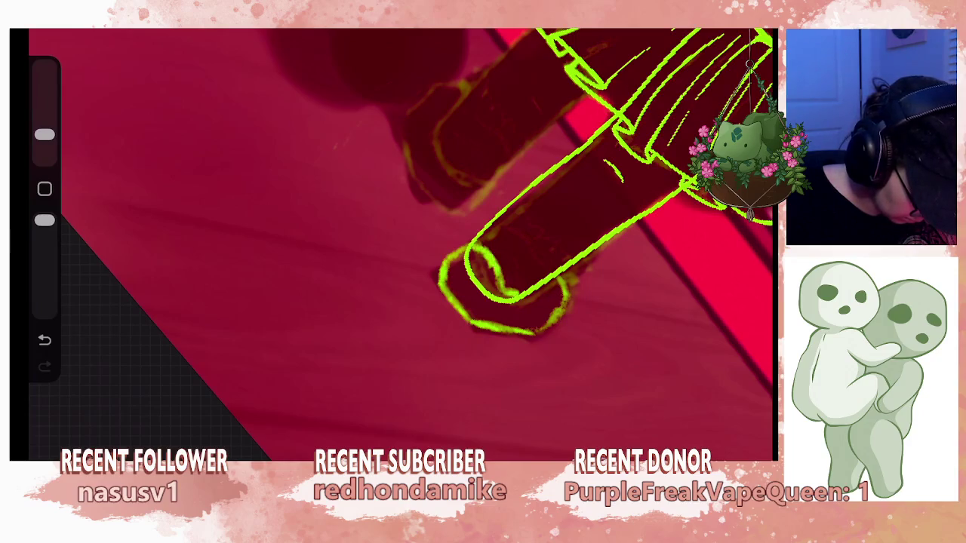
scroll(400, 241, down, 3)
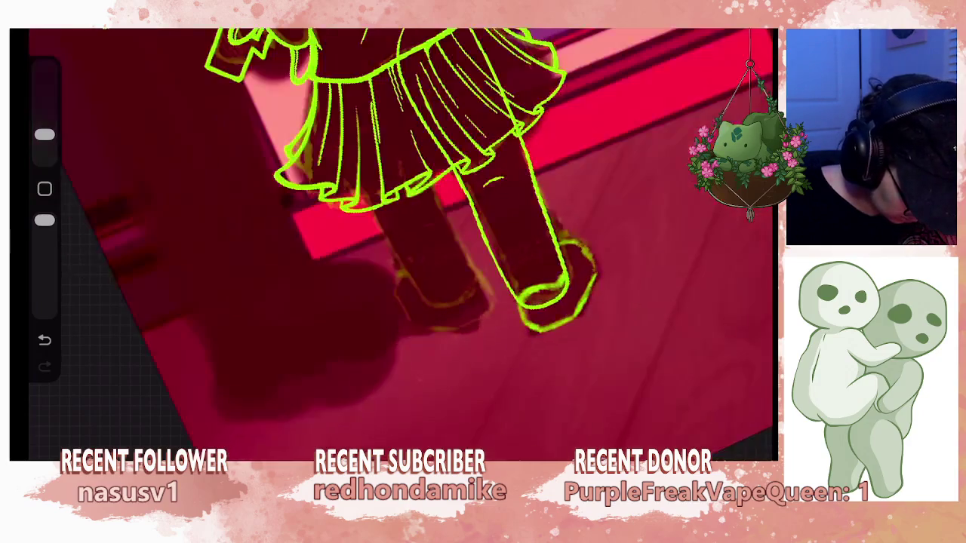
scroll(400, 242, down, 2)
scroll(528, 279, up, 3)
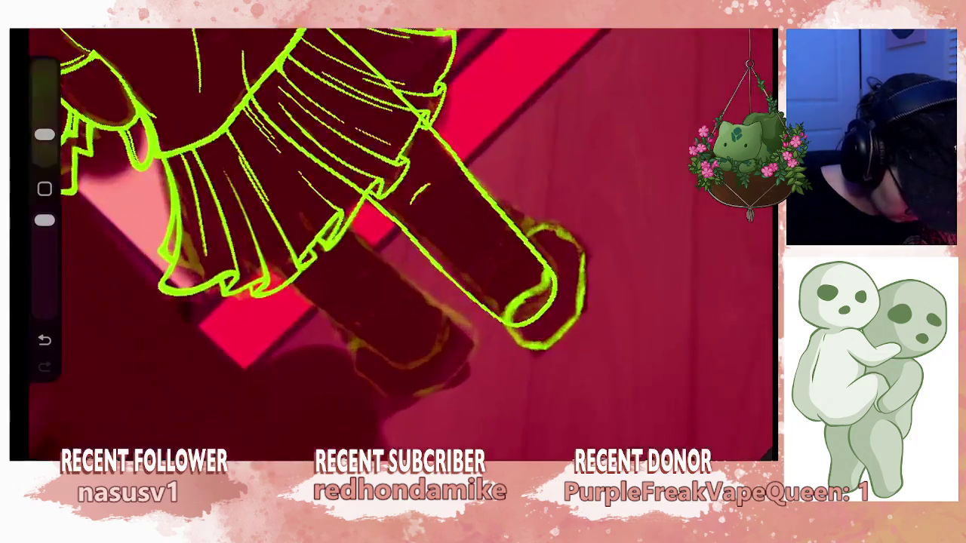
scroll(529, 280, up, 2)
mouse_move(486, 338)
mouse_down()
mouse_move(503, 329)
mouse_move(498, 299)
mouse_move(528, 285)
mouse_up()
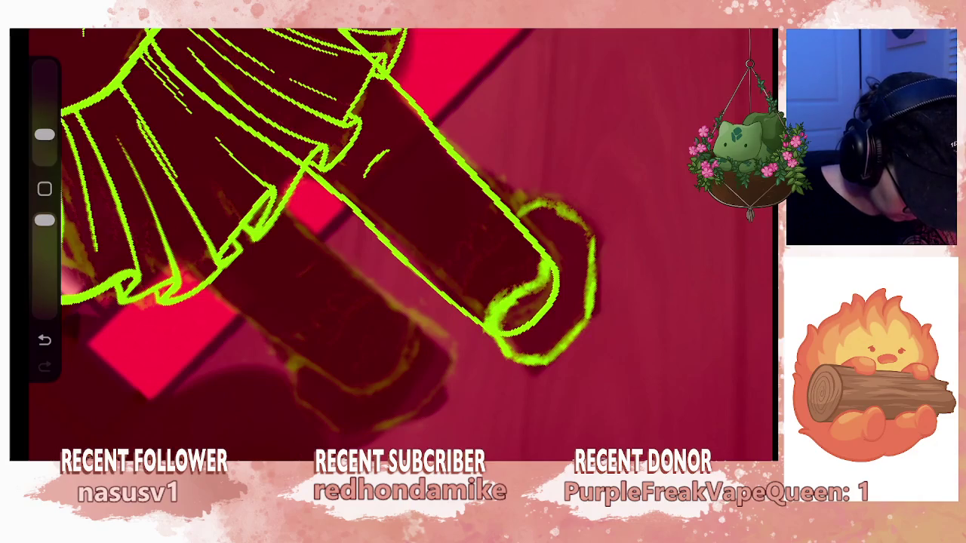
scroll(400, 241, down, 3)
scroll(400, 241, down, 2)
scroll(401, 242, down, 3)
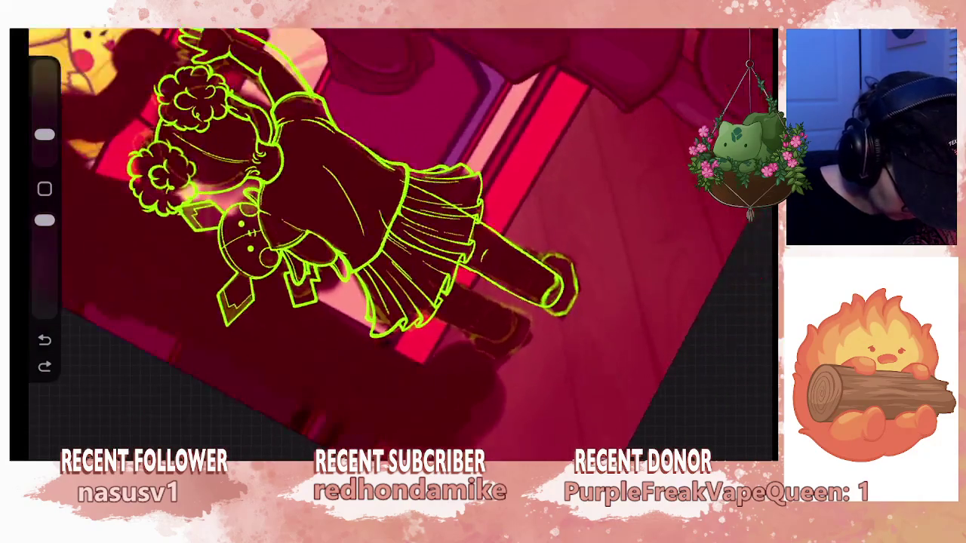
scroll(400, 241, up, 3)
scroll(400, 241, down, 3)
scroll(400, 242, up, 3)
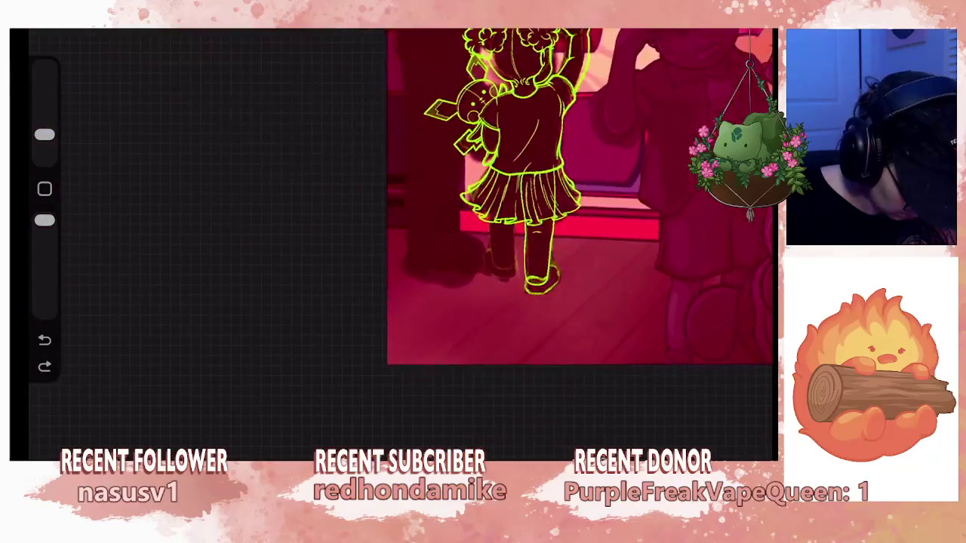
scroll(400, 242, down, 2)
scroll(400, 241, up, 4)
scroll(400, 242, up, 2)
Add Layer 39 above Layer 38 and switch to the Syrup brush.
key(l)
click(742, 56)
key(b)
click(634, 155)
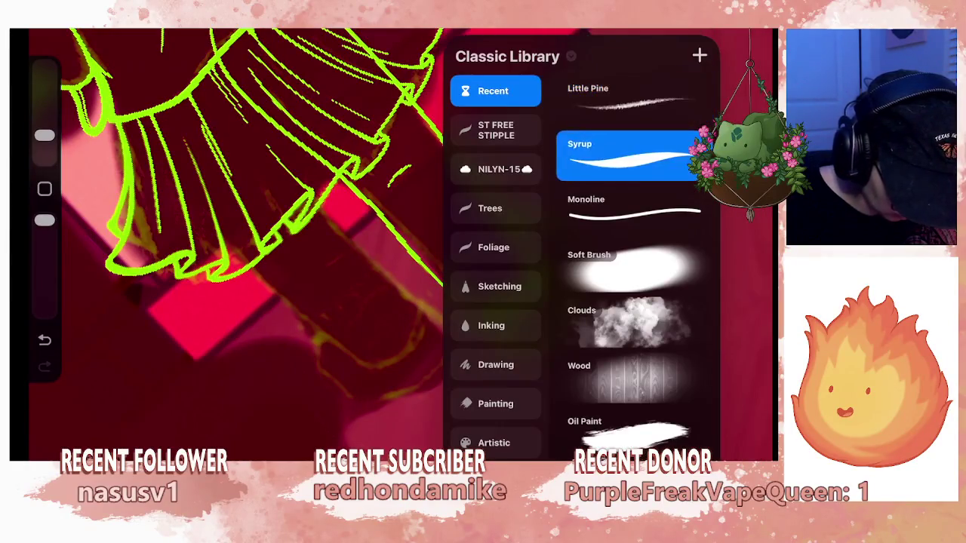
scroll(400, 241, up, 2)
scroll(400, 241, up, 2)
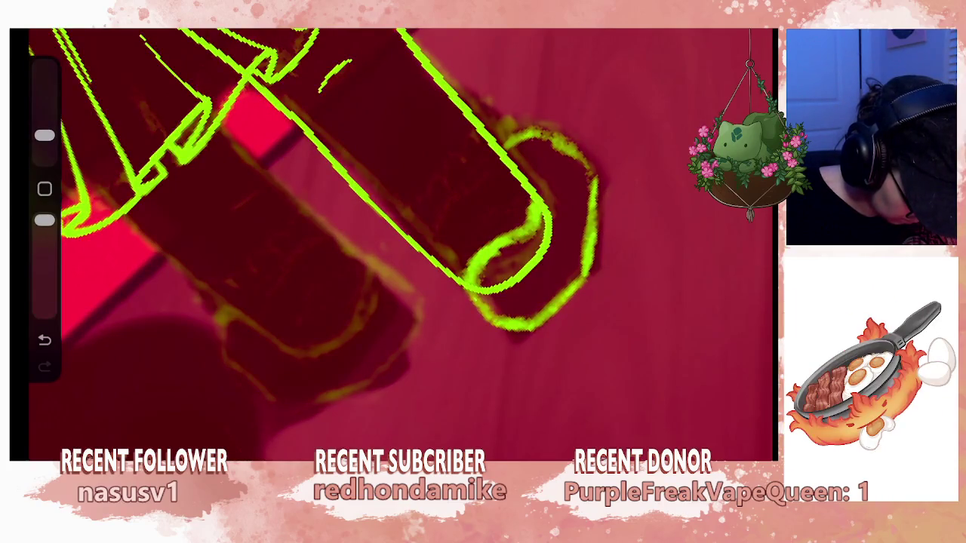
Undo a stroke and redraw the top edge of the leg-end ellipse.
key(ctrl+z)
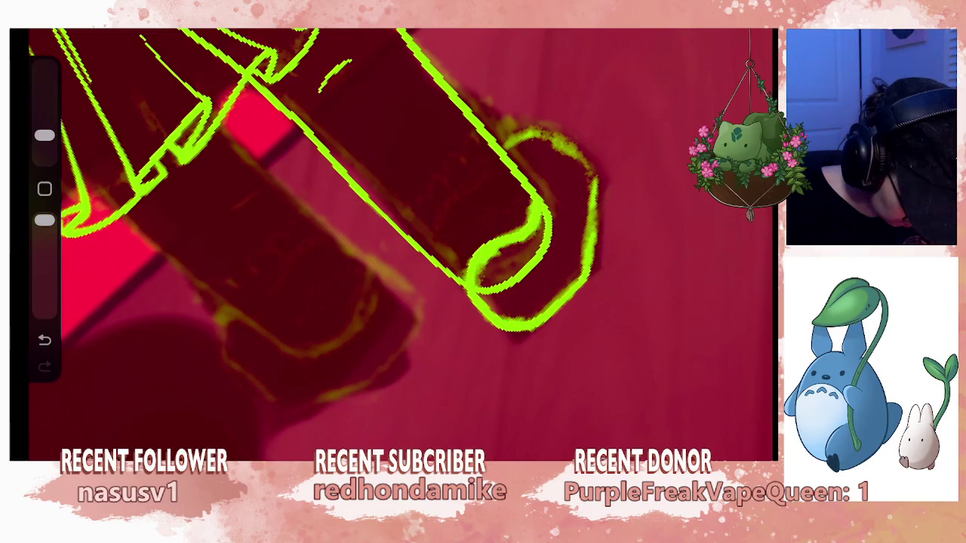
mouse_move(592, 161)
mouse_down()
mouse_move(562, 136)
mouse_move(522, 132)
mouse_up()
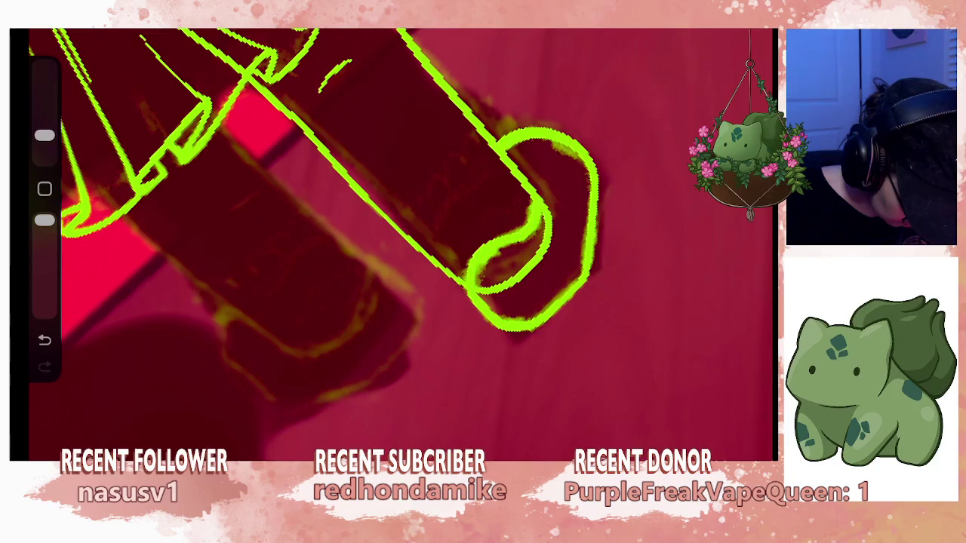
scroll(400, 242, up, 5)
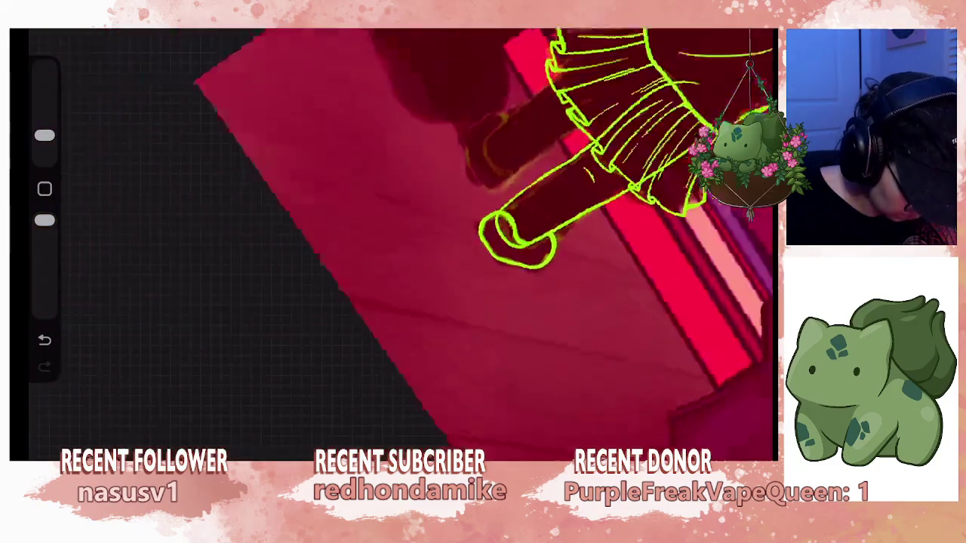
scroll(400, 241, up, 5)
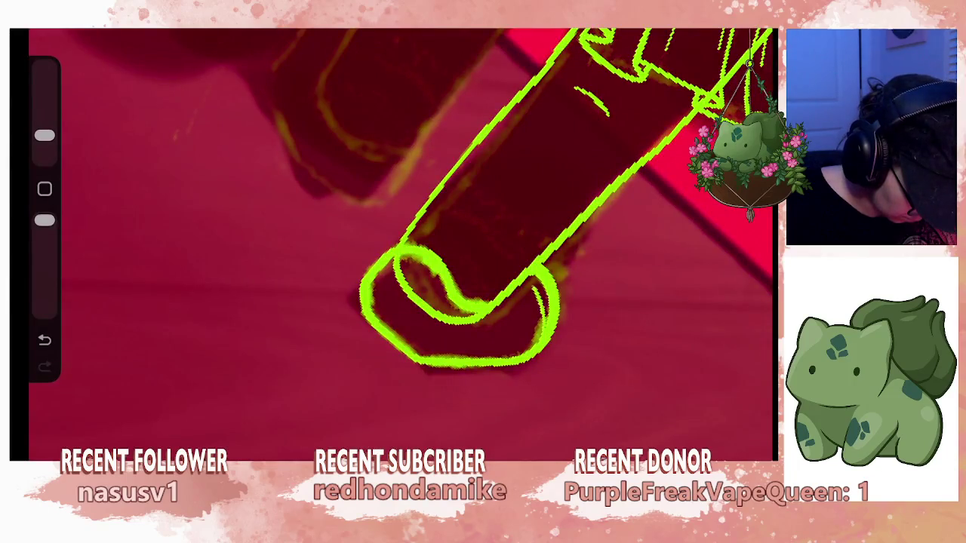
scroll(400, 242, down, 5)
scroll(400, 242, up, 2)
scroll(400, 241, up, 3)
Extend and add short strokes on the leg-end outline, undoing the last one.
key(ctrl+z)
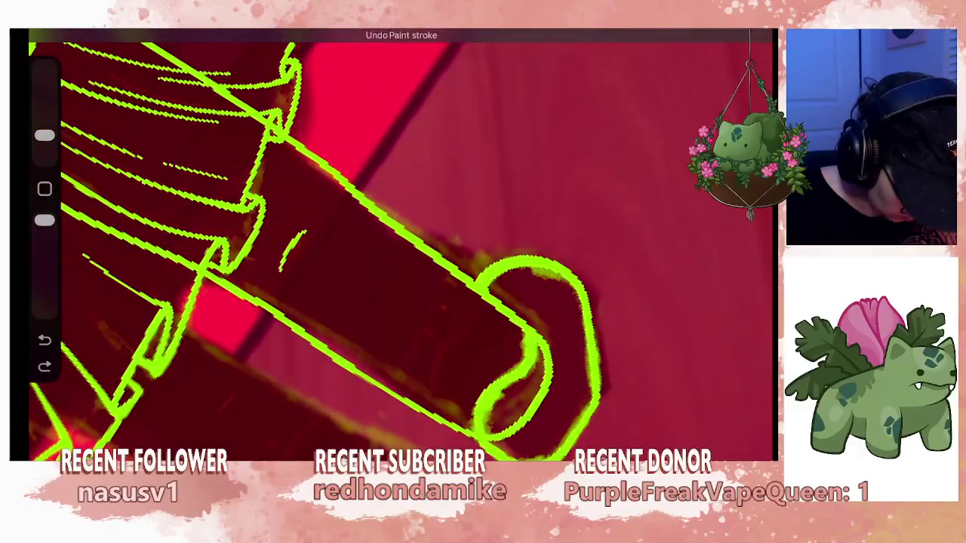
drag(519, 299, 531, 279)
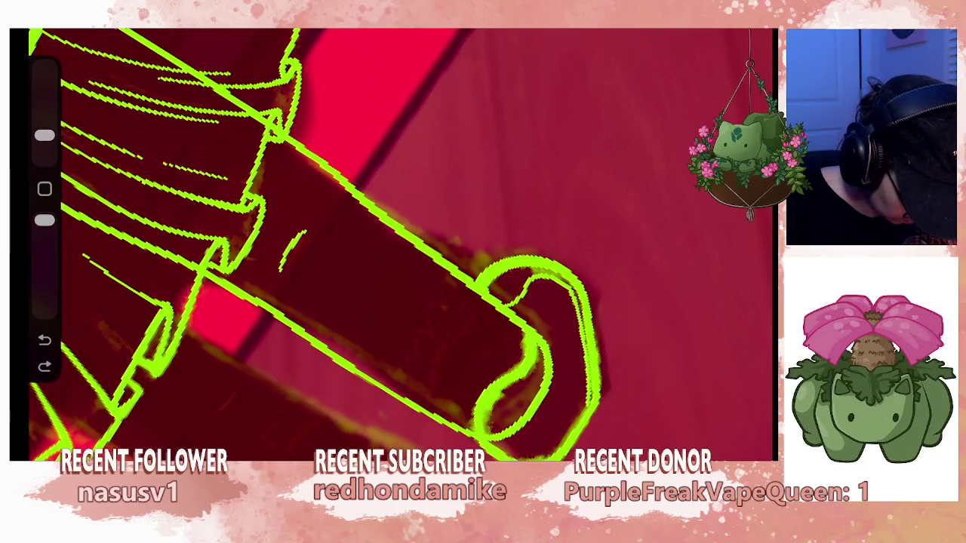
scroll(393, 241, down, 5)
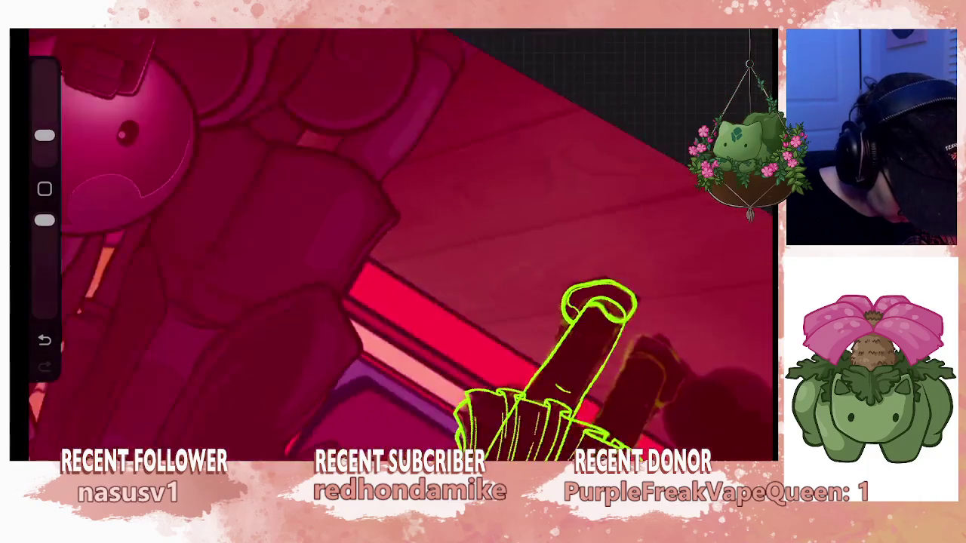
scroll(582, 294, up, 5)
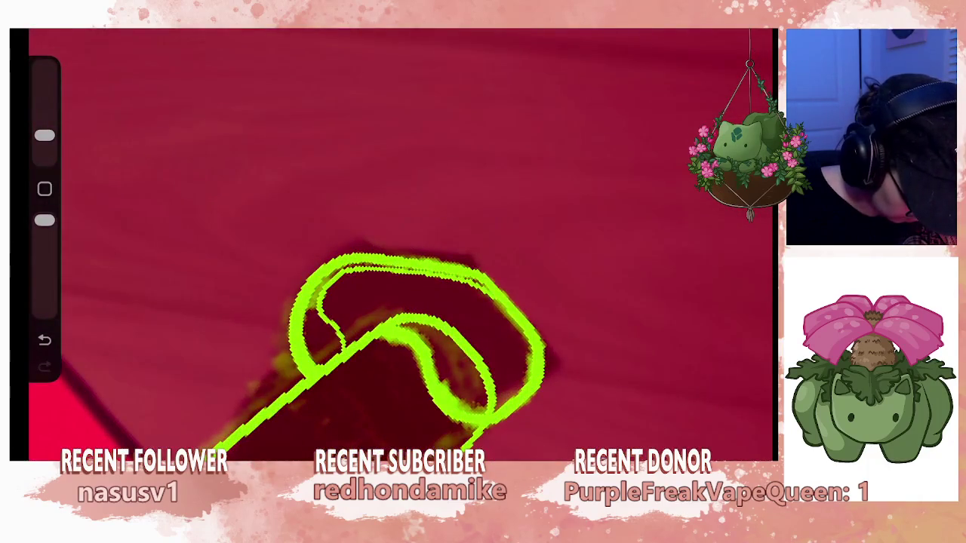
drag(495, 307, 504, 320)
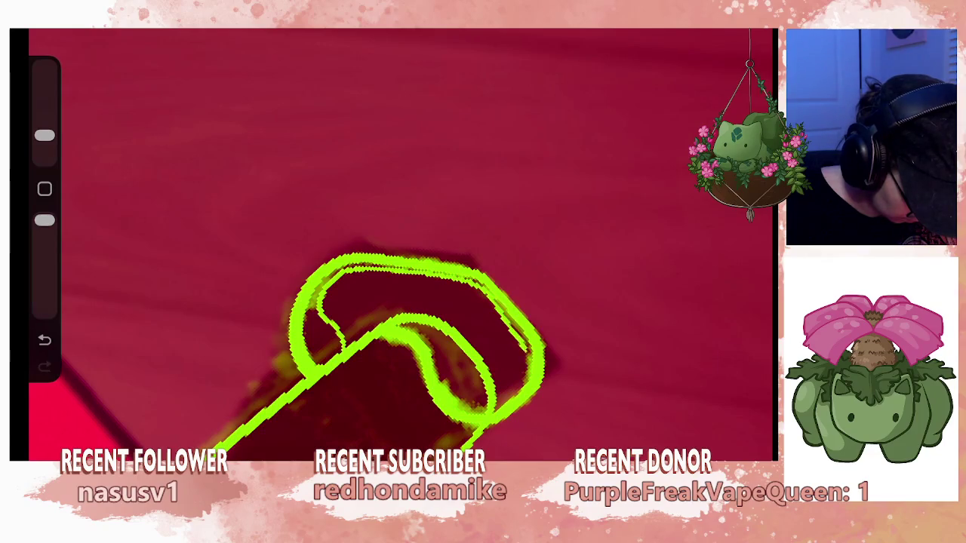
scroll(400, 249, down, 3)
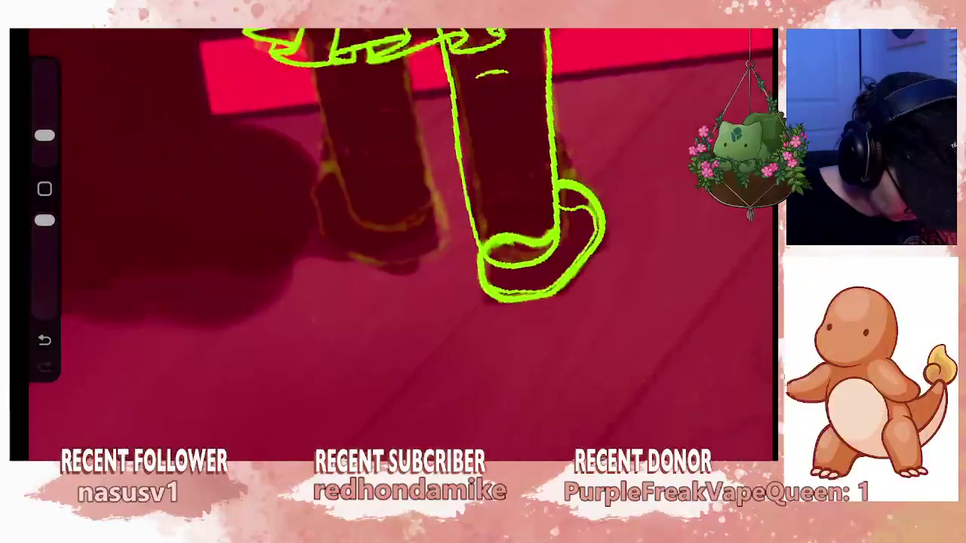
scroll(567, 212, up, 2)
key(ctrl+z)
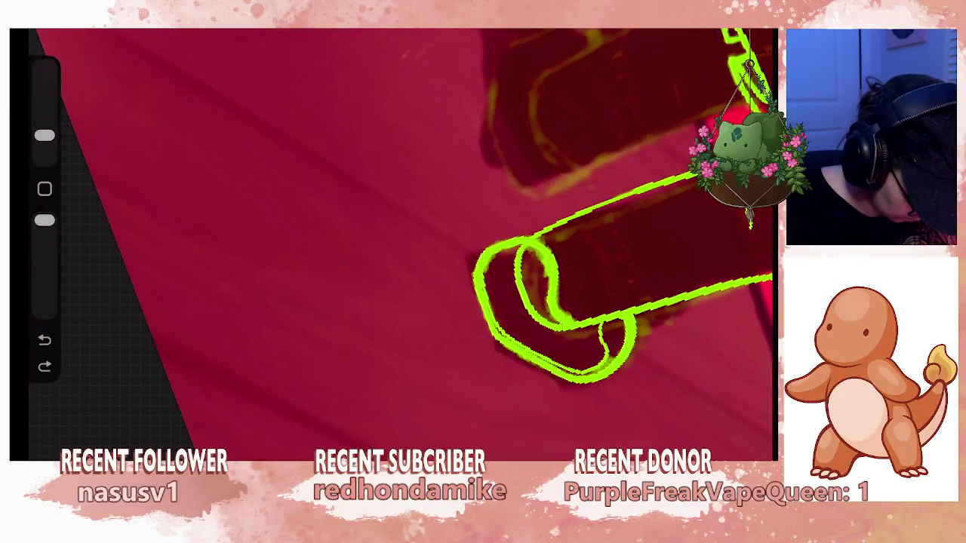
scroll(400, 241, up, 3)
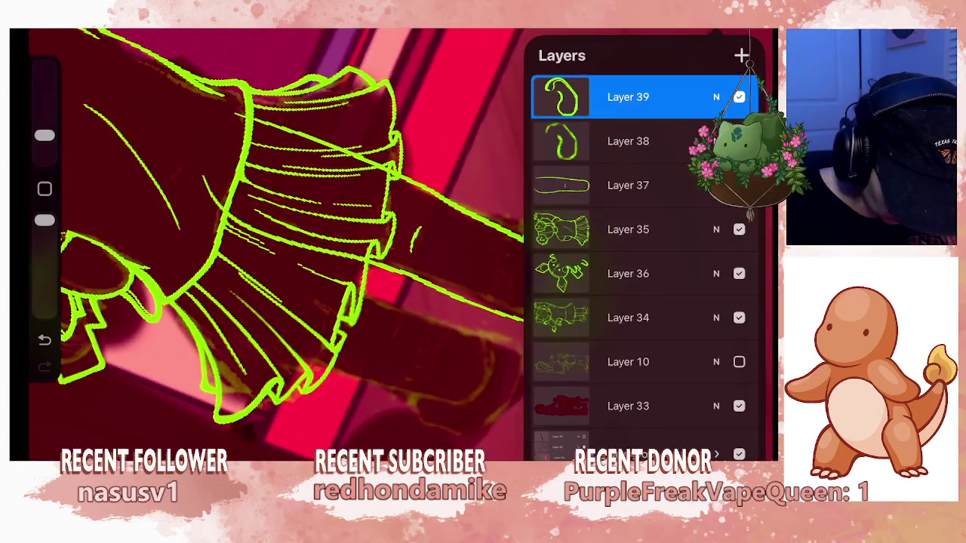
Add a small stroke on the leg end, rotating the canvas upright around it.
click(628, 185)
click(453, 151)
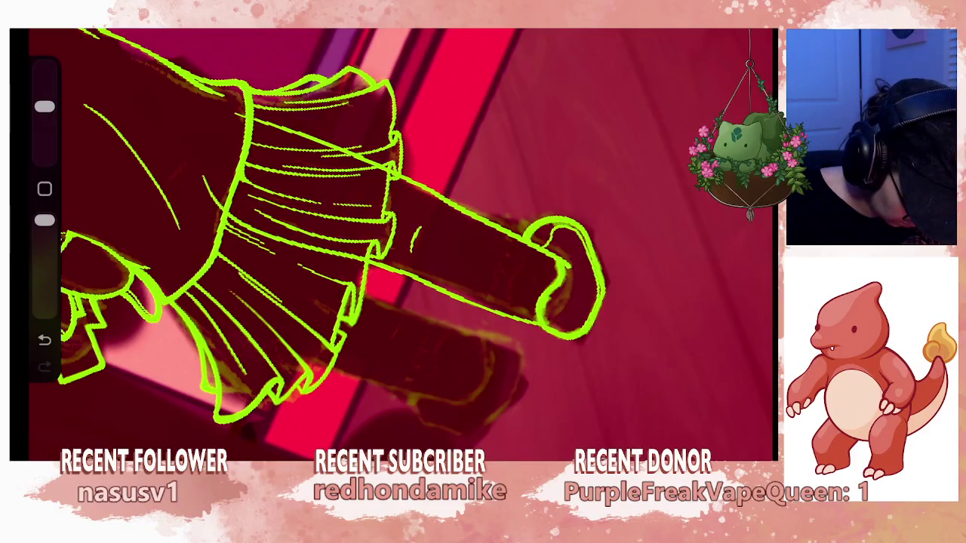
scroll(400, 241, up, 2)
scroll(400, 242, up, 2)
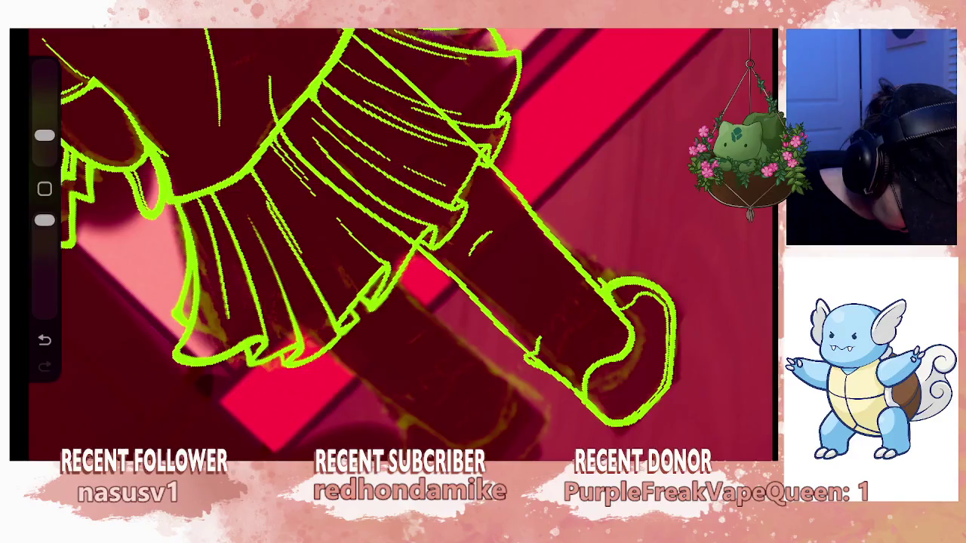
drag(627, 355, 528, 388)
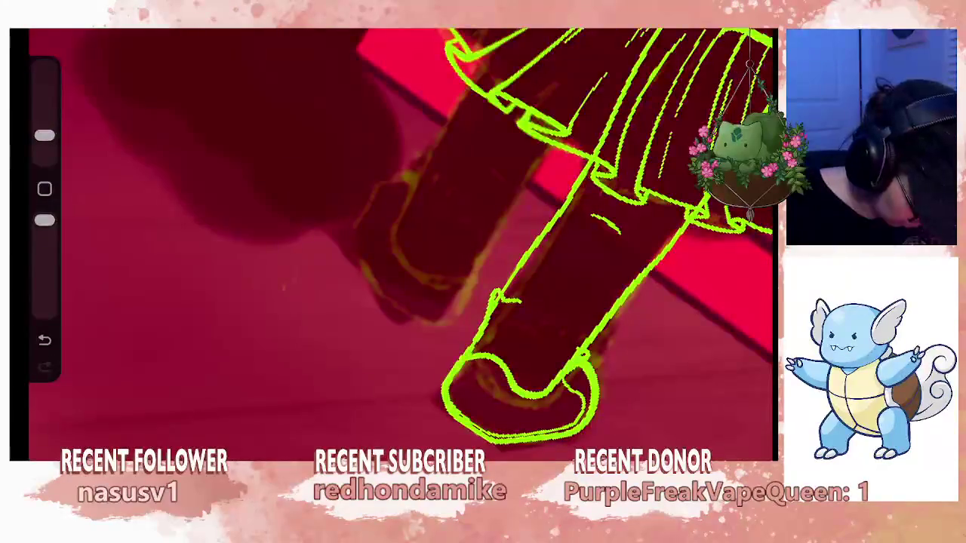
drag(519, 312, 570, 330)
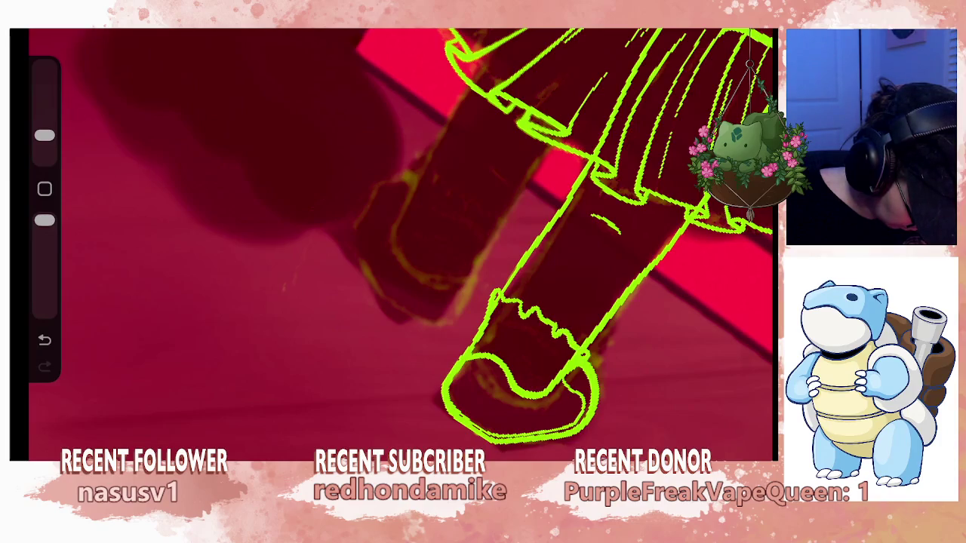
scroll(400, 241, down, 5)
mouse_move(378, 242)
mouse_down()
mouse_move(431, 399)
mouse_move(474, 237)
mouse_move(528, 211)
mouse_up()
scroll(544, 257, up, 2)
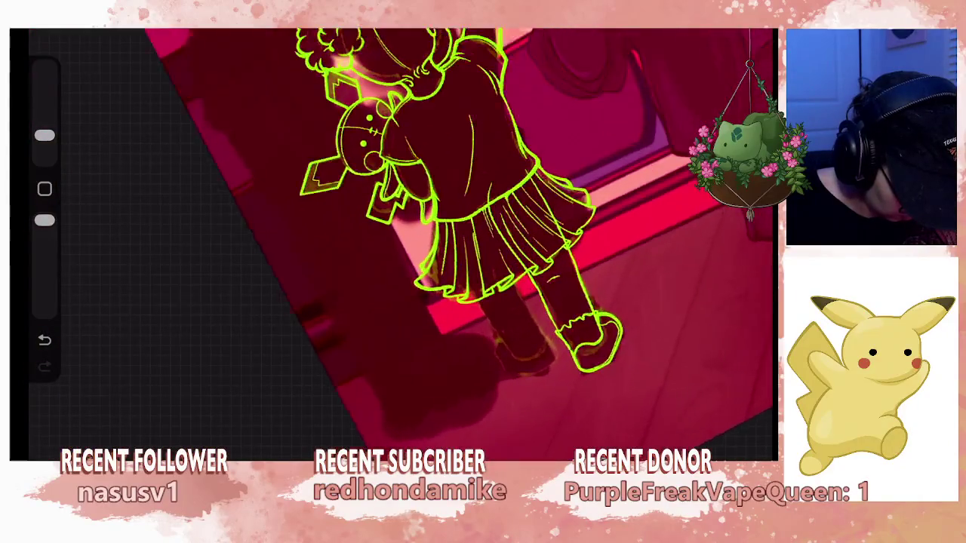
scroll(544, 257, up, 3)
scroll(453, 226, up, 1)
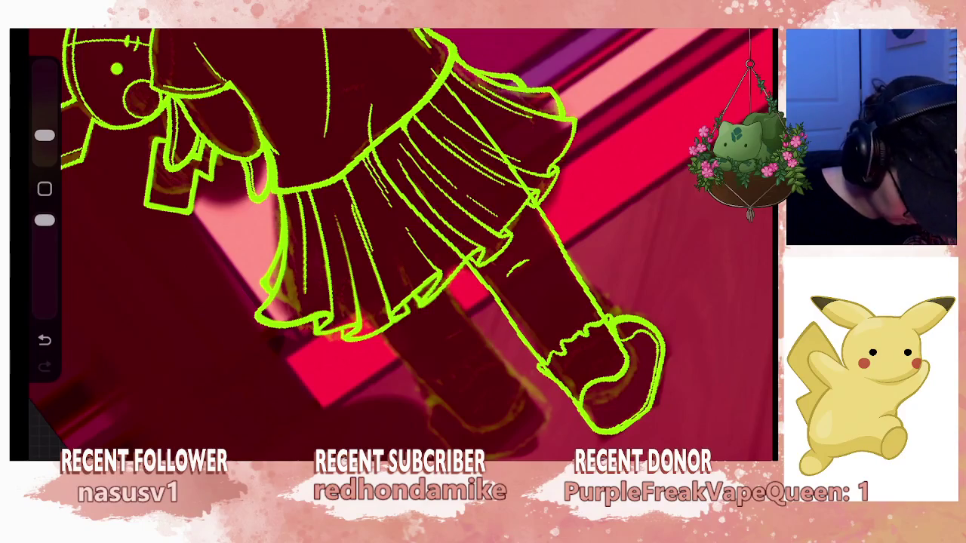
Make Layer 37 active, undo its last leg stroke, and shrink the brush.
click(755, 30)
click(628, 184)
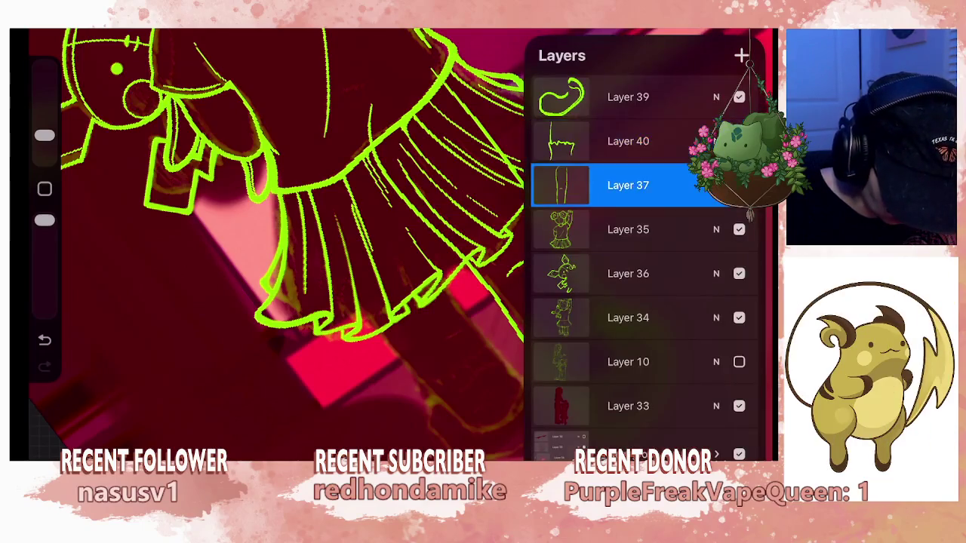
click(755, 30)
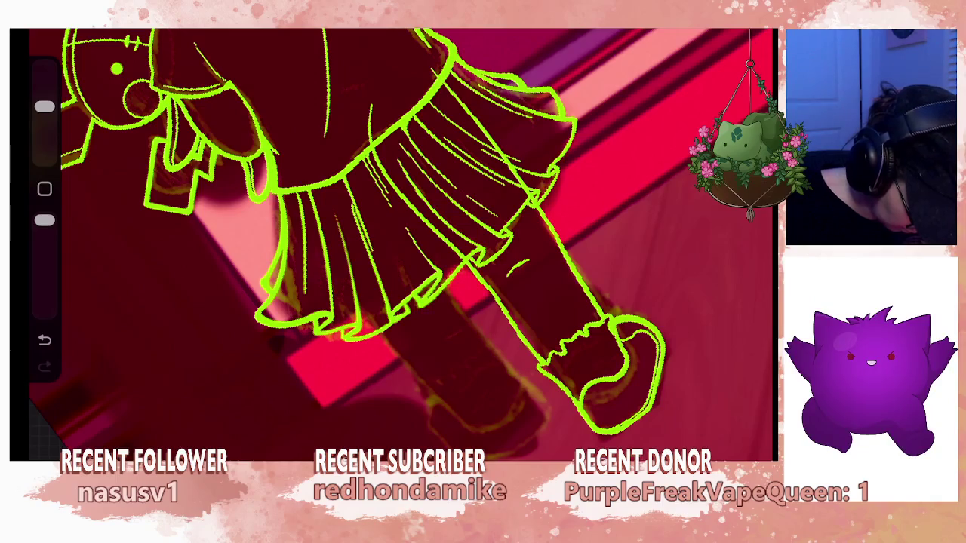
key(ctrl+z)
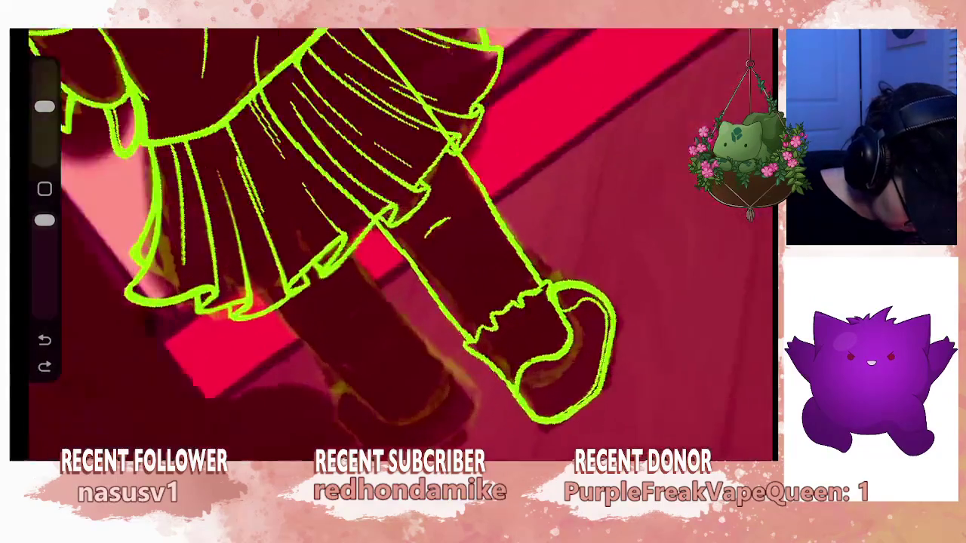
scroll(377, 241, up, 2)
drag(44, 107, 44, 136)
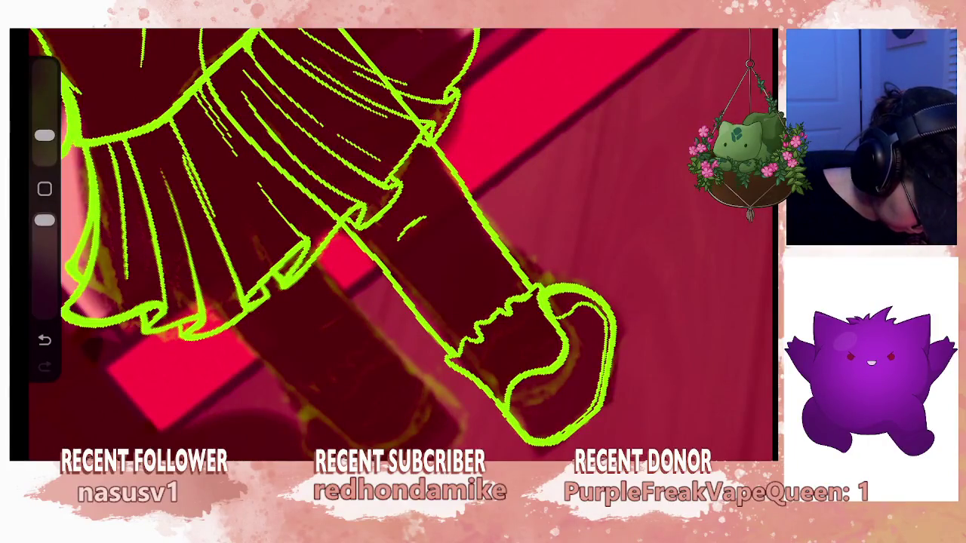
scroll(396, 241, down, 2)
scroll(397, 241, down, 2)
scroll(396, 241, down, 2)
scroll(396, 242, down, 1)
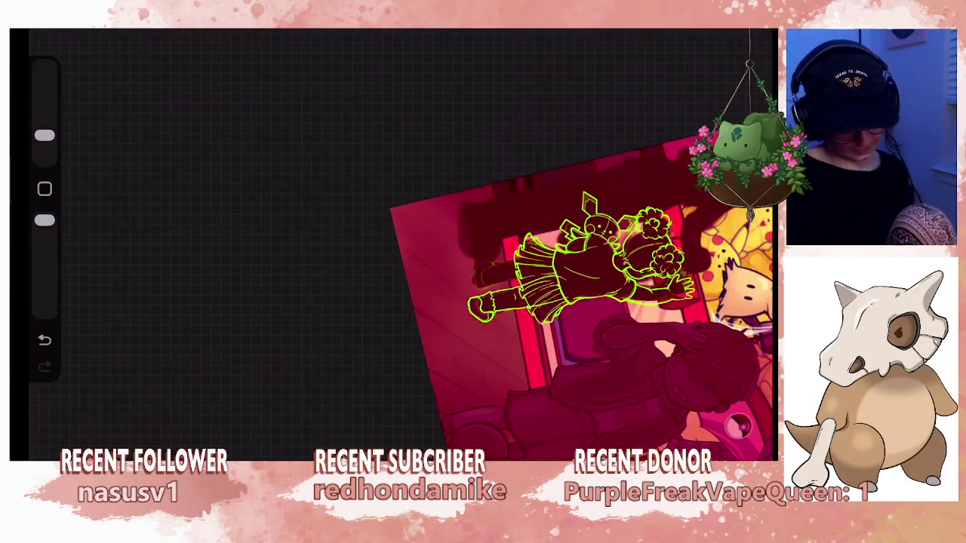
scroll(397, 241, down, 2)
scroll(397, 241, up, 3)
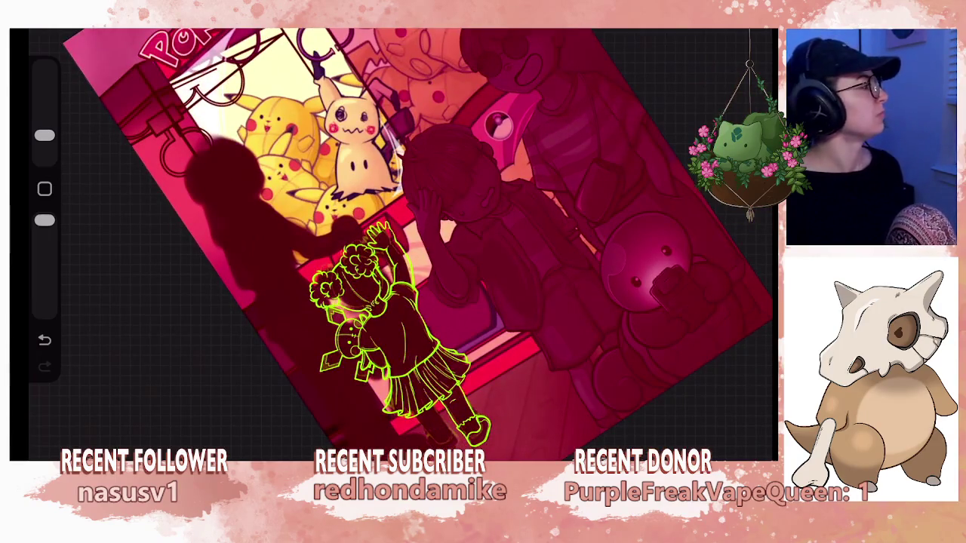
scroll(396, 242, up, 2)
scroll(396, 241, up, 1)
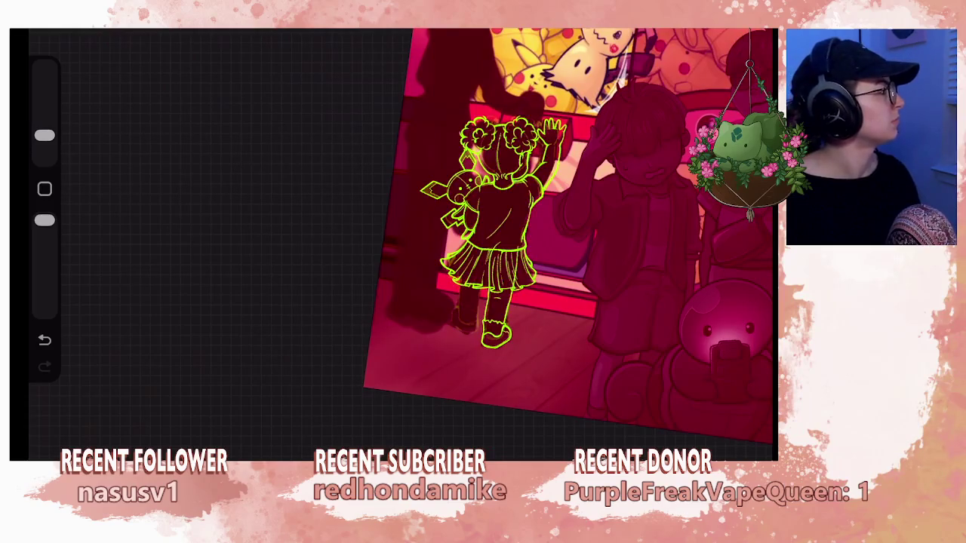
scroll(562, 242, up, 2)
scroll(562, 241, up, 1)
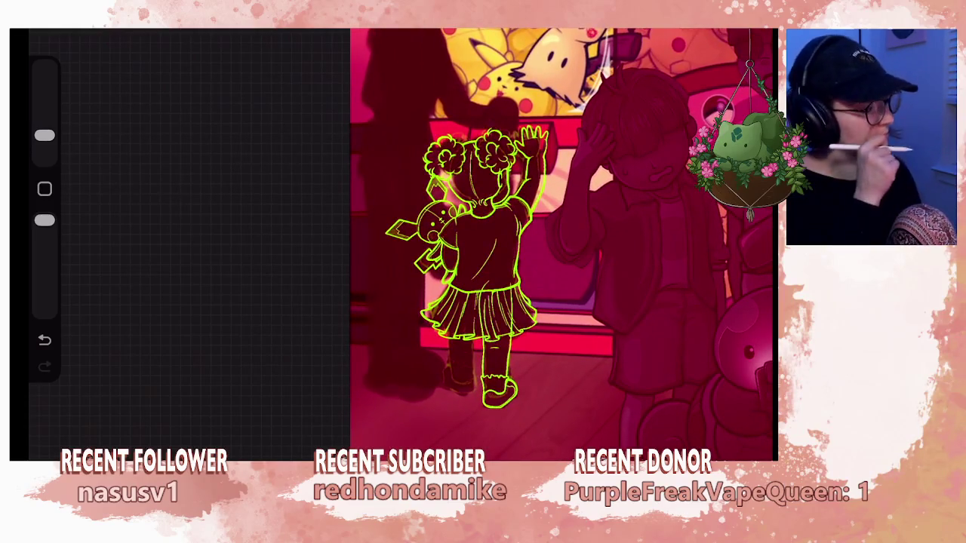
scroll(400, 242, up, 3)
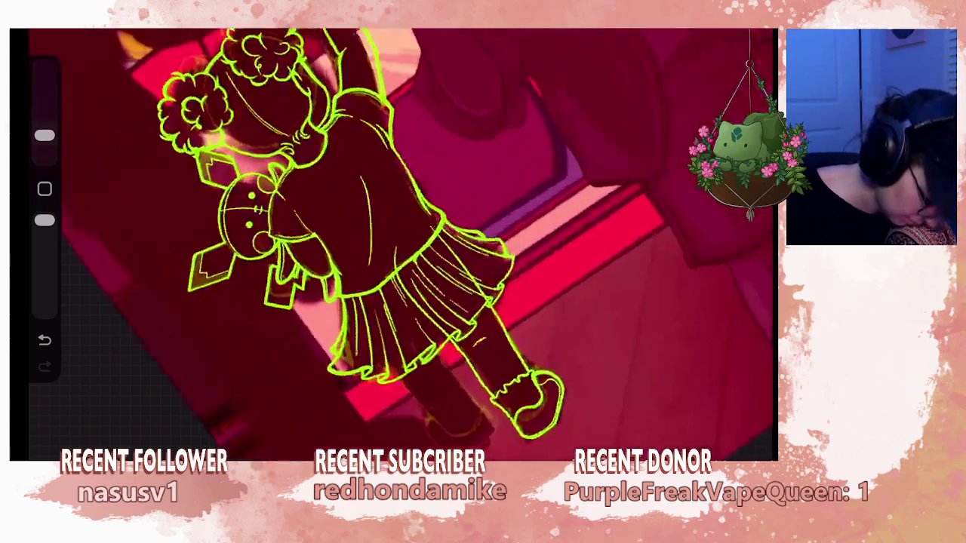
scroll(392, 241, up, 2)
scroll(392, 242, up, 1)
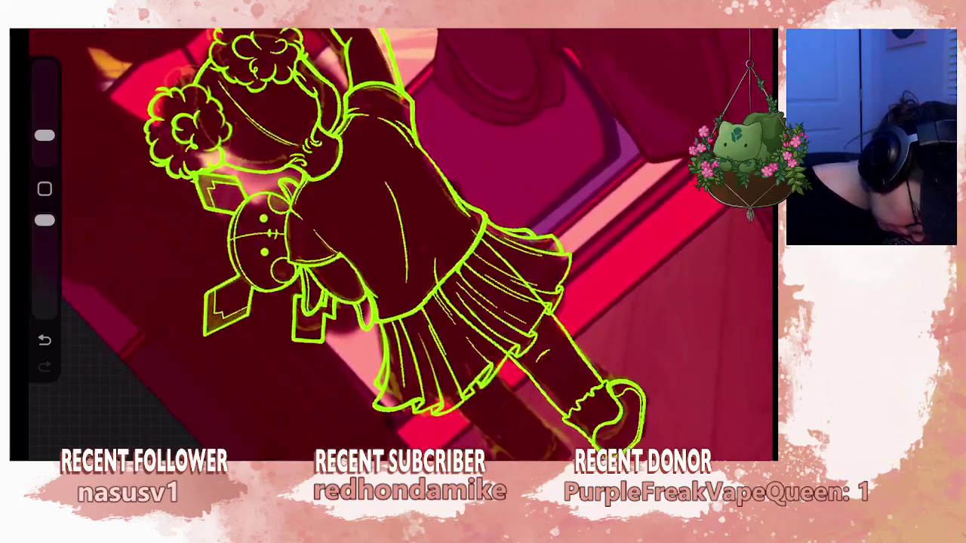
key(l)
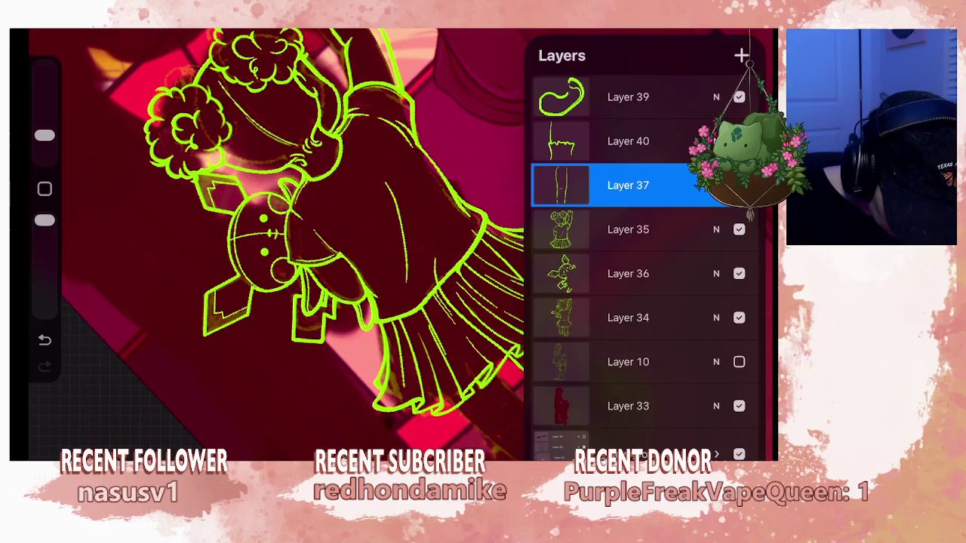
key(l)
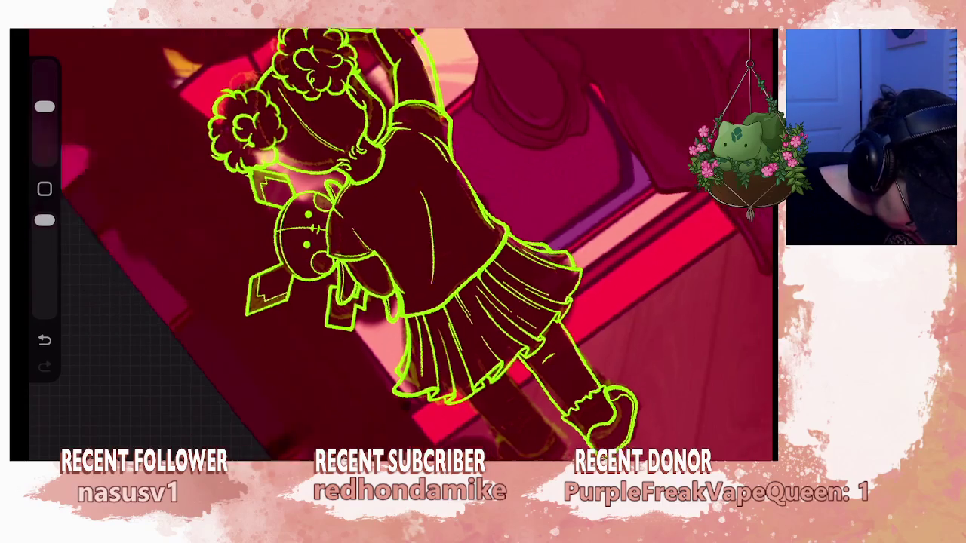
Lasso the front leg's outer contour and nudge it slightly down.
scroll(392, 241, down, 3)
scroll(393, 242, up, 3)
scroll(392, 241, up, 1)
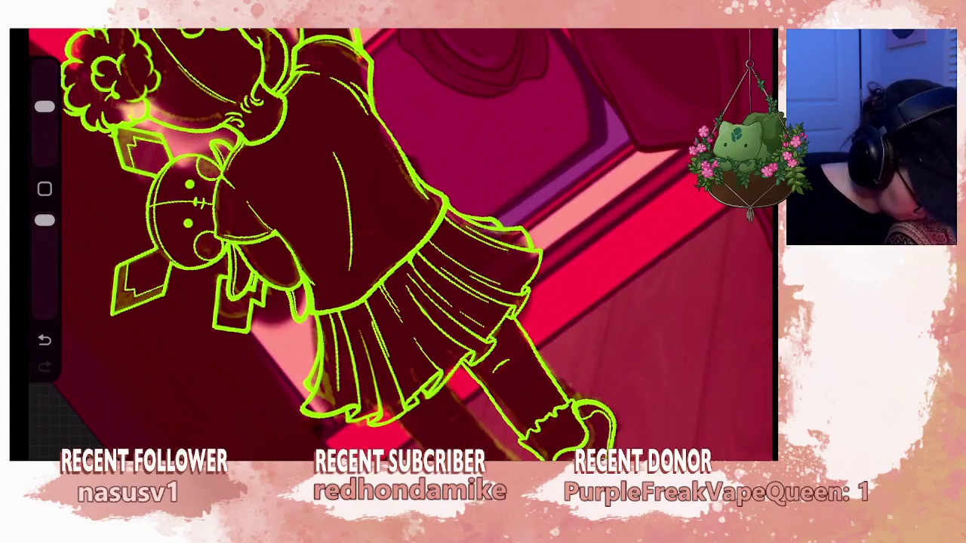
key(s)
scroll(392, 241, down, 2)
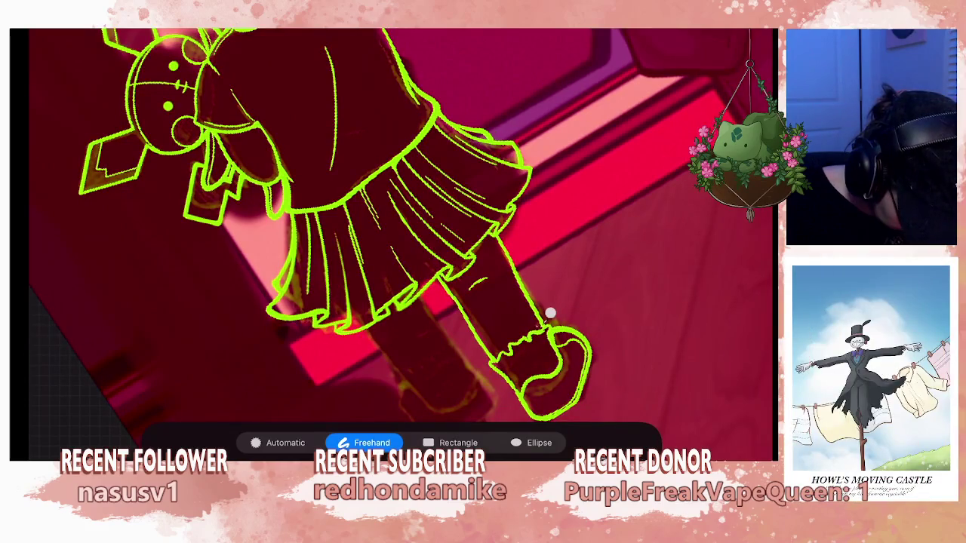
drag(551, 312, 487, 197)
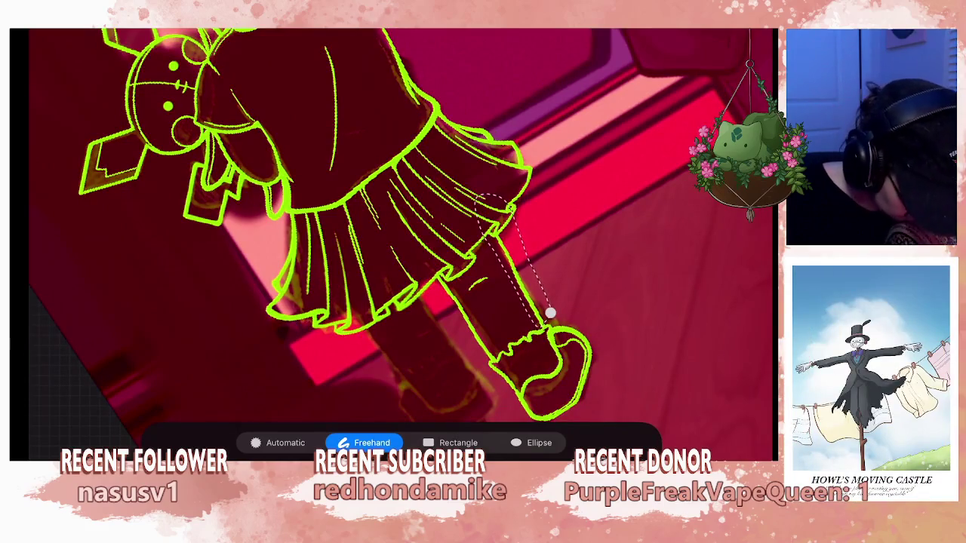
key(v)
drag(514, 286, 514, 289)
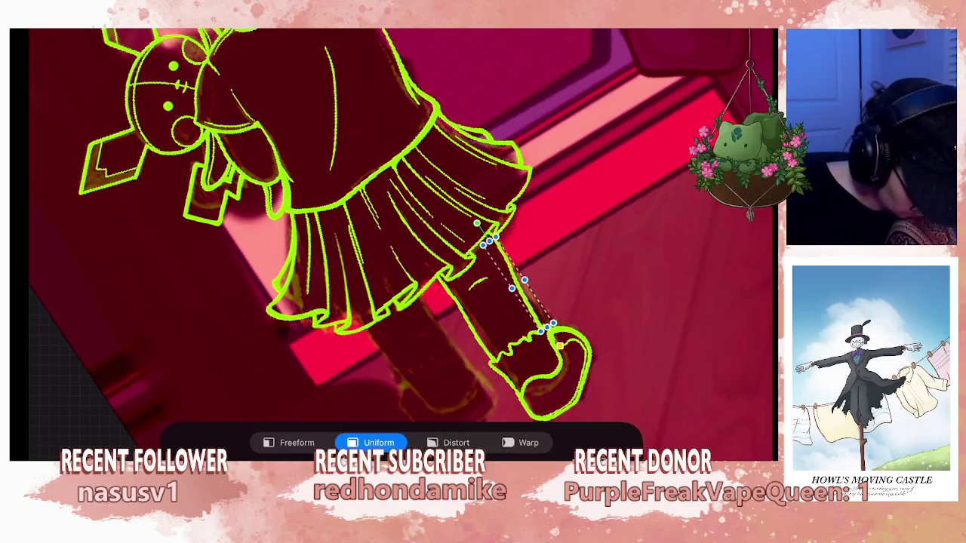
key(v)
Reduce the brush size for further lineart work.
scroll(392, 241, up, 3)
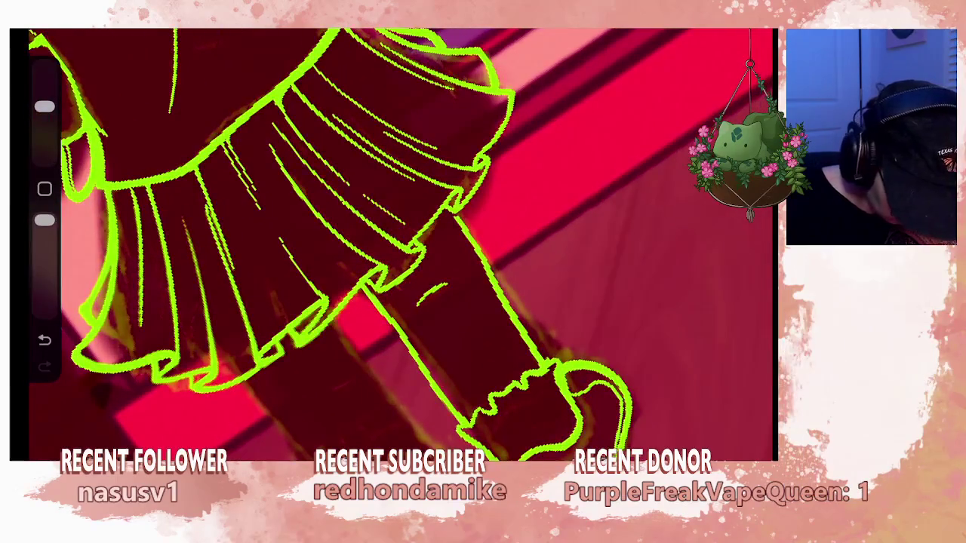
key(b)
key(Escape)
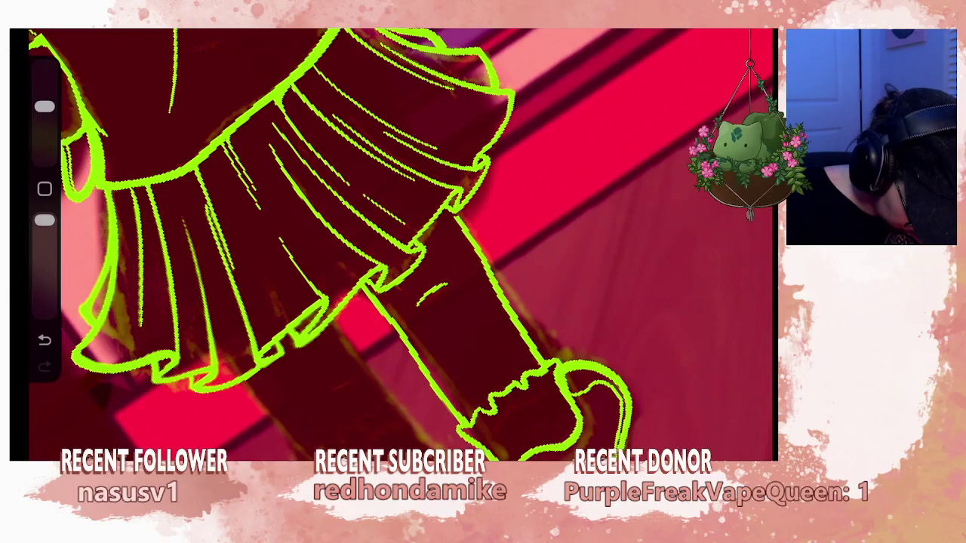
drag(45, 107, 44, 136)
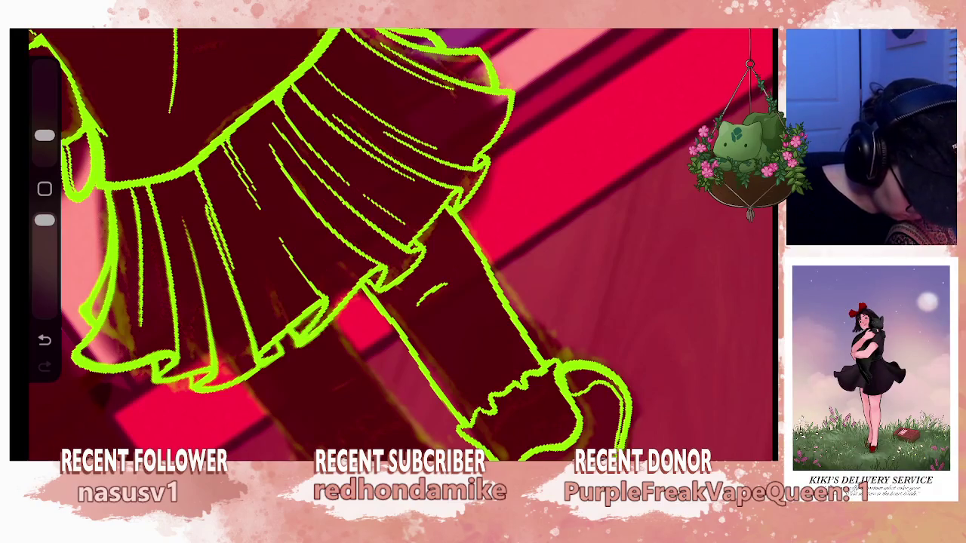
scroll(401, 242, down, 5)
scroll(589, 317, up, 1)
scroll(400, 241, up, 2)
scroll(400, 242, up, 2)
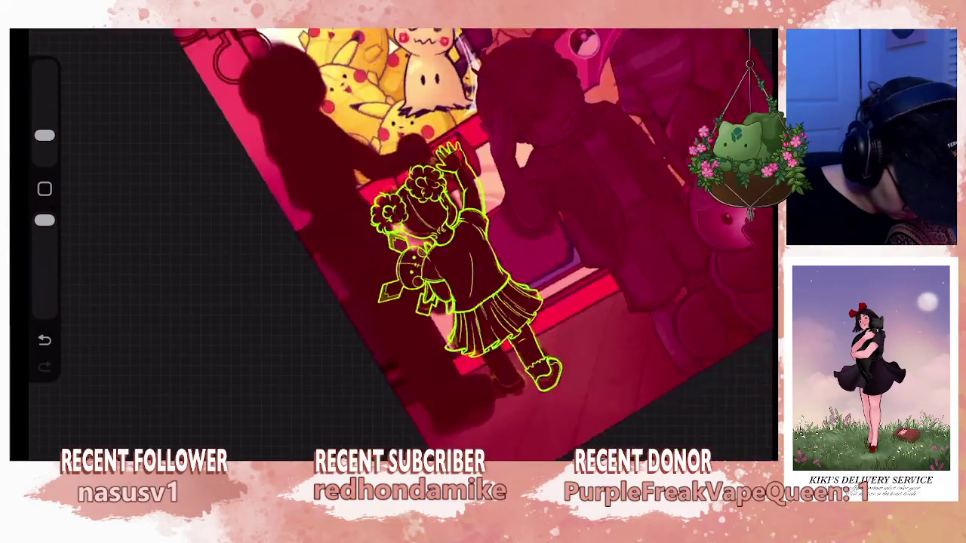
Reselect and readjust the leg line freehand, then switch to the skirt hem Layer 40.
scroll(400, 242, up, 2)
scroll(400, 241, down, 5)
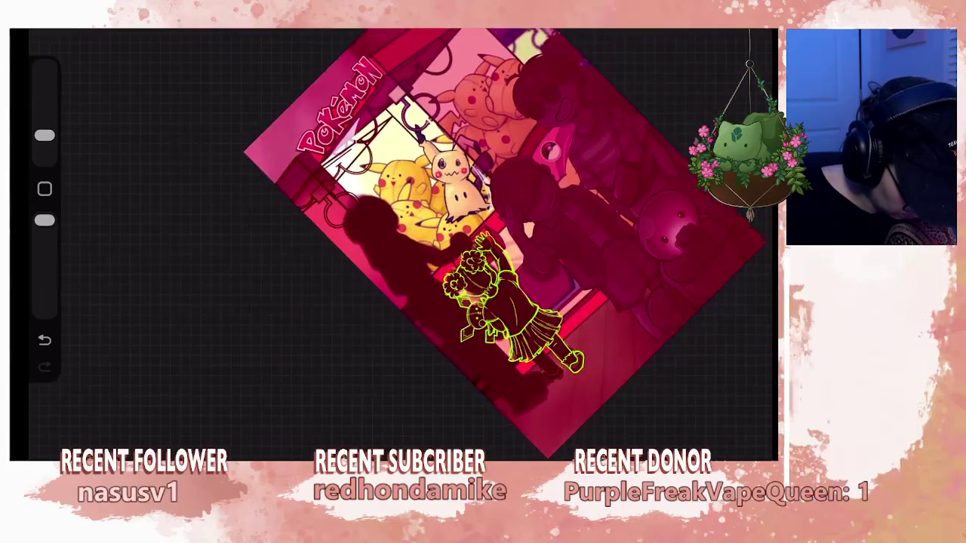
scroll(528, 242, down, 1)
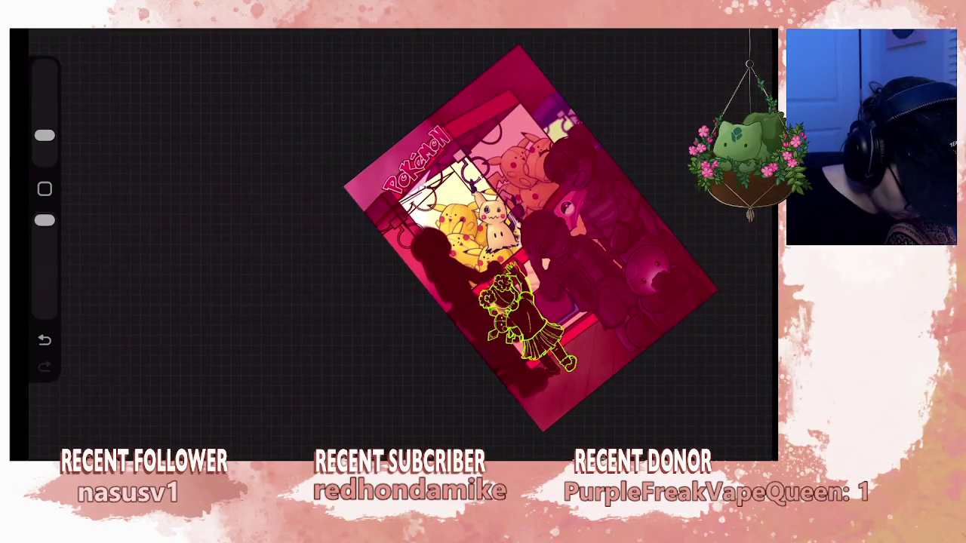
scroll(429, 291, up, 2)
scroll(429, 291, up, 2)
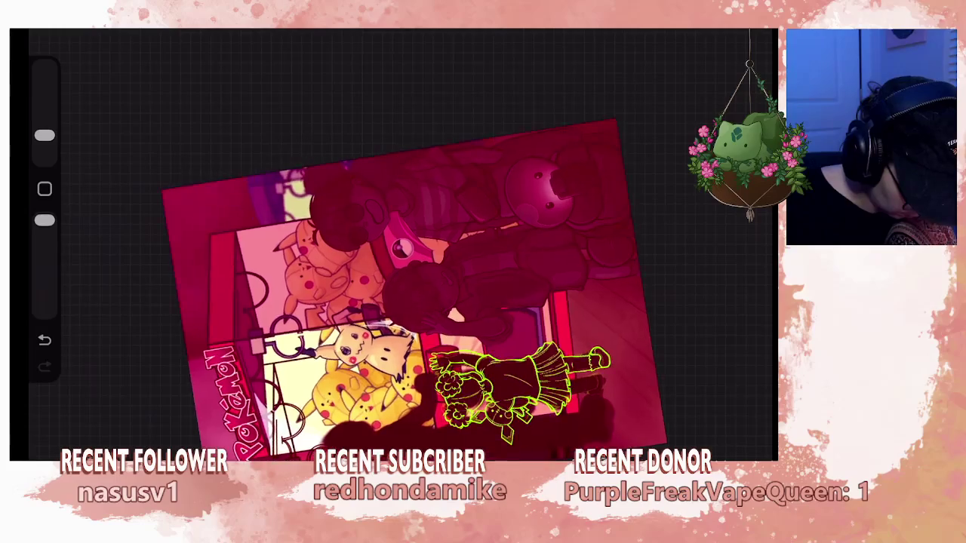
scroll(400, 241, up, 3)
scroll(400, 242, up, 2)
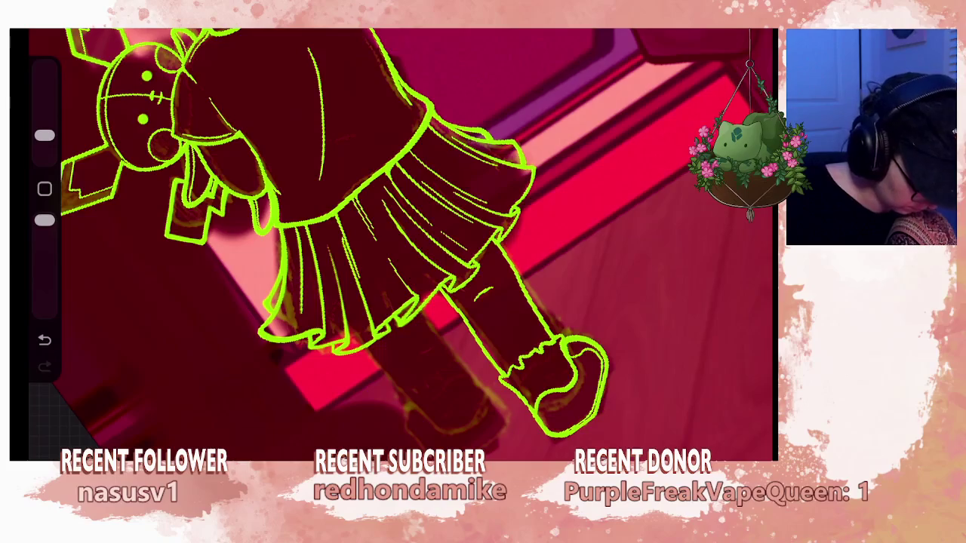
key(s)
scroll(416, 226, down, 2)
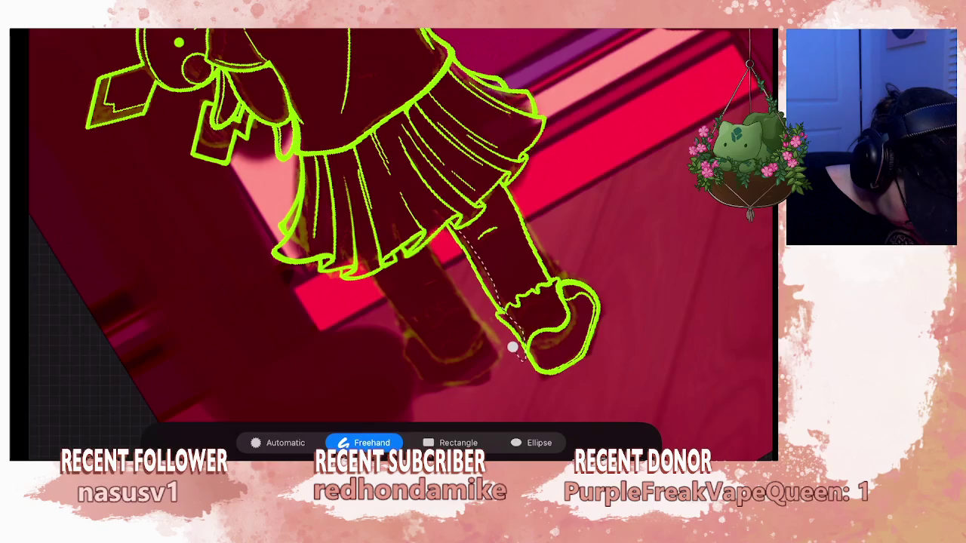
key(v)
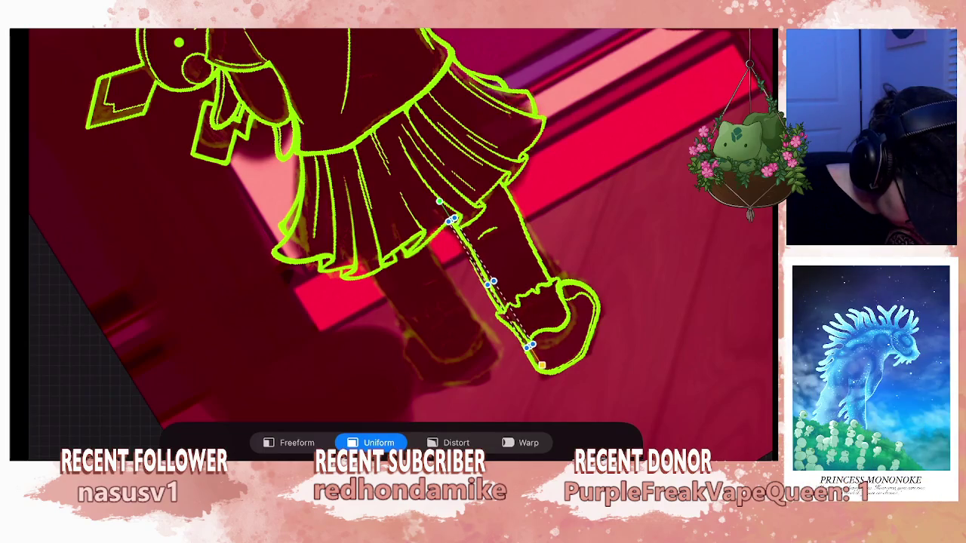
key(Return)
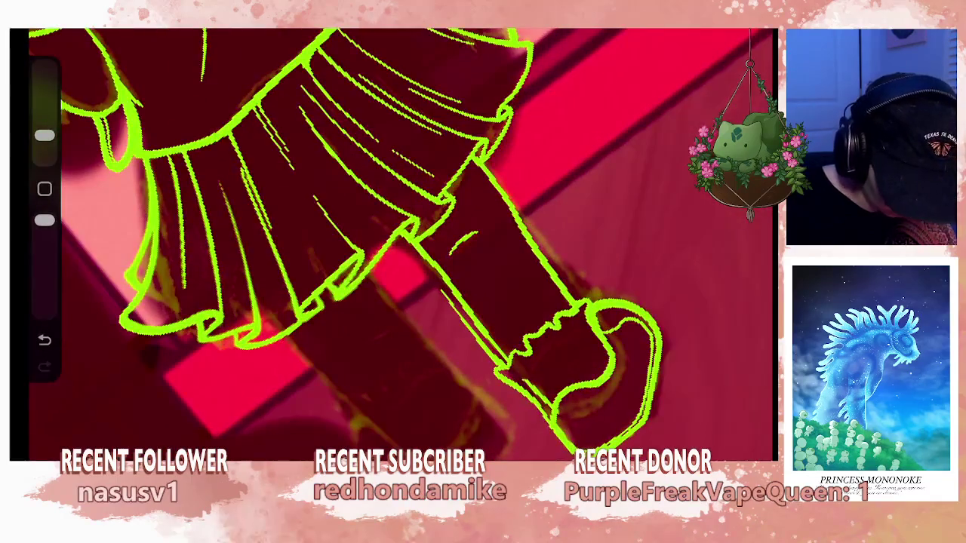
click(628, 141)
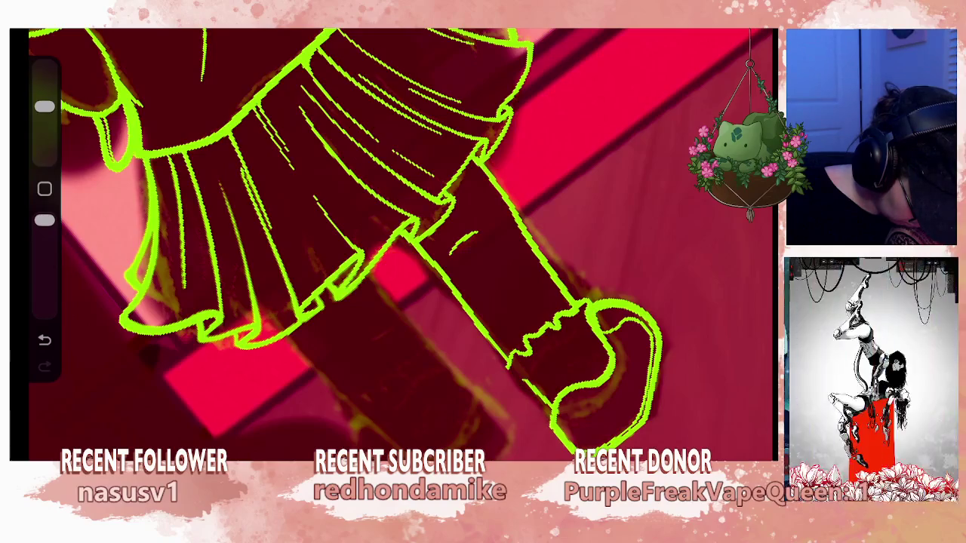
scroll(400, 250, down, 10)
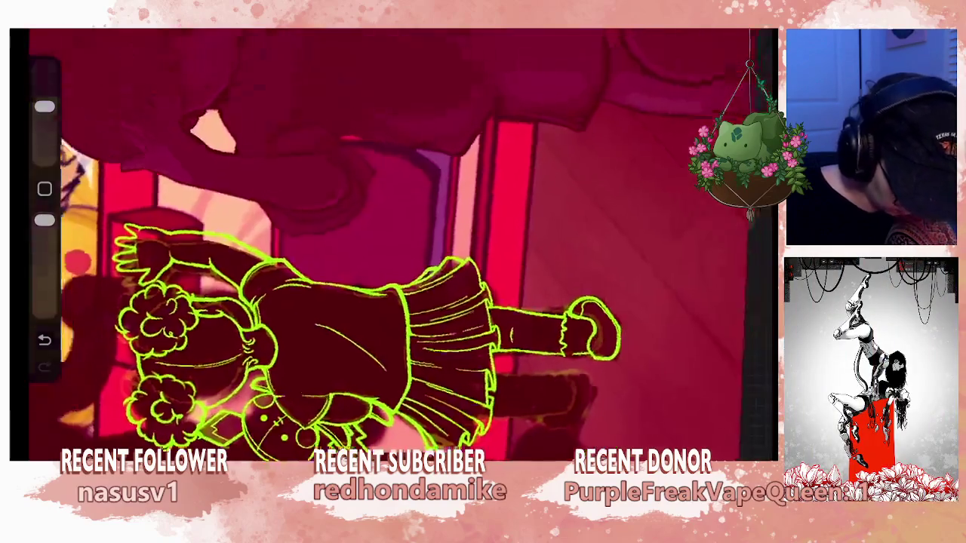
scroll(400, 249, up, 5)
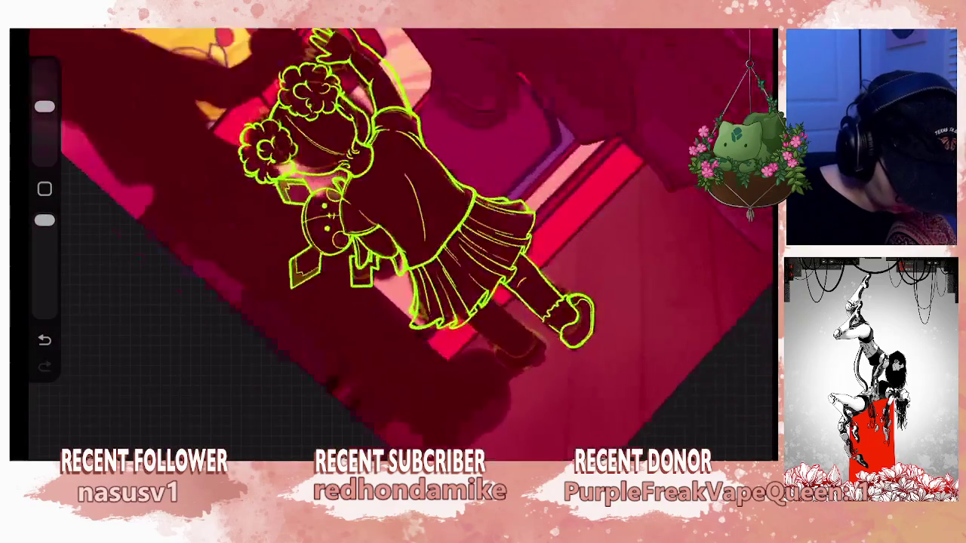
scroll(400, 249, up, 5)
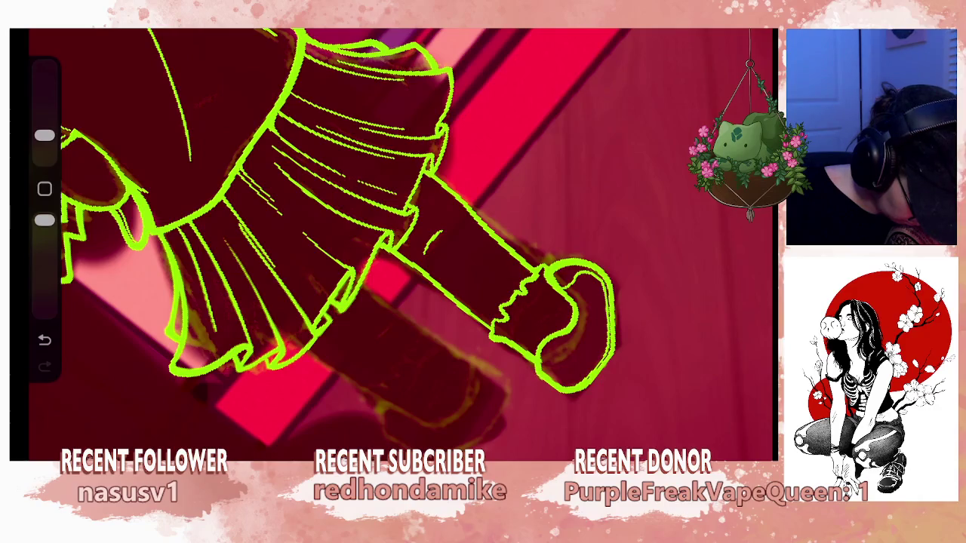
scroll(400, 241, down, 3)
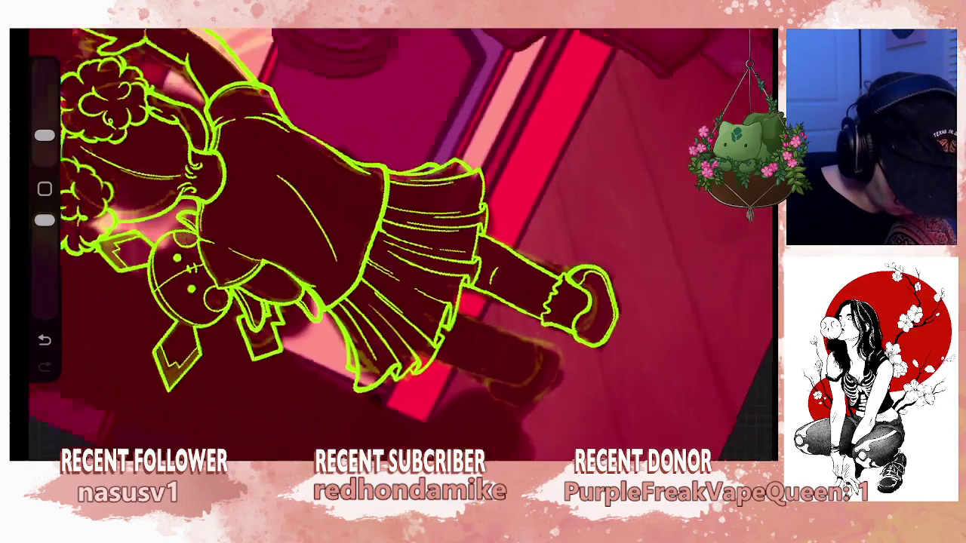
scroll(400, 242, down, 3)
scroll(400, 242, down, 2)
scroll(575, 219, down, 3)
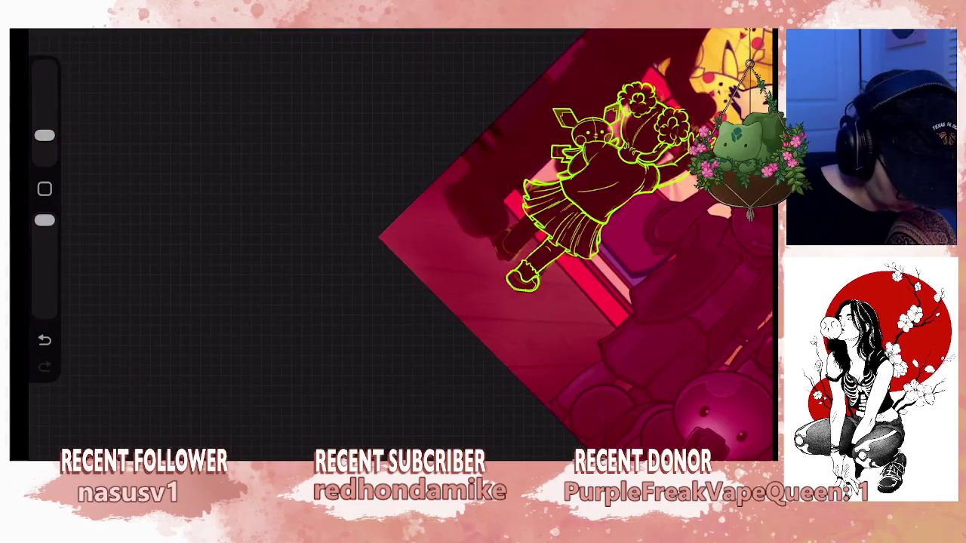
scroll(400, 242, up, 3)
scroll(400, 241, up, 3)
scroll(400, 241, up, 3)
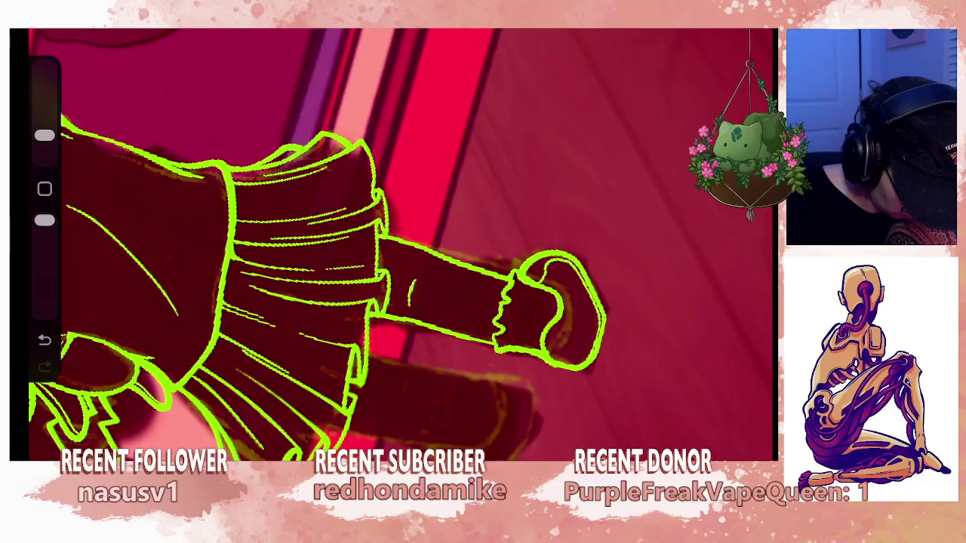
scroll(400, 242, down, 3)
scroll(400, 242, up, 3)
scroll(400, 242, up, 2)
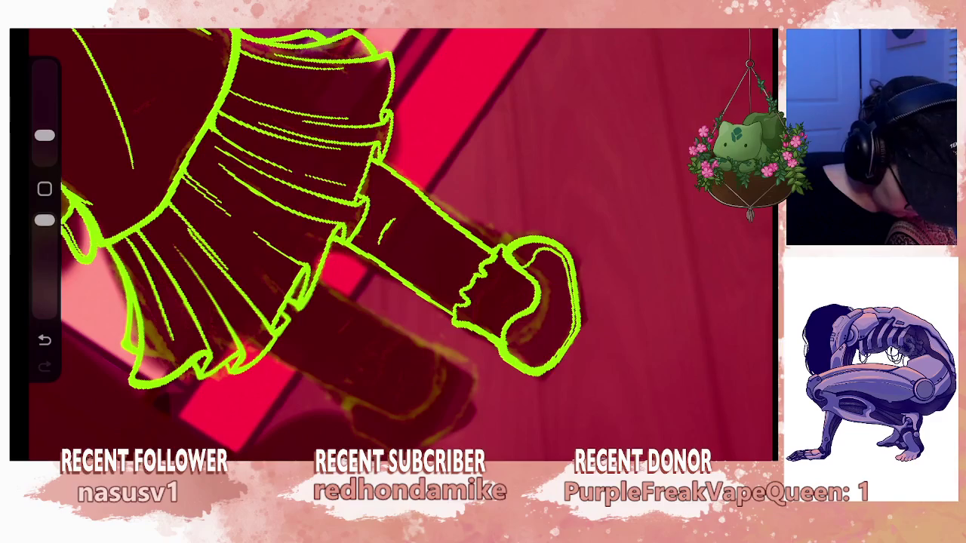
scroll(393, 242, down, 5)
scroll(393, 242, down, 2)
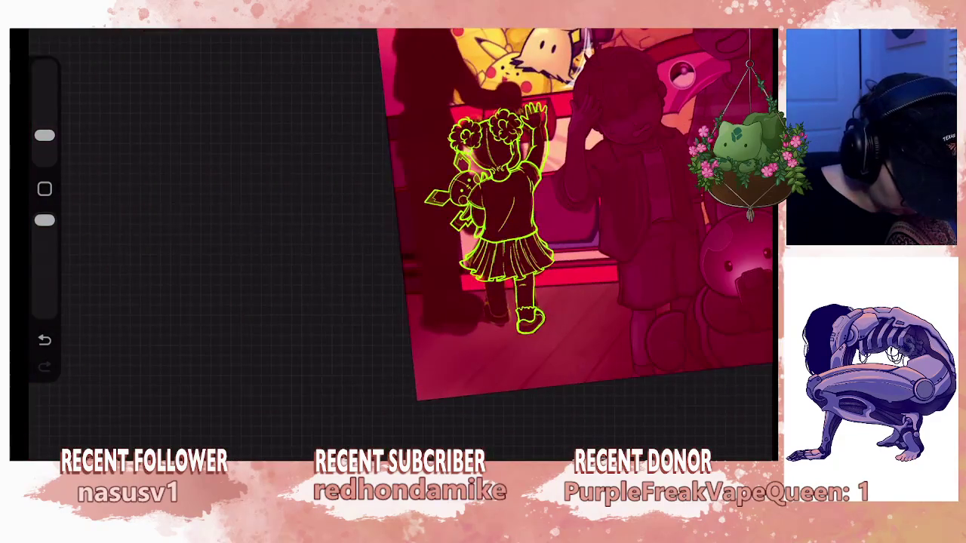
scroll(393, 241, up, 3)
scroll(393, 242, down, 4)
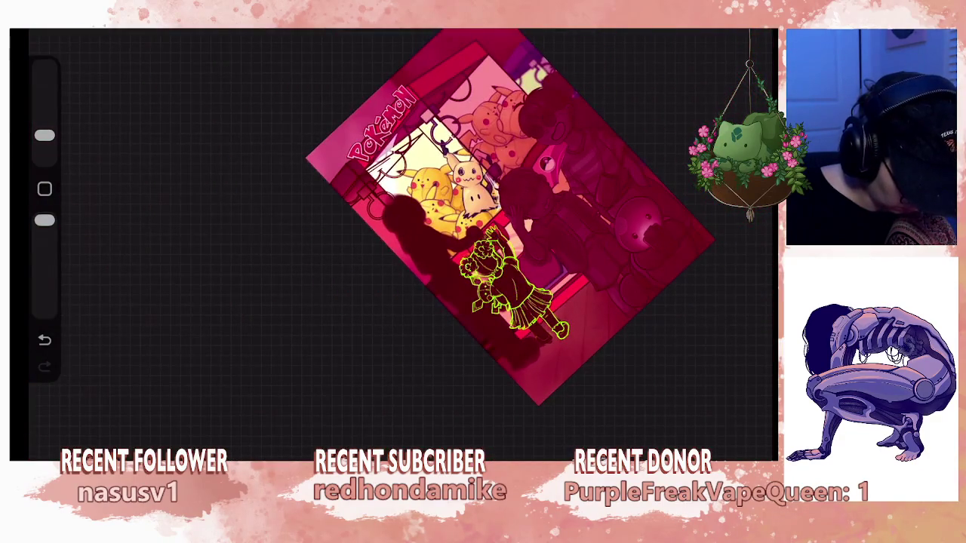
scroll(498, 219, up, 2)
scroll(498, 226, down, 1)
scroll(453, 264, down, 2)
scroll(452, 264, down, 1)
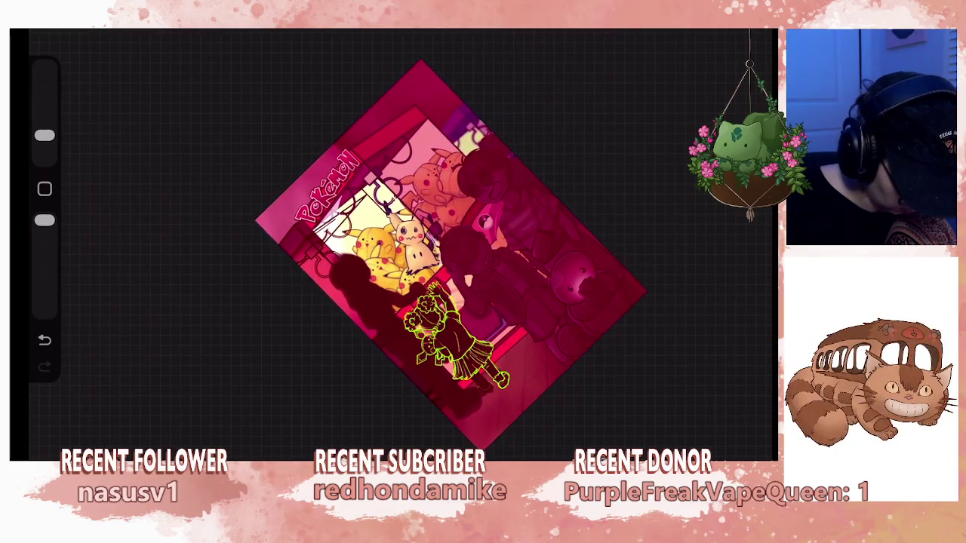
scroll(453, 317, up, 5)
scroll(339, 227, up, 1)
scroll(468, 317, up, 3)
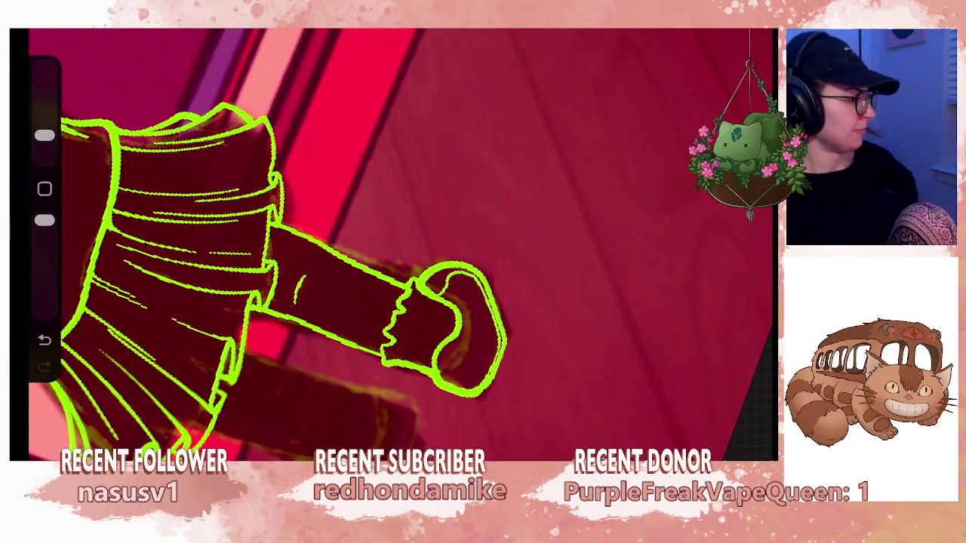
scroll(400, 242, down, 2)
scroll(302, 227, up, 1)
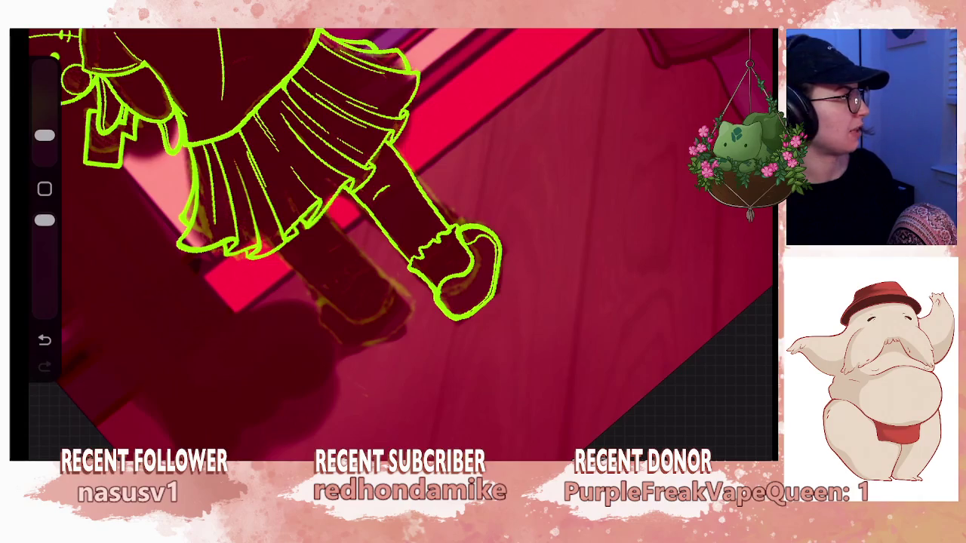
scroll(392, 241, up, 3)
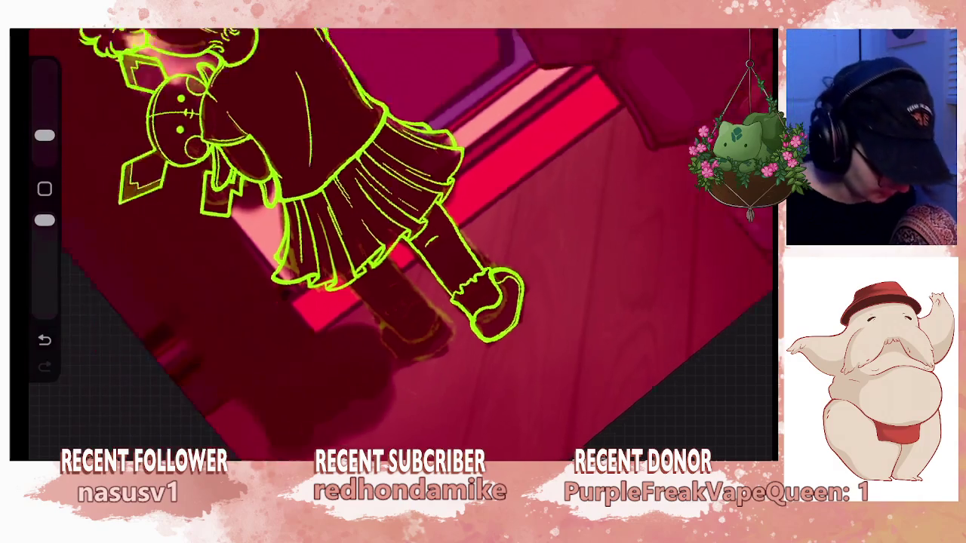
Merge Layer 40, then Layer 39, down into Layer 37.
scroll(392, 241, up, 3)
click(744, 23)
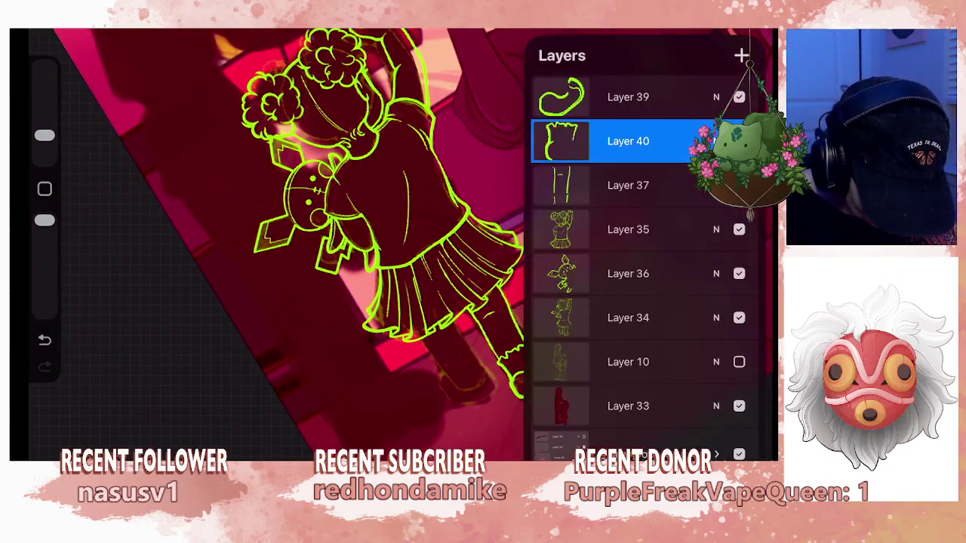
click(628, 141)
click(447, 316)
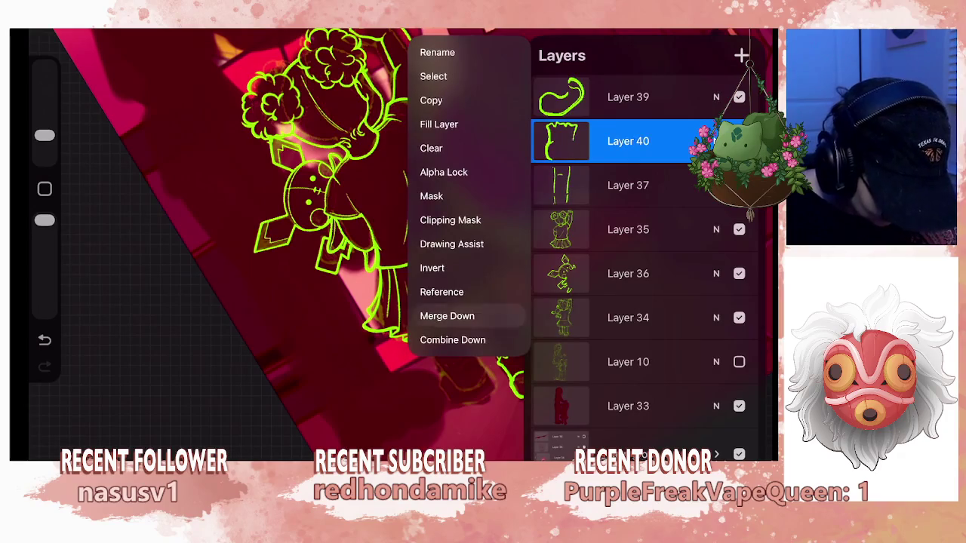
click(628, 97)
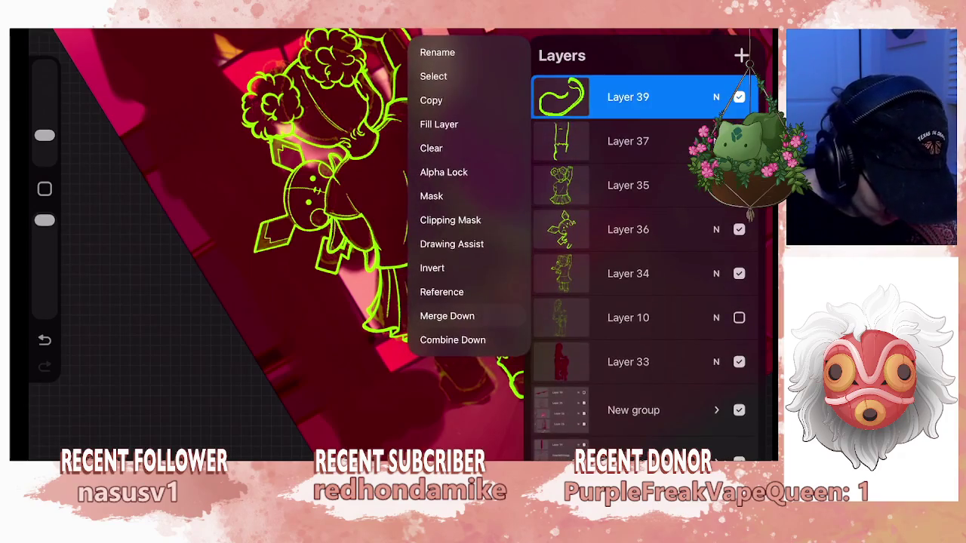
click(446, 318)
click(744, 55)
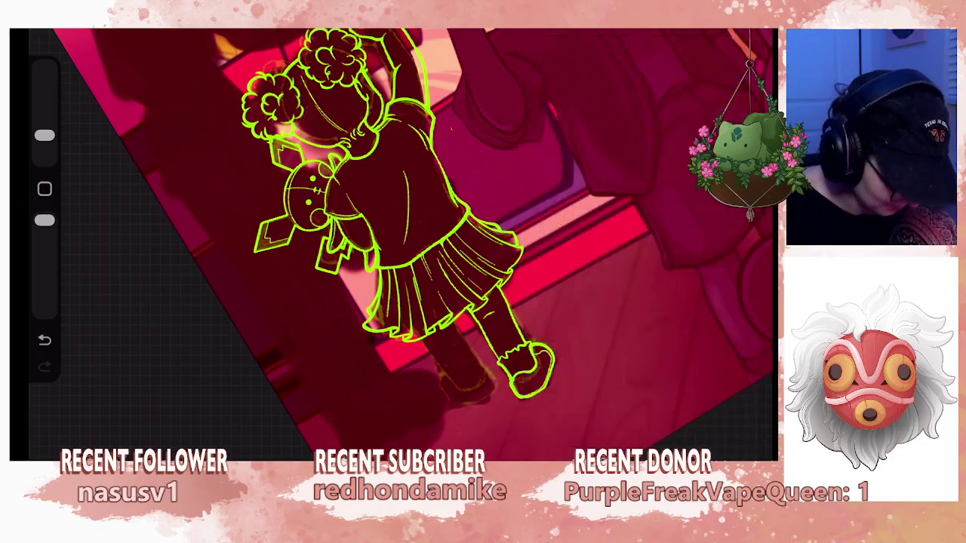
drag(377, 227, 347, 196)
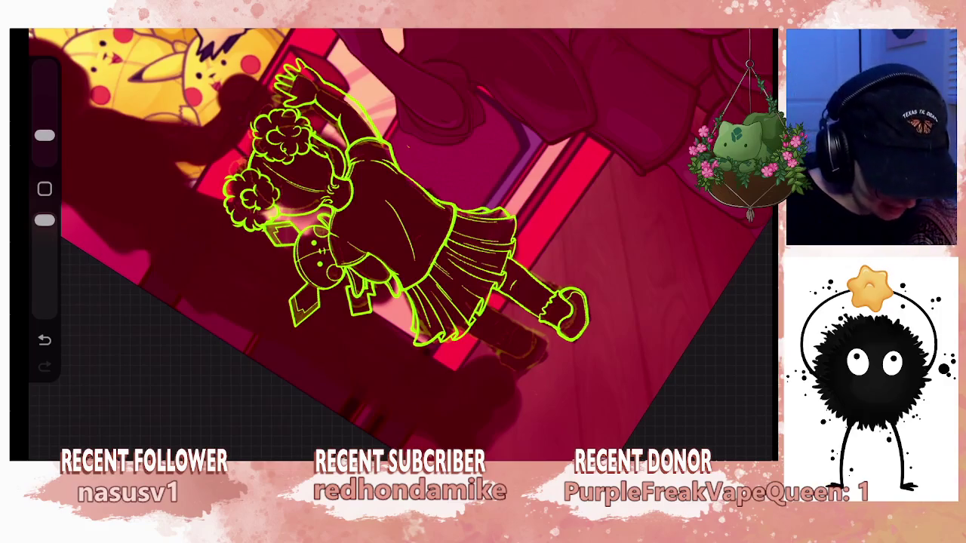
Duplicate Layer 37 containing the leg lineart.
key(l)
mouse_move(679, 97)
mouse_down()
mouse_move(581, 97)
mouse_move(679, 96)
mouse_up()
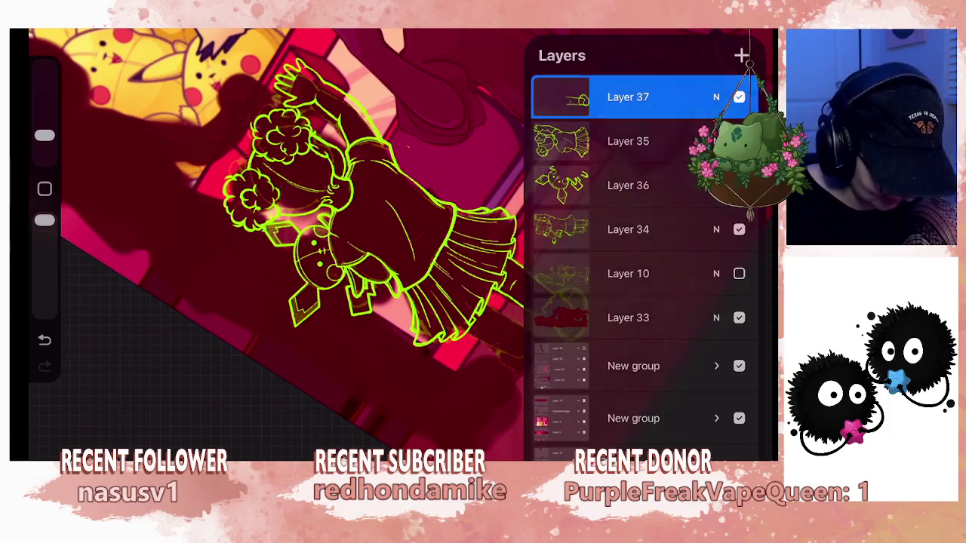
key(l)
drag(377, 227, 452, 181)
key(ctrl+z)
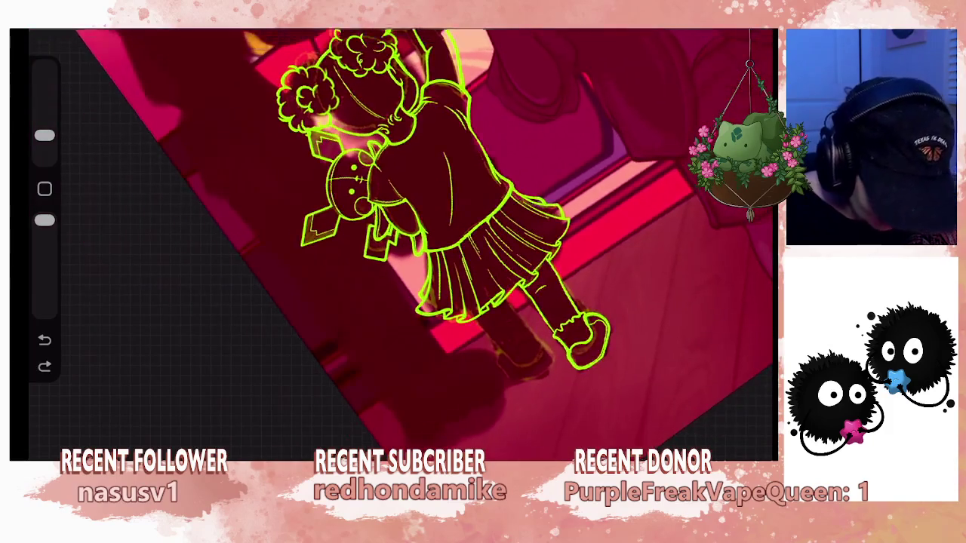
key(l)
drag(679, 97, 581, 96)
click(675, 92)
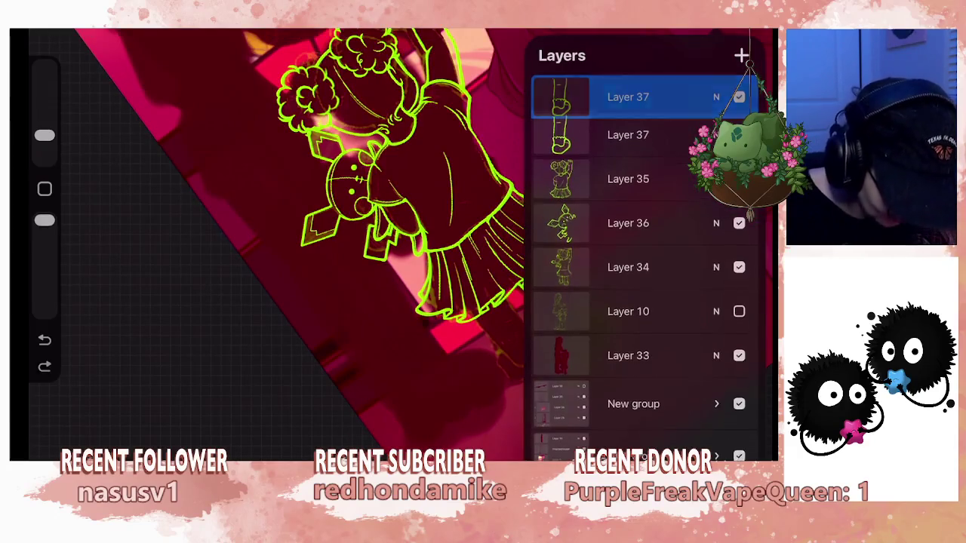
Move and slightly shrink the copied leg, nudging it back into place.
key(v)
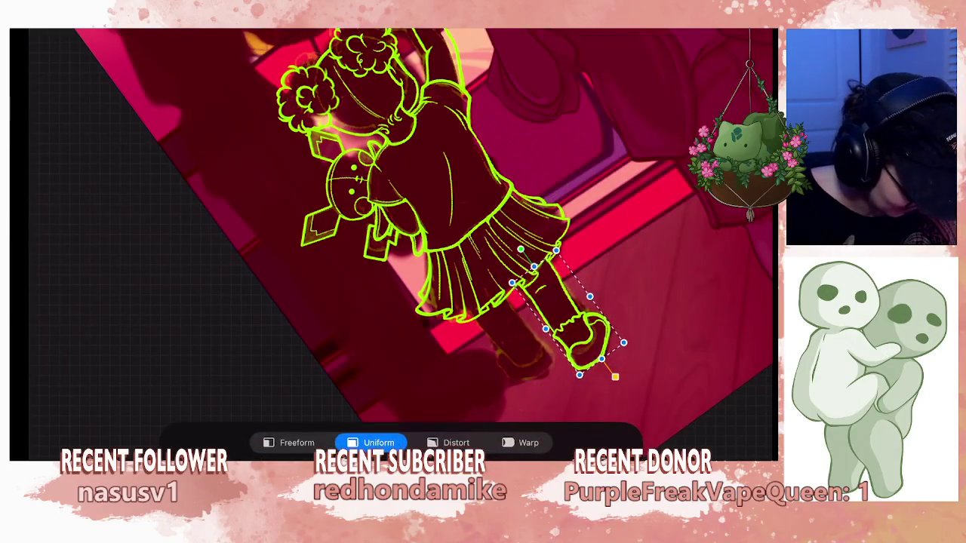
drag(574, 317, 506, 332)
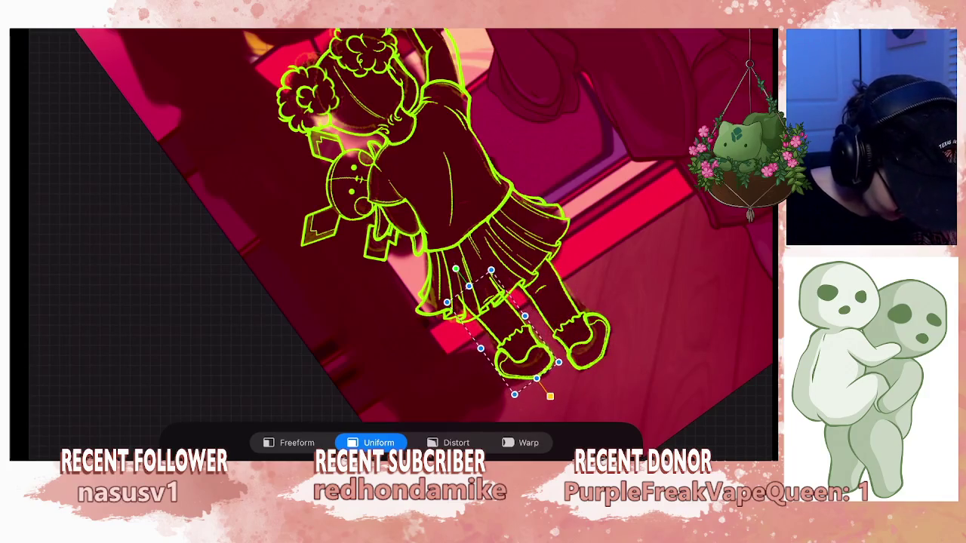
scroll(529, 339, up, 3)
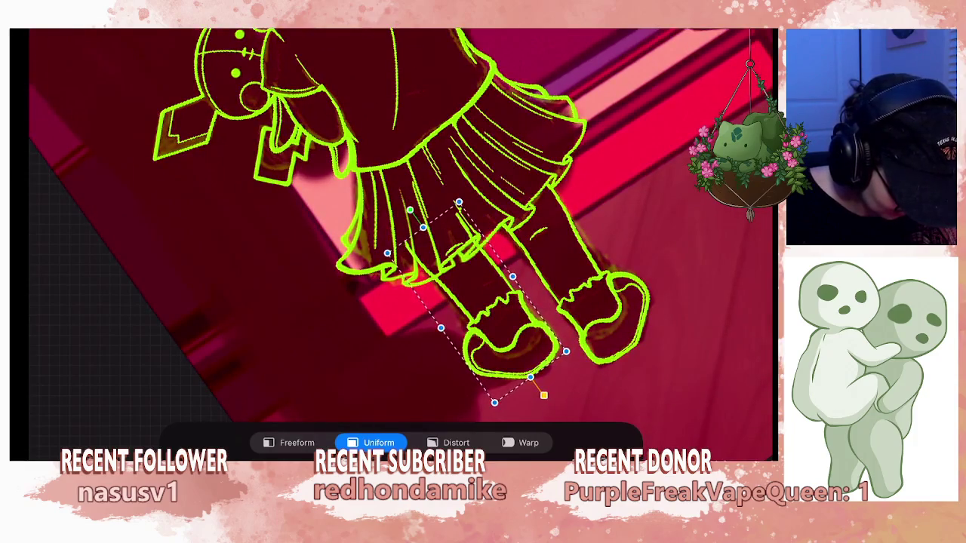
drag(458, 202, 460, 210)
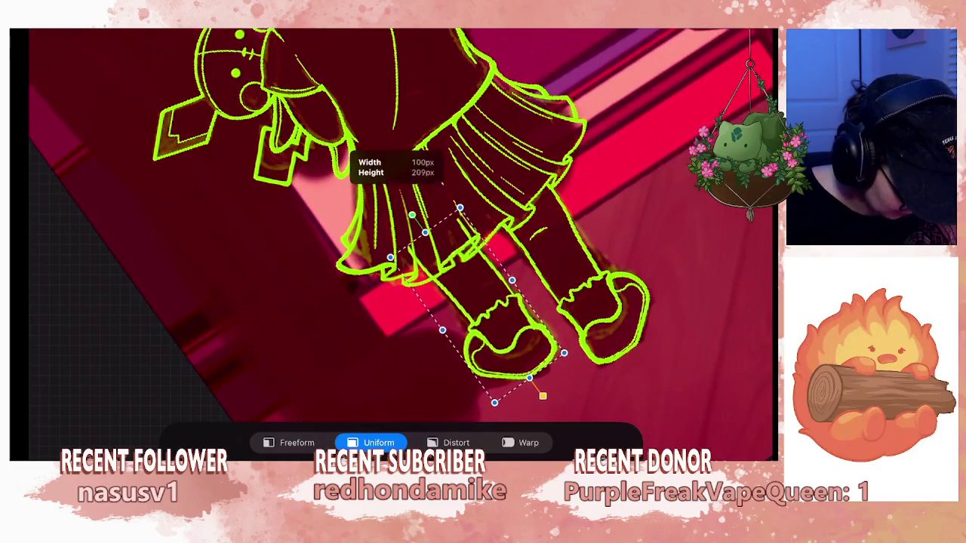
mouse_move(491, 325)
mouse_down()
mouse_move(461, 343)
mouse_move(492, 324)
mouse_up()
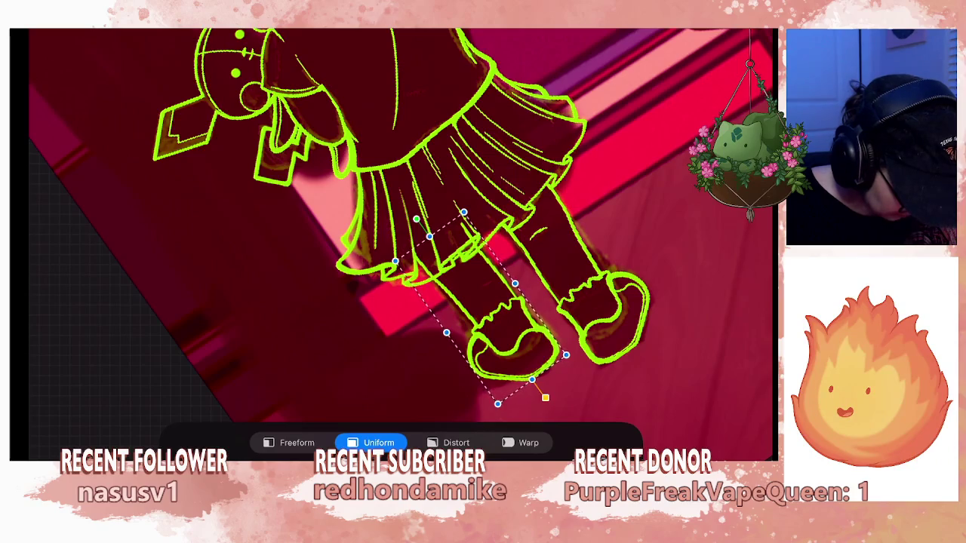
scroll(400, 227, down, 5)
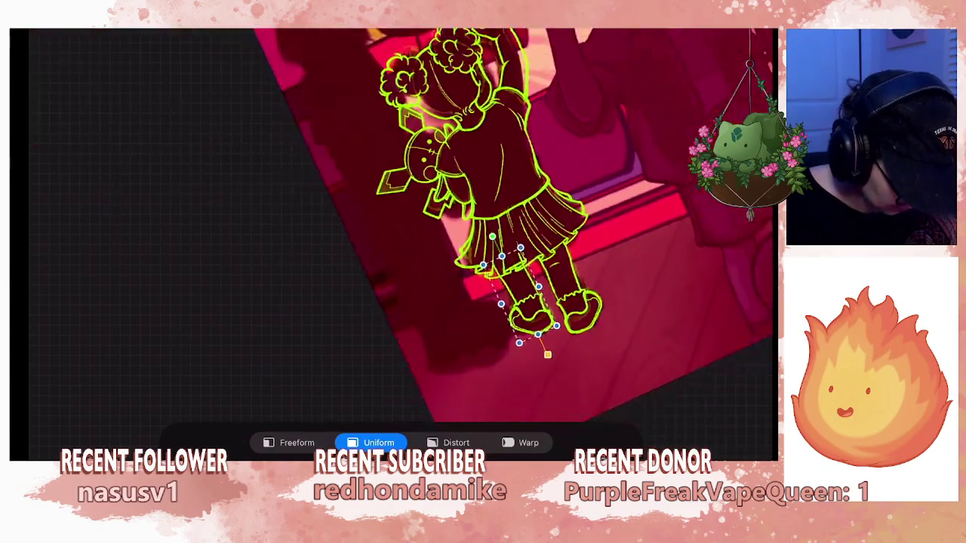
scroll(468, 226, up, 2)
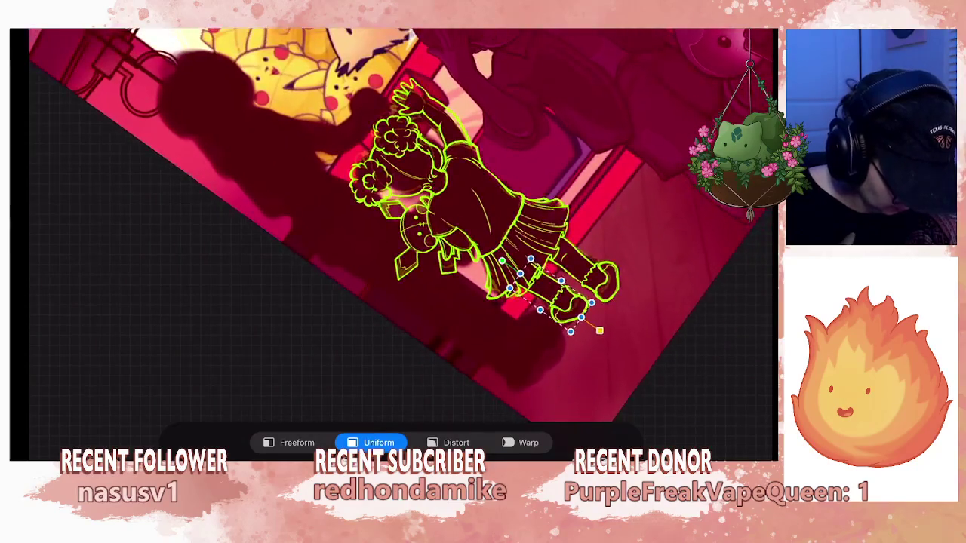
scroll(468, 226, up, 2)
scroll(468, 227, up, 2)
scroll(468, 226, up, 2)
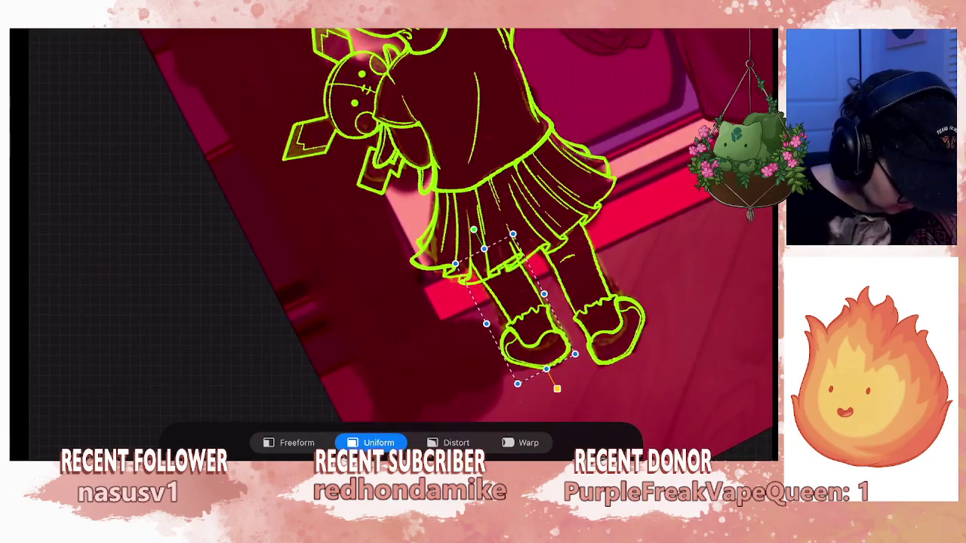
Distort the leg's left and top corners, then apply the transform.
click(456, 443)
drag(456, 264, 466, 270)
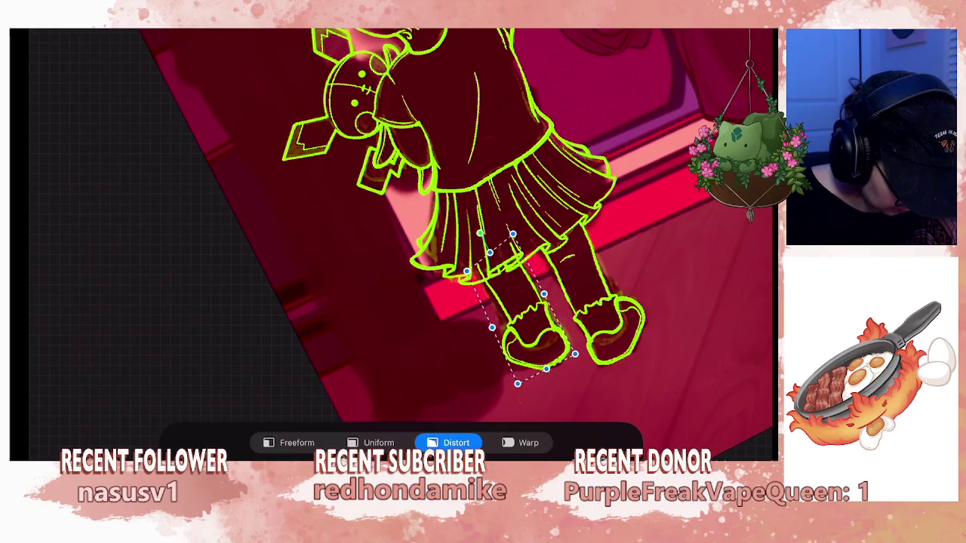
drag(512, 235, 512, 246)
key(ctrl+z)
drag(513, 235, 515, 237)
key(v)
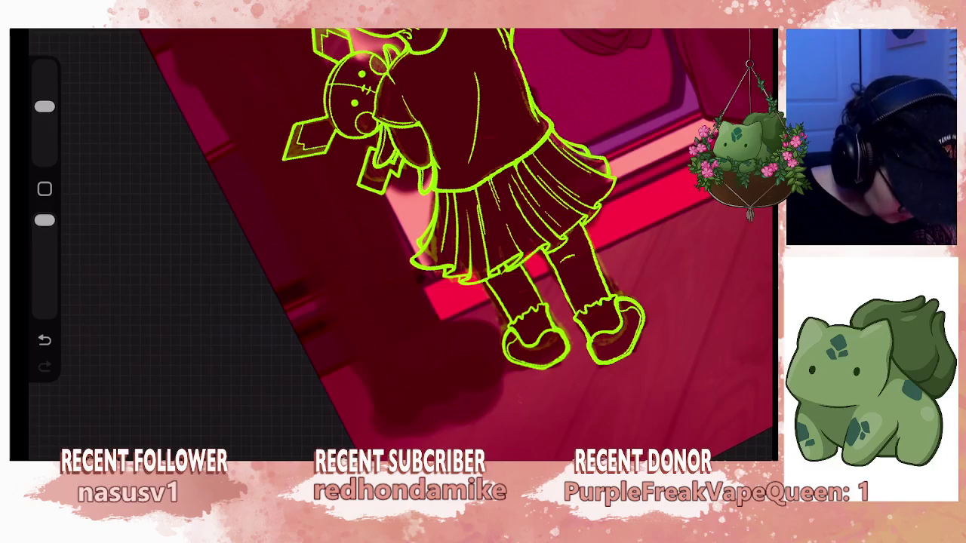
scroll(514, 219, up, 3)
scroll(393, 226, up, 3)
scroll(393, 242, up, 1)
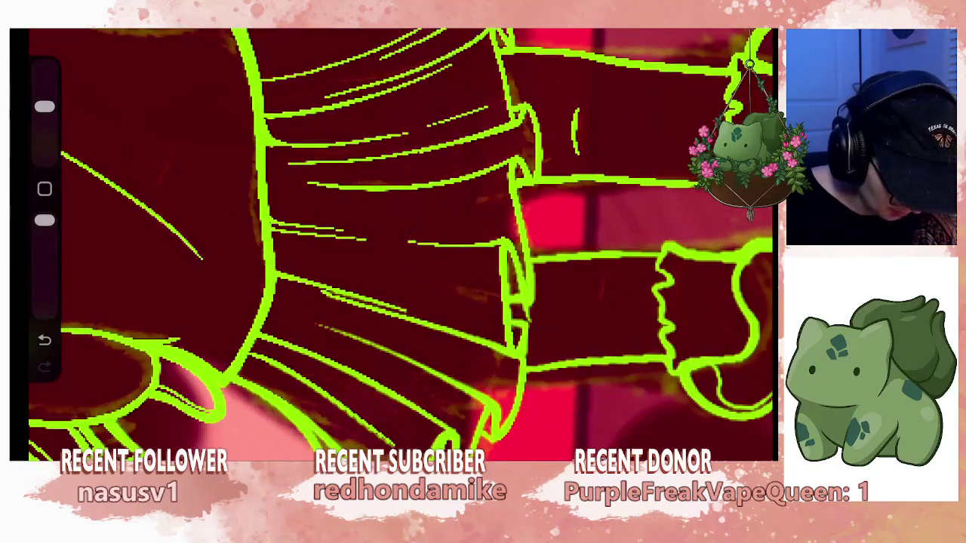
drag(45, 106, 44, 136)
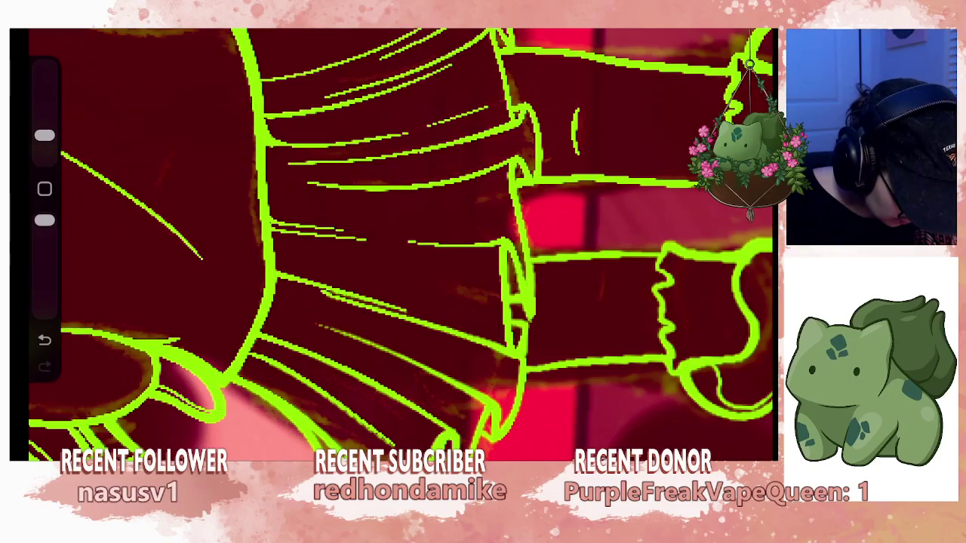
scroll(392, 242, down, 3)
scroll(392, 242, down, 3)
scroll(393, 242, down, 2)
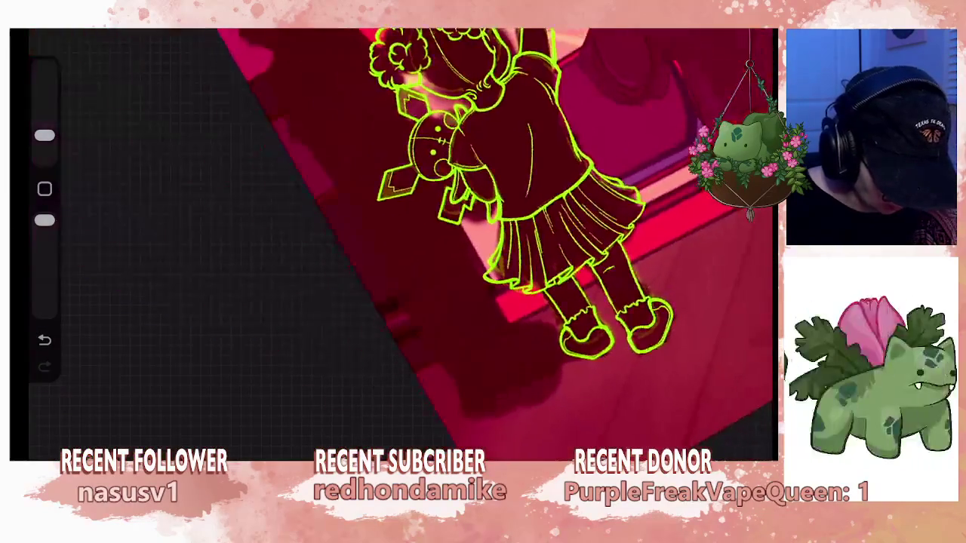
scroll(452, 226, down, 1)
scroll(393, 242, up, 2)
scroll(392, 241, up, 2)
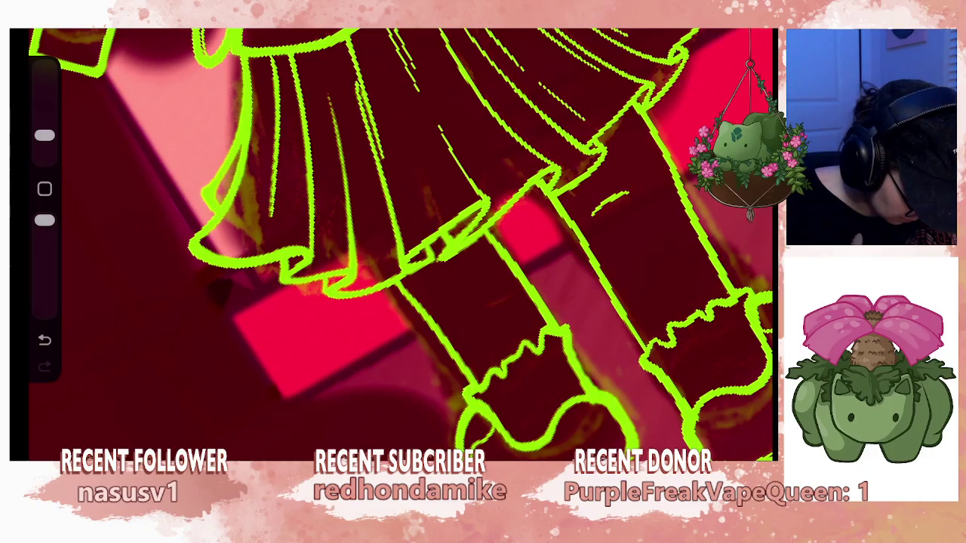
scroll(400, 242, down, 5)
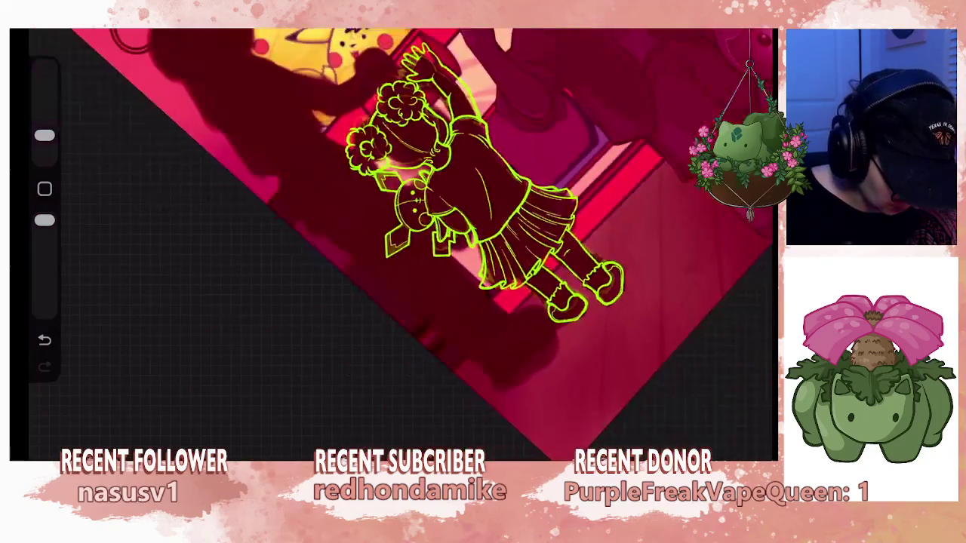
scroll(400, 242, down, 2)
scroll(400, 242, down, 2)
scroll(453, 226, down, 1)
scroll(484, 227, up, 1)
scroll(483, 227, up, 1)
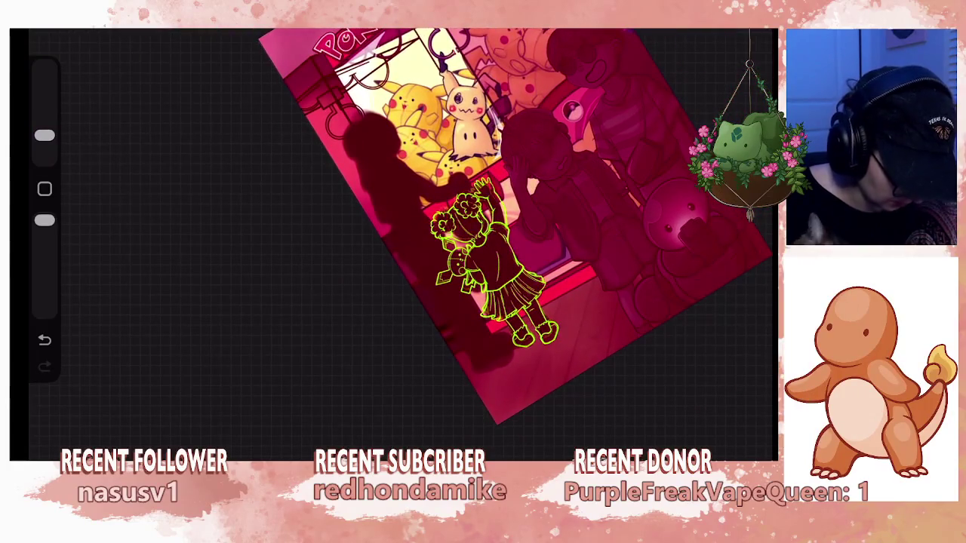
scroll(483, 226, up, 3)
scroll(483, 226, up, 2)
click(762, 32)
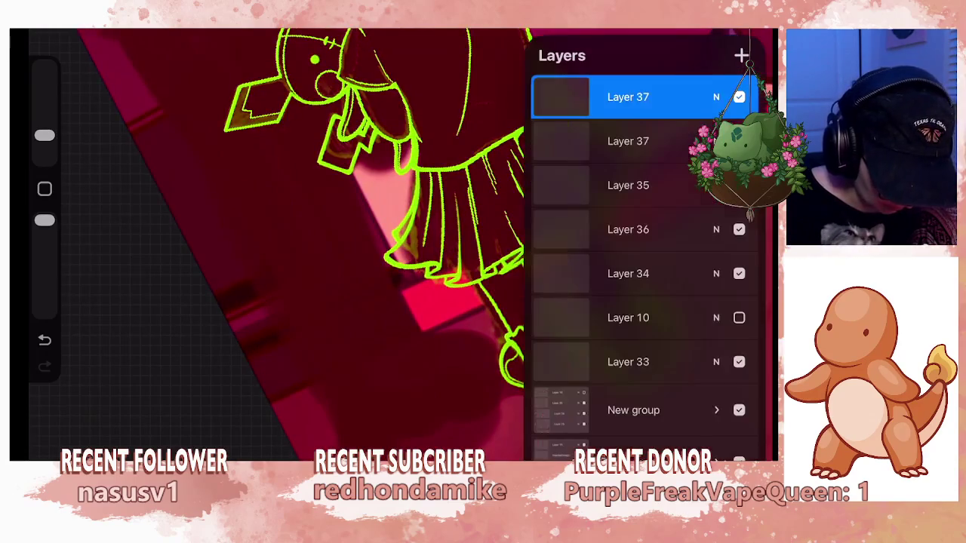
click(762, 32)
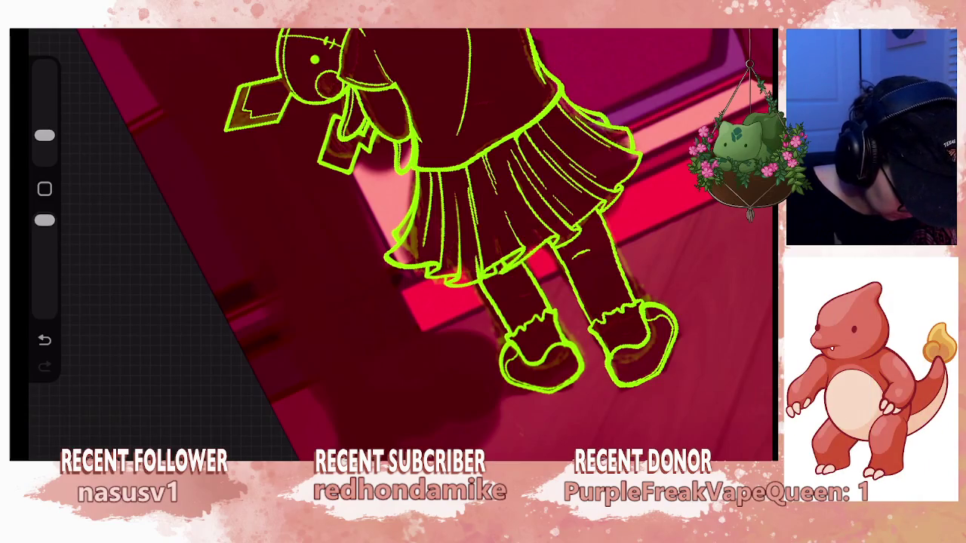
drag(527, 264, 532, 194)
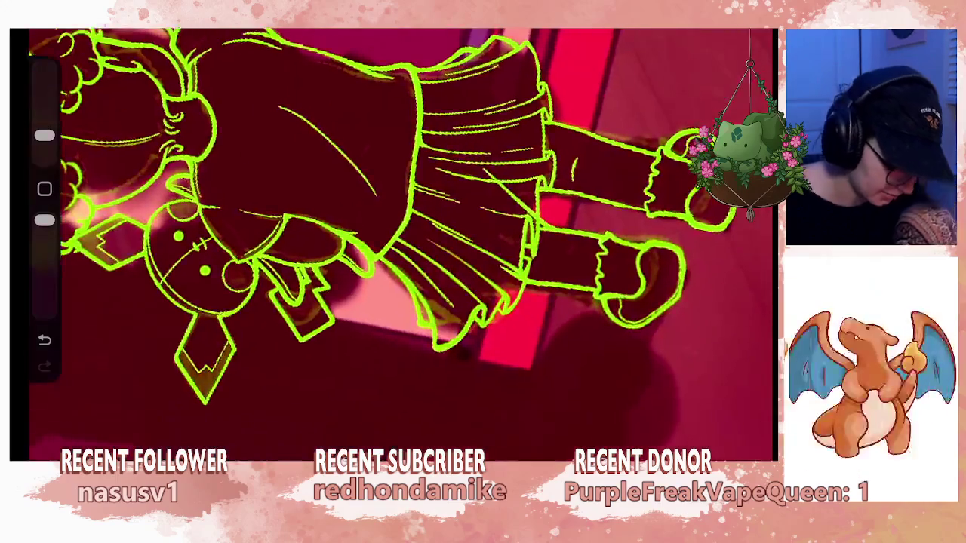
key(ctrl+z)
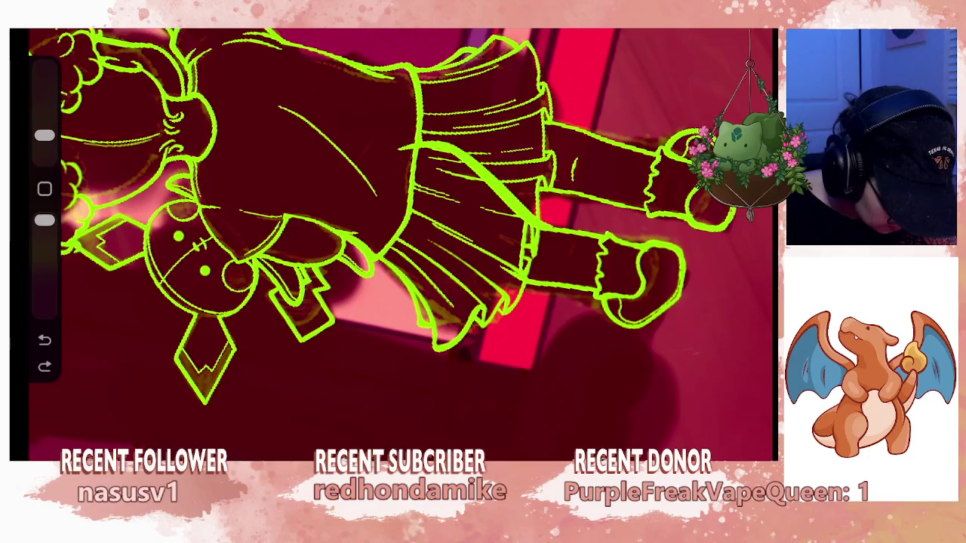
scroll(400, 242, down, 3)
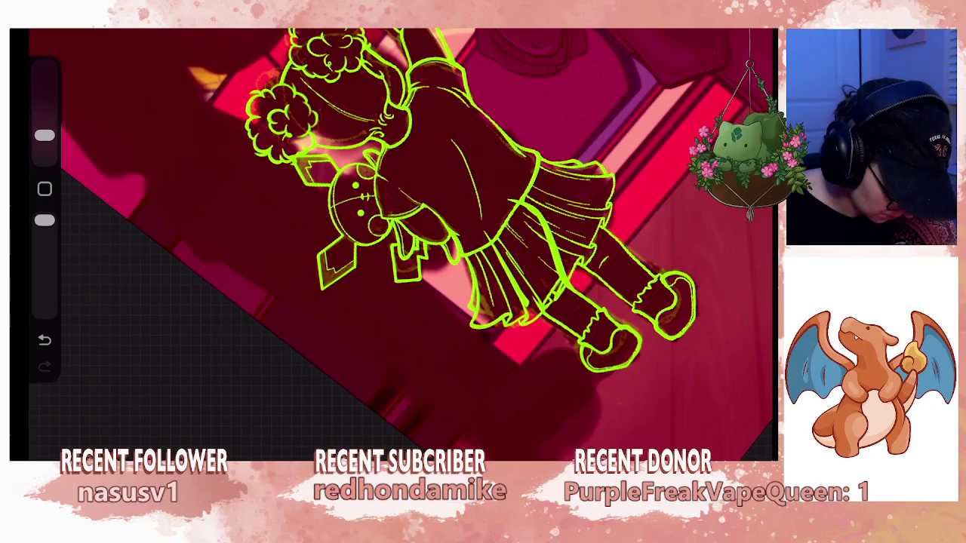
scroll(401, 242, down, 3)
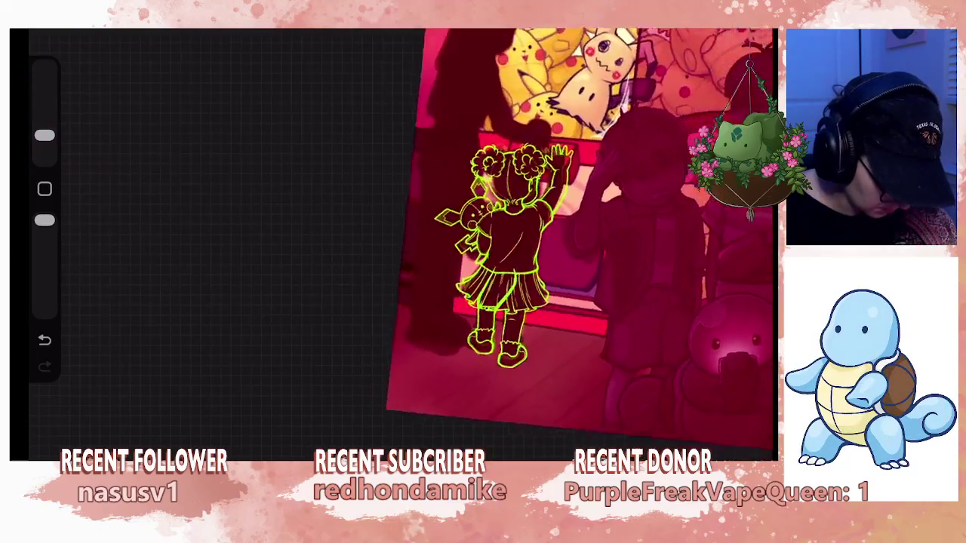
scroll(400, 242, up, 3)
scroll(400, 241, up, 2)
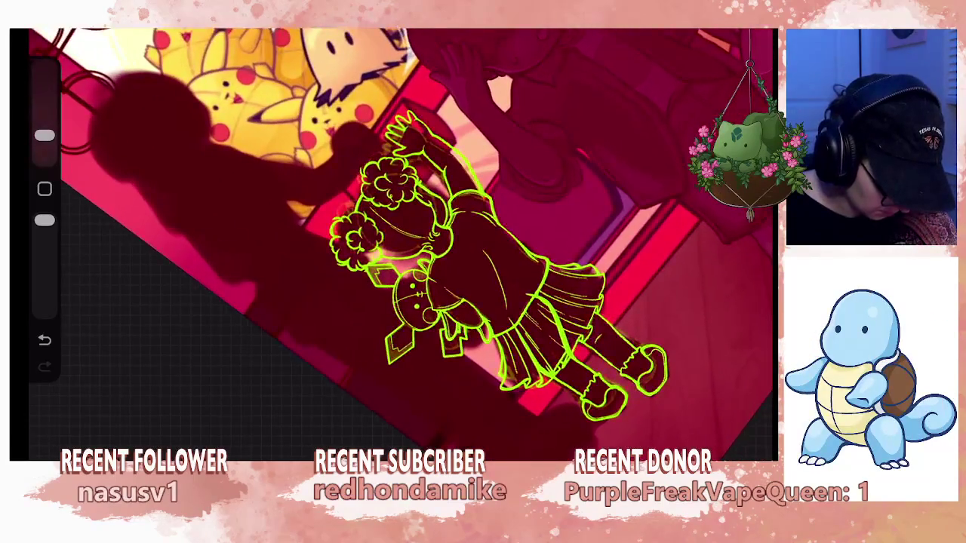
key(ctrl+z)
scroll(400, 242, up, 2)
scroll(400, 241, up, 2)
scroll(400, 242, up, 1)
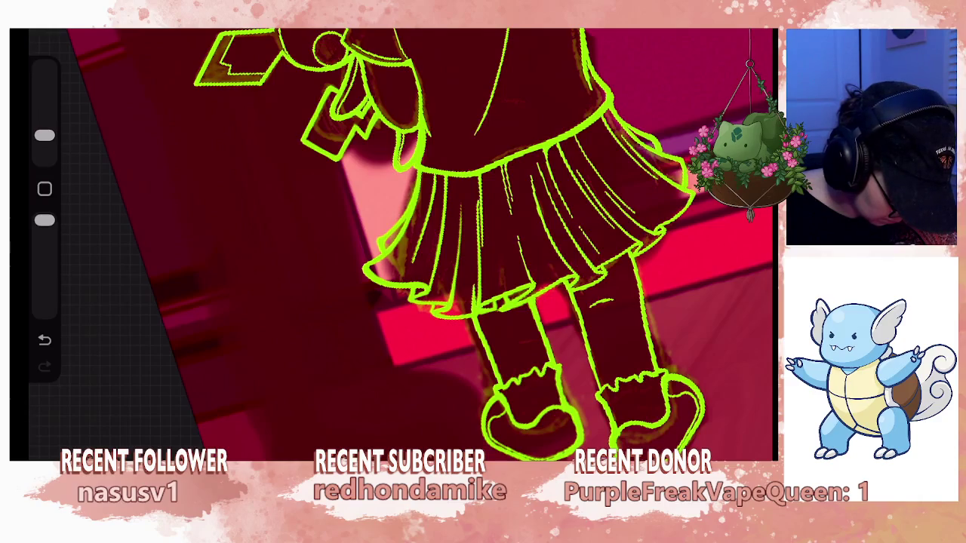
scroll(392, 242, down, 2)
scroll(392, 242, down, 2)
scroll(392, 241, down, 1)
scroll(498, 317, up, 3)
scroll(498, 317, up, 2)
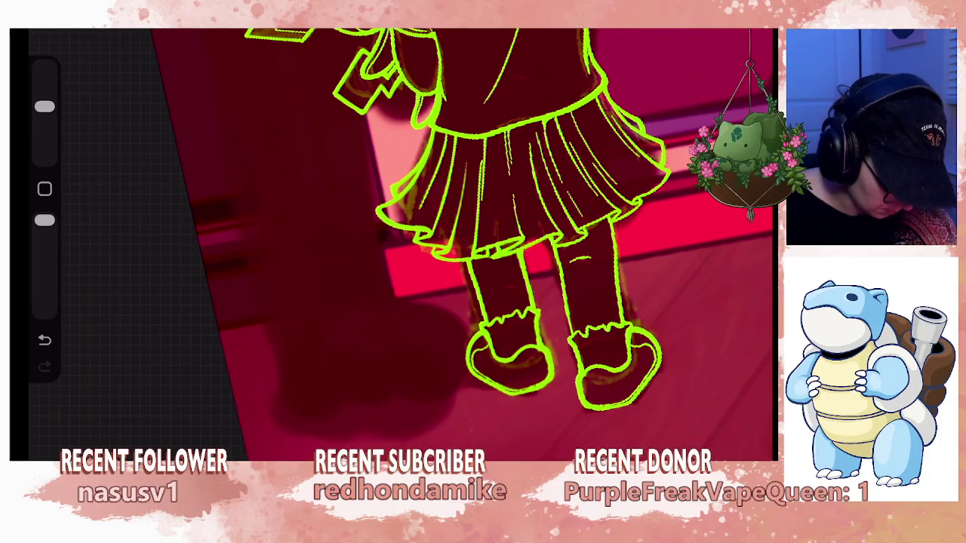
scroll(499, 242, down, 3)
scroll(498, 242, down, 1)
scroll(528, 226, down, 1)
scroll(498, 234, right, 3)
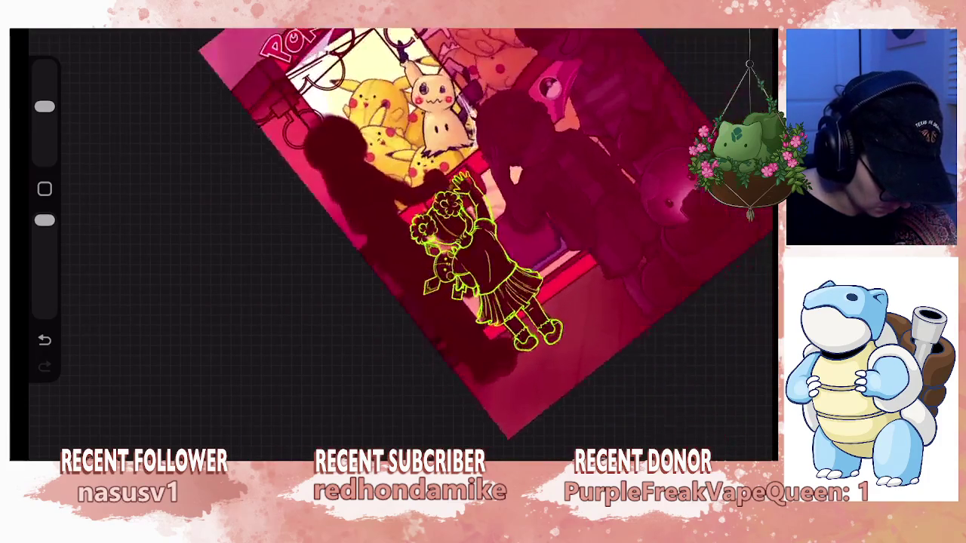
scroll(468, 234, down, 3)
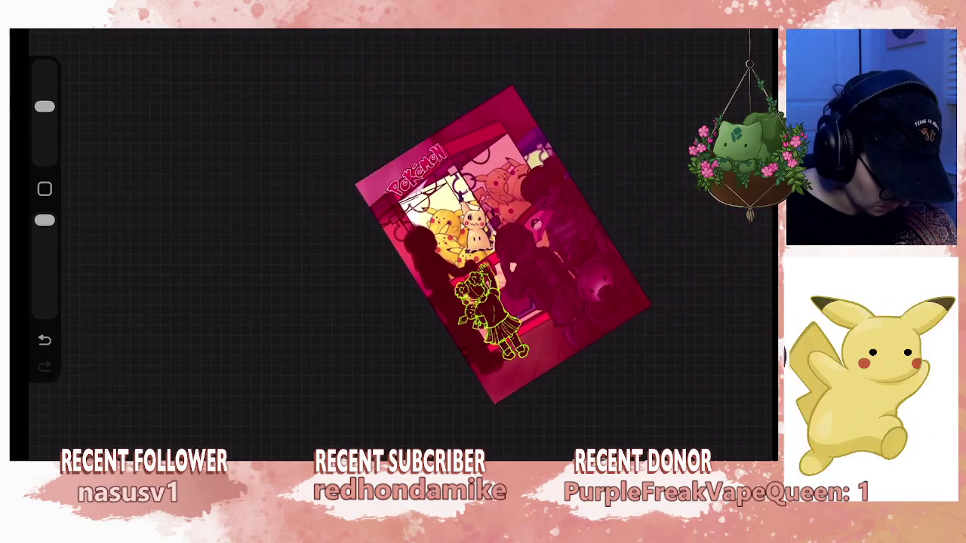
scroll(498, 242, up, 2)
scroll(513, 242, up, 1)
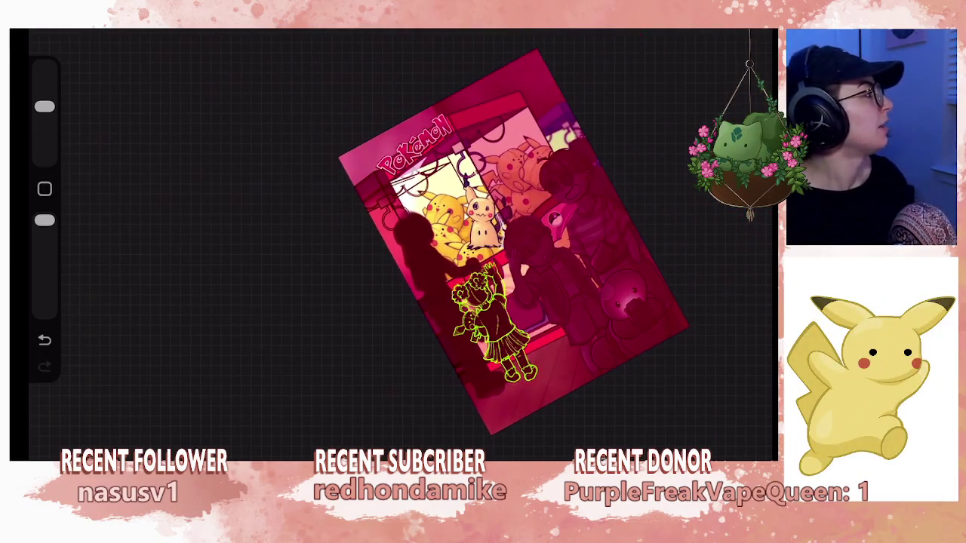
scroll(513, 227, up, 2)
scroll(536, 203, up, 1)
scroll(468, 226, up, 2)
scroll(468, 227, up, 1)
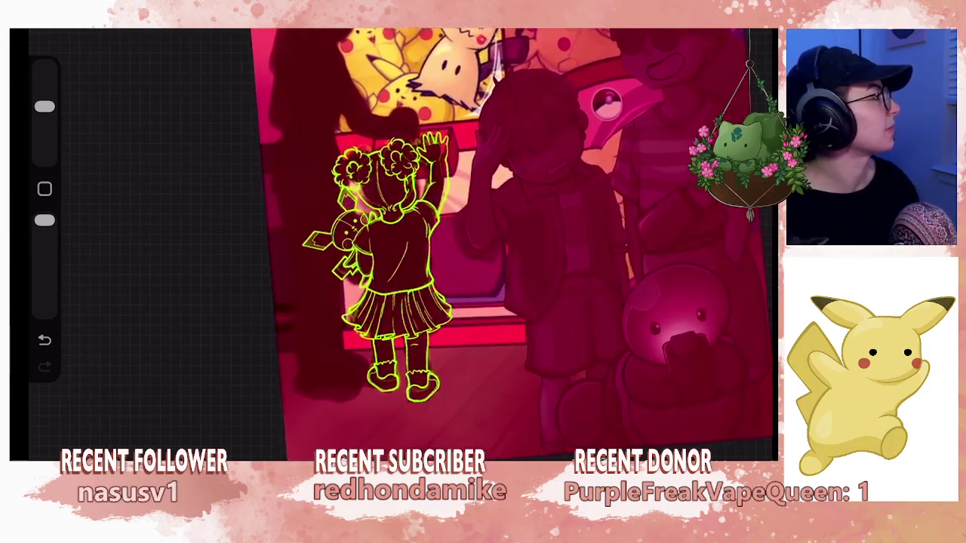
scroll(468, 226, up, 1)
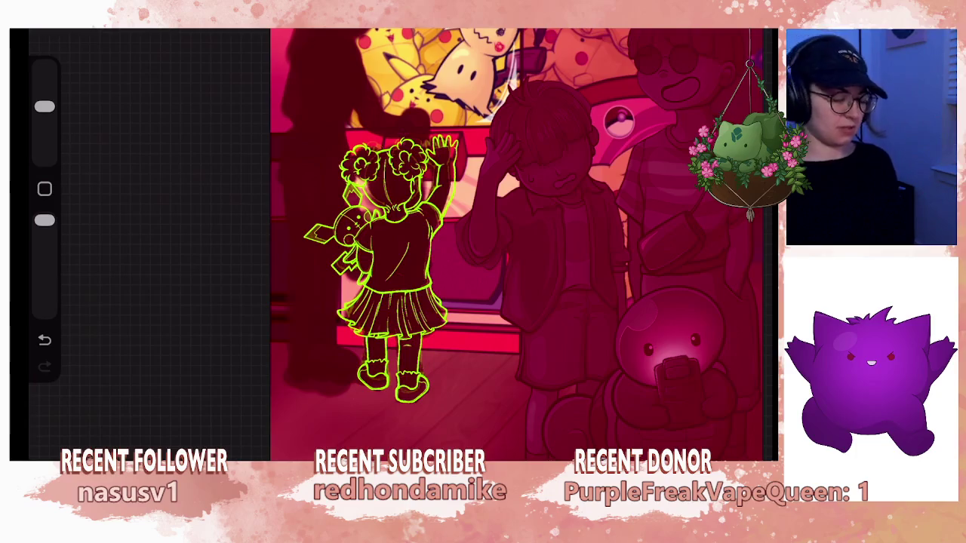
mouse_move(453, 227)
mouse_down()
mouse_move(362, 272)
mouse_move(378, 259)
mouse_move(393, 279)
mouse_up()
Merge the top Layer 37 into the one below and start a distort transform on the feet.
key(l)
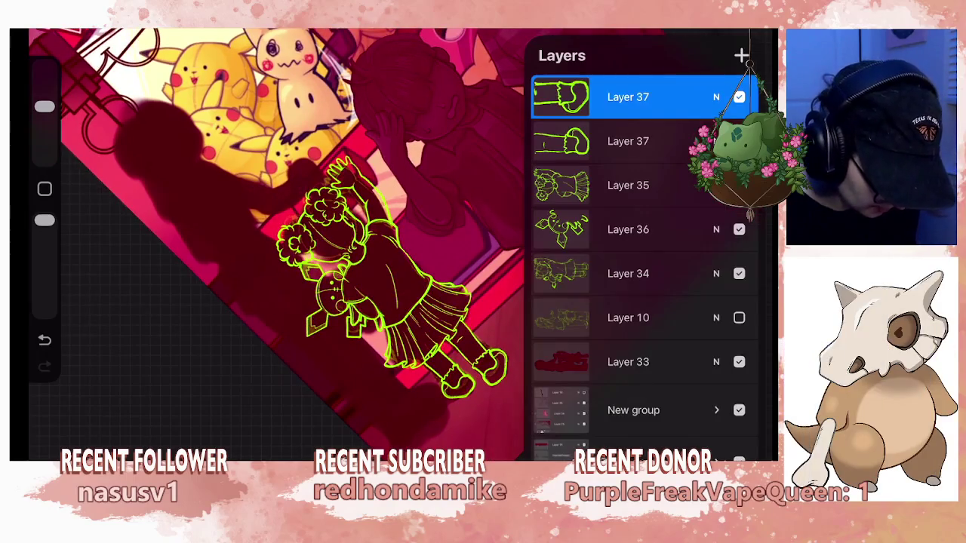
click(628, 96)
click(447, 316)
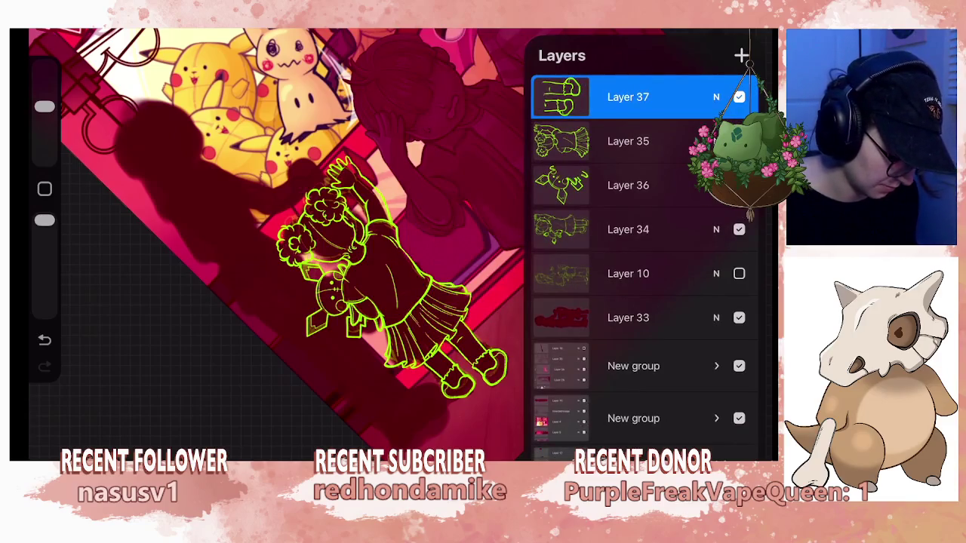
key(l)
scroll(393, 241, down, 5)
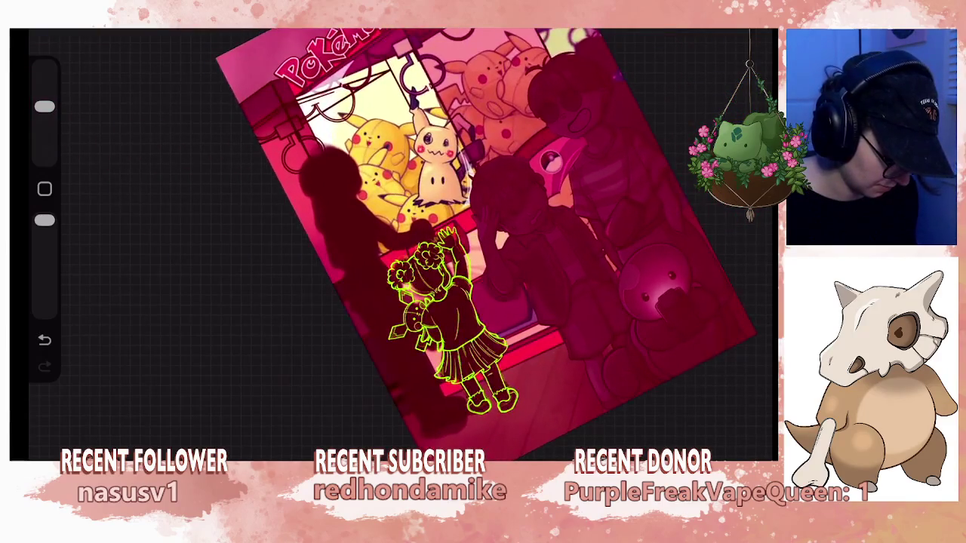
scroll(393, 242, up, 5)
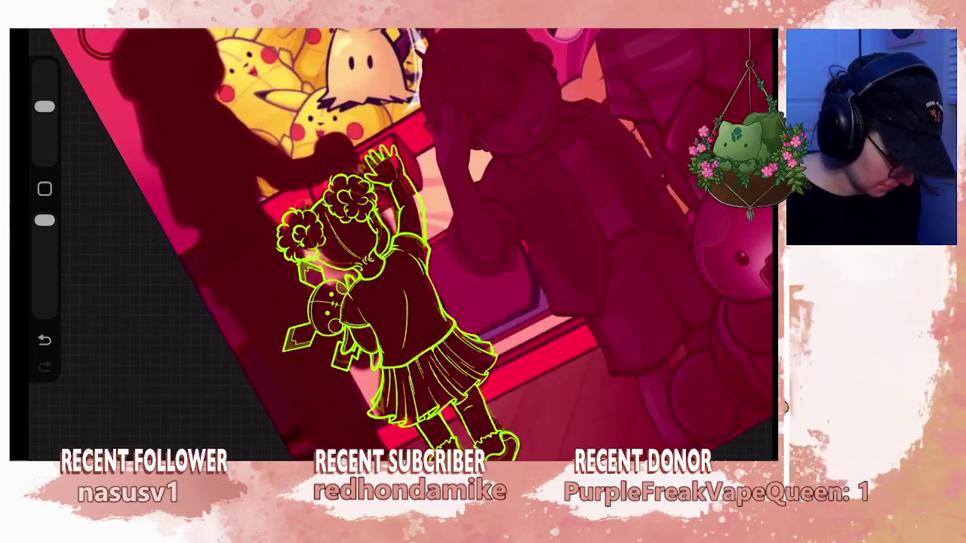
key(v)
scroll(393, 241, down, 3)
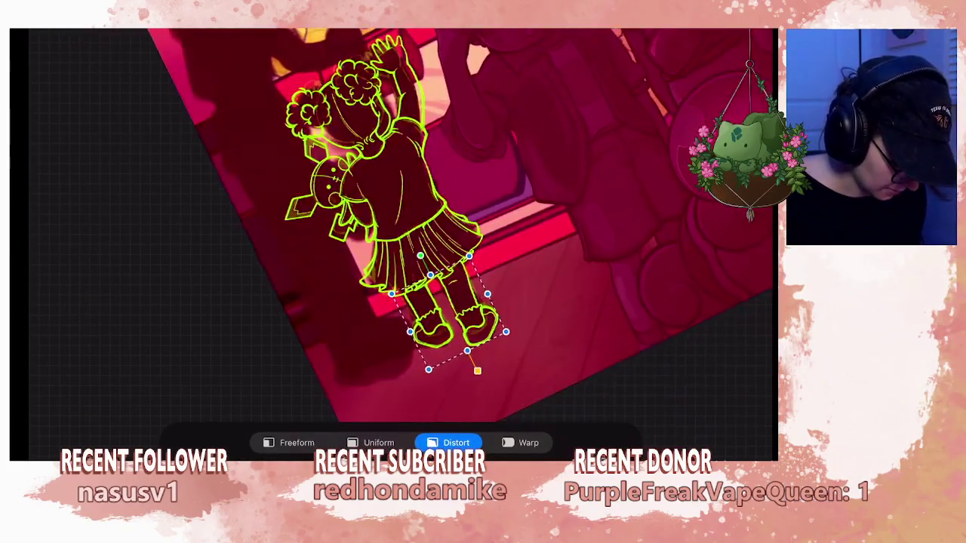
Distort the feet to angle them, nudge them slightly upward under the skirt, and commit.
drag(488, 293, 491, 290)
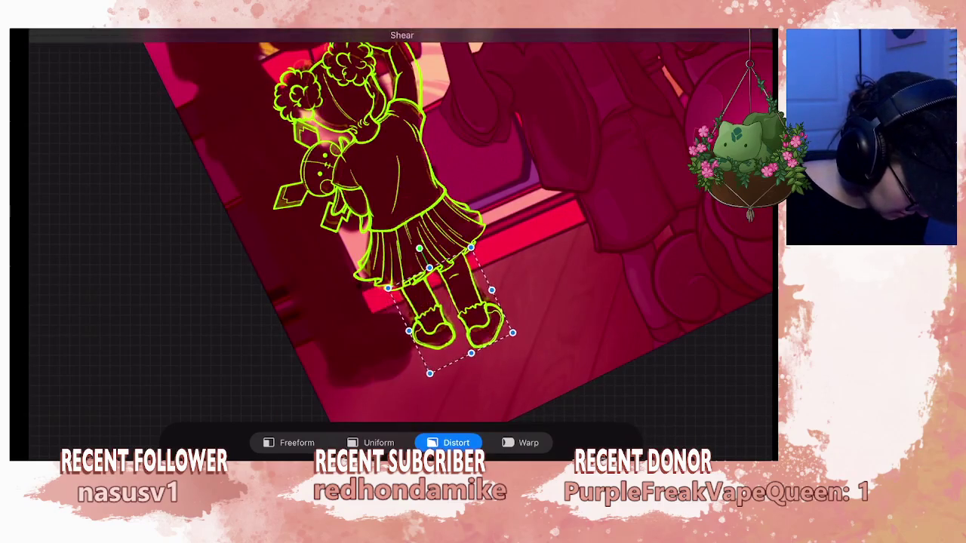
drag(471, 353, 514, 337)
drag(460, 313, 460, 314)
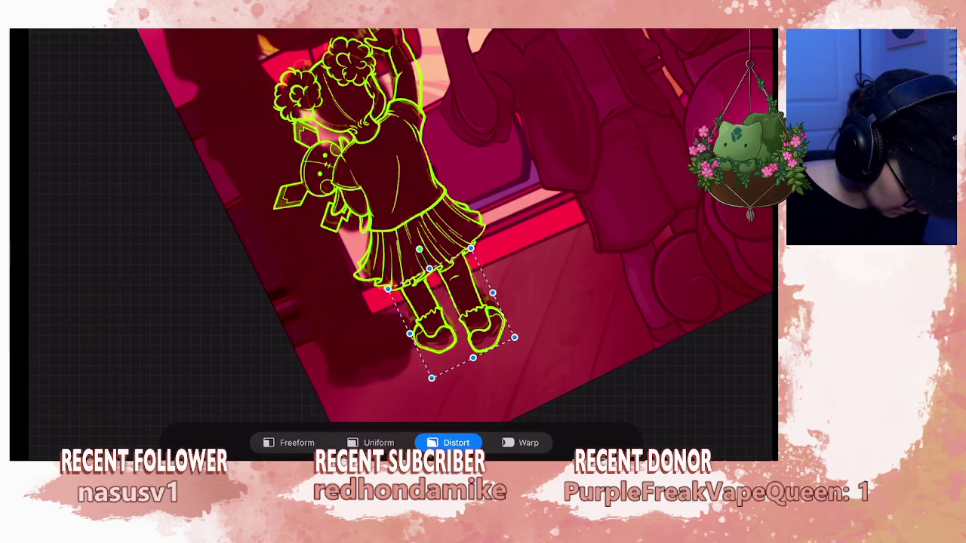
drag(460, 314, 460, 313)
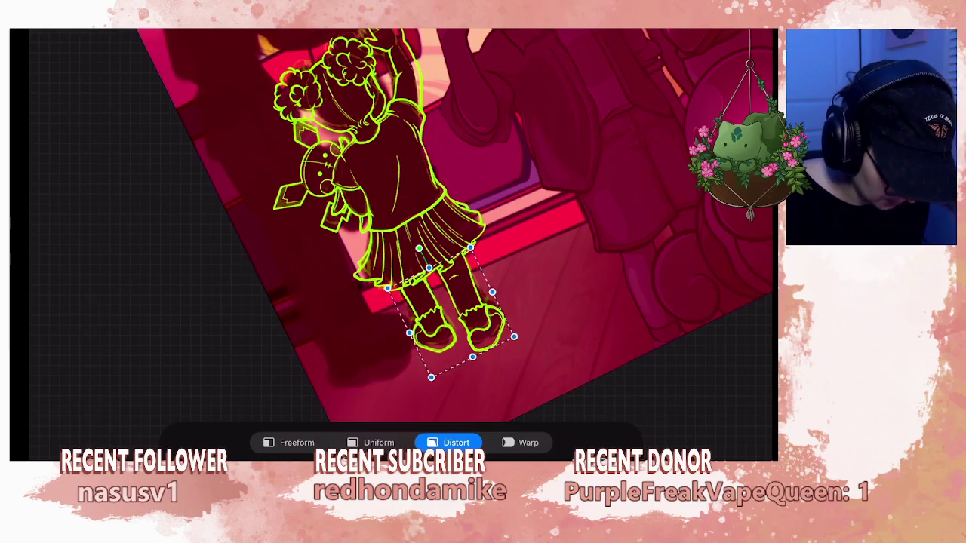
key(Return)
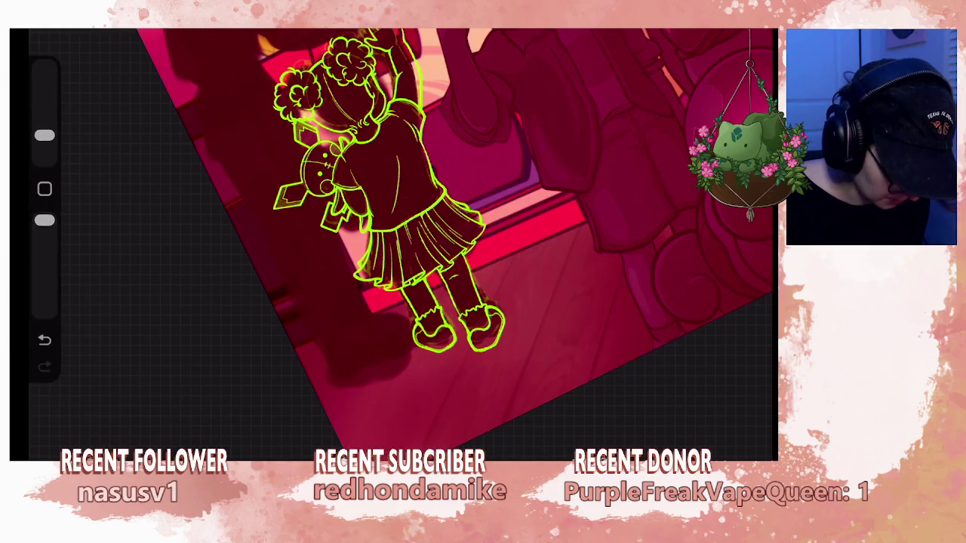
Zoom around the lower legs and start a freehand selection around the lower leg and shoes.
scroll(452, 226, down, 5)
scroll(514, 196, down, 2)
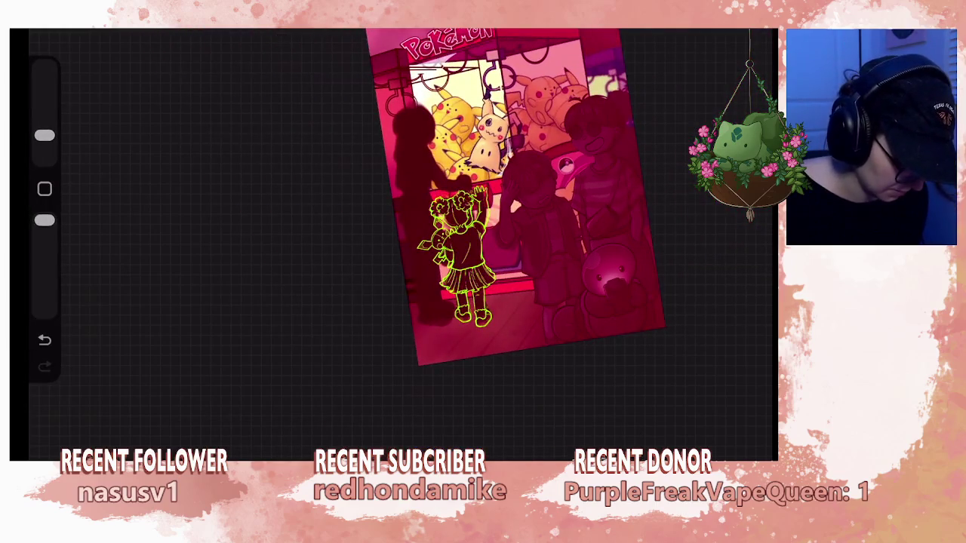
scroll(468, 287, up, 3)
scroll(468, 287, up, 2)
scroll(468, 287, up, 2)
scroll(468, 287, up, 1)
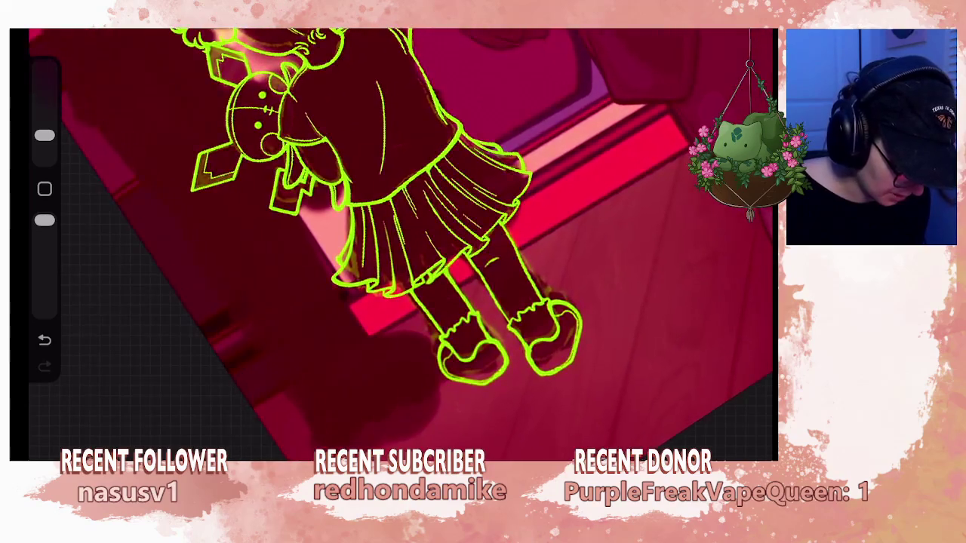
key(s)
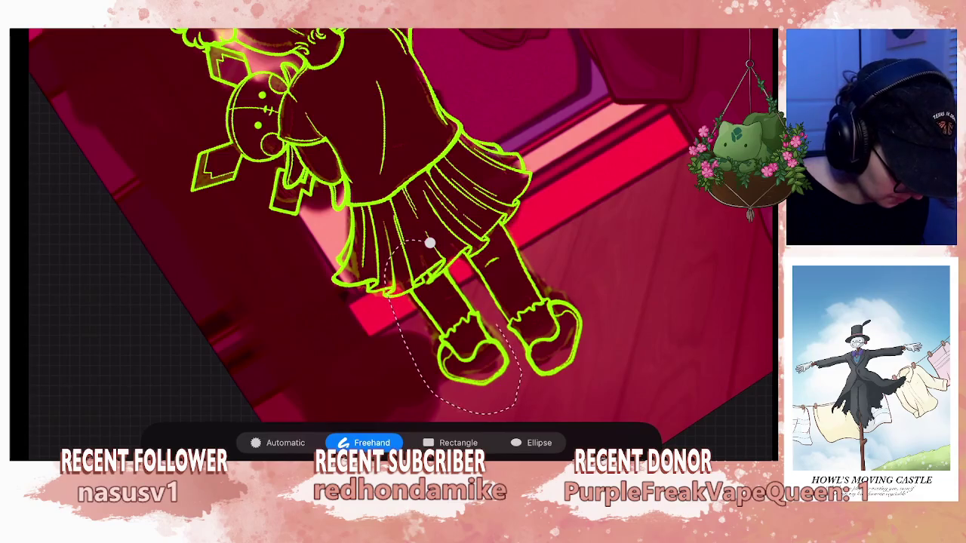
key(v)
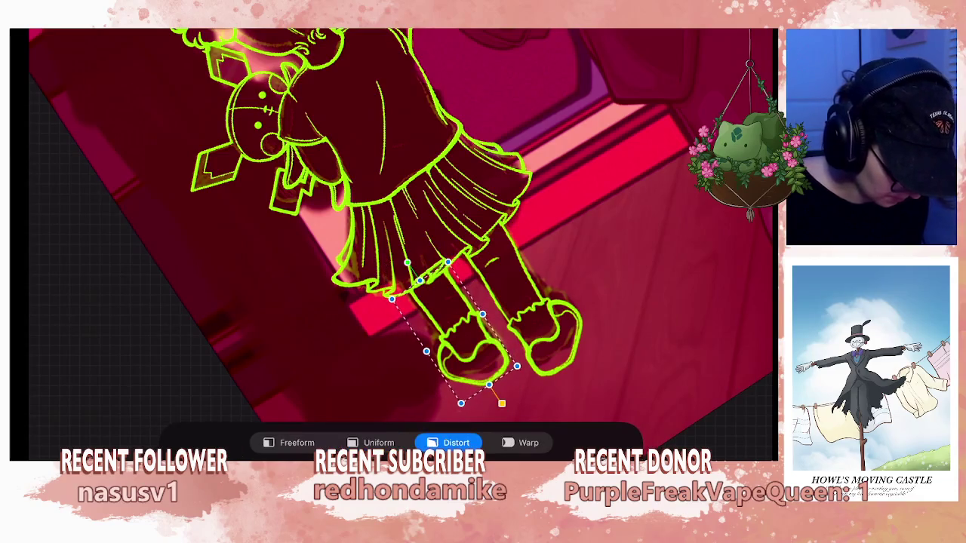
drag(453, 332, 458, 328)
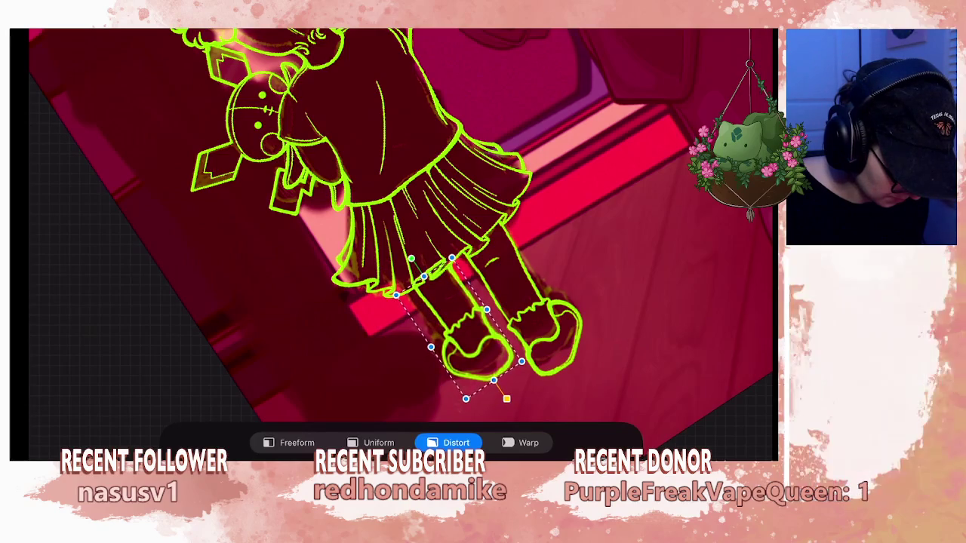
key(Return)
scroll(393, 241, down, 5)
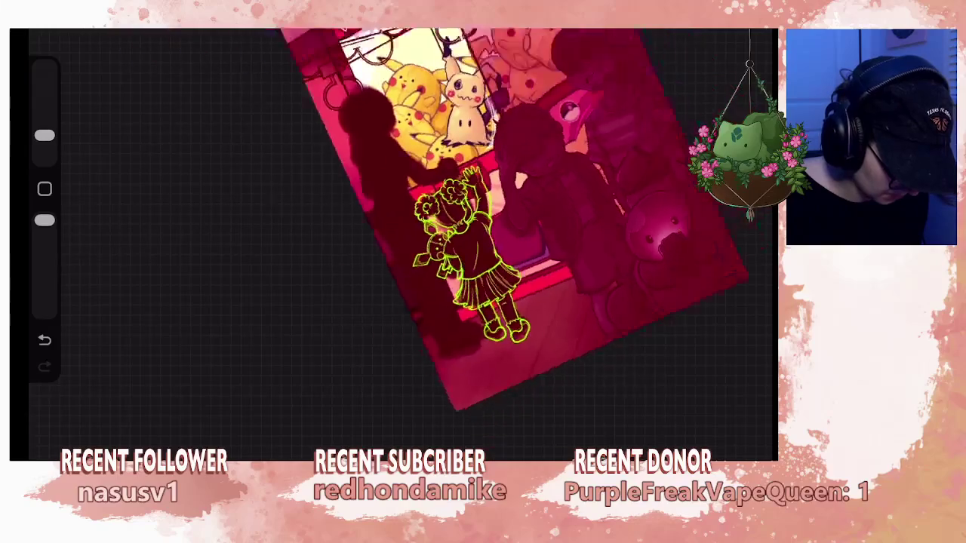
key(ctrl+z)
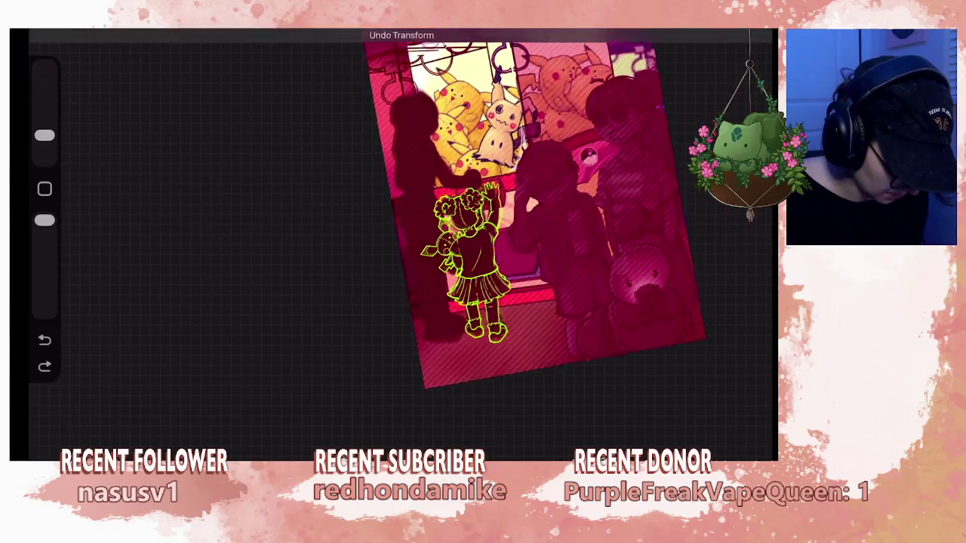
key(ctrl+z)
scroll(386, 241, up, 2)
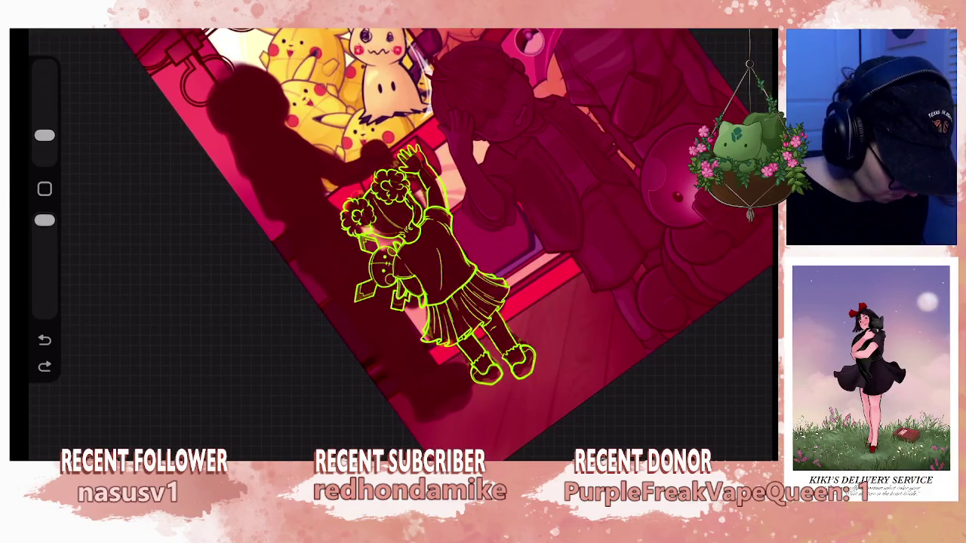
Merge the feet Layer 37 down into the lineart Layer 35.
scroll(386, 226, down, 3)
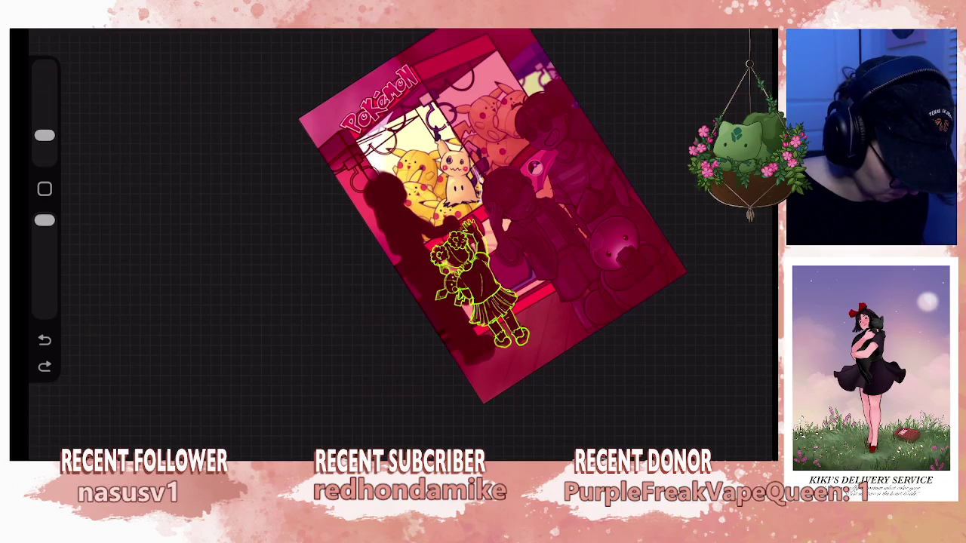
scroll(423, 249, up, 5)
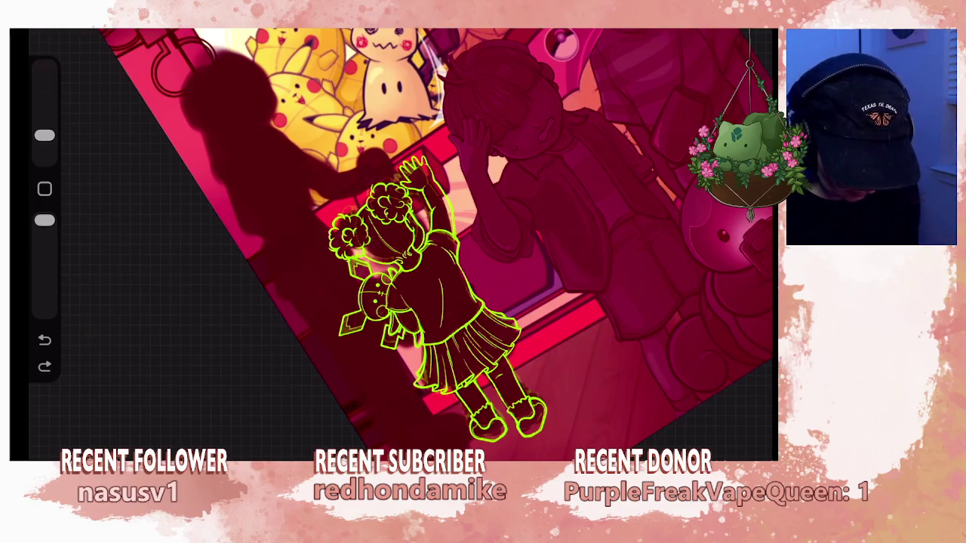
click(755, 39)
click(627, 141)
click(628, 96)
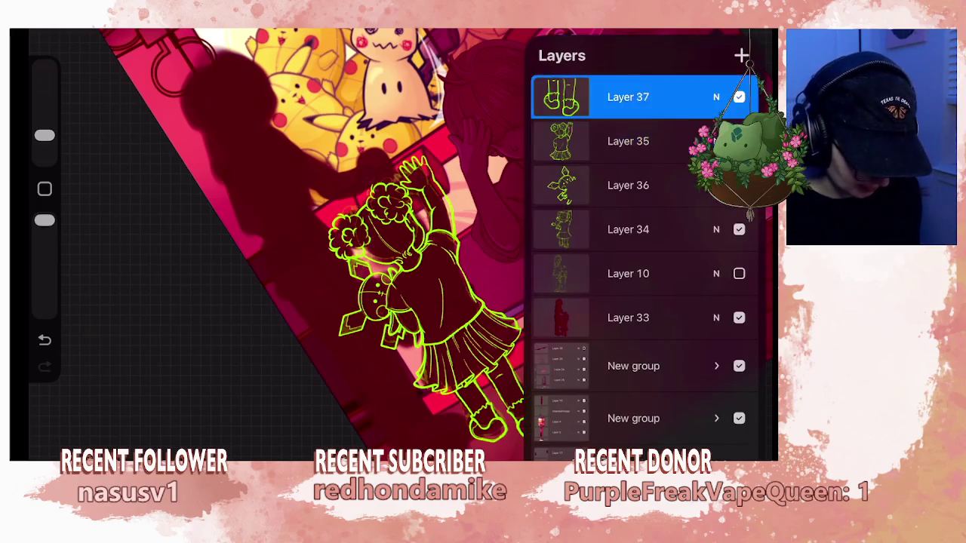
click(447, 315)
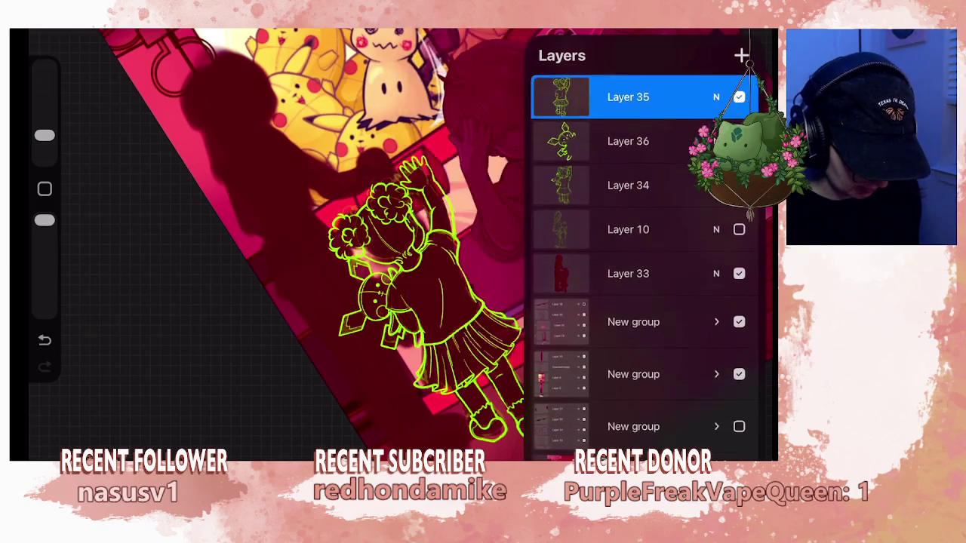
click(226, 226)
Hide the dark silhouette Layer 33 and check the completed lineart.
scroll(484, 272, down, 5)
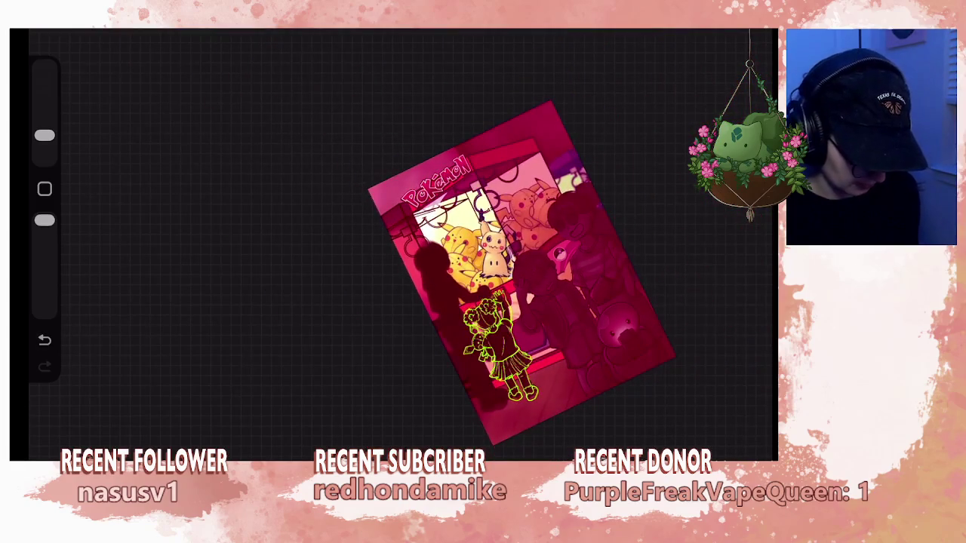
scroll(483, 249, up, 3)
scroll(483, 249, up, 3)
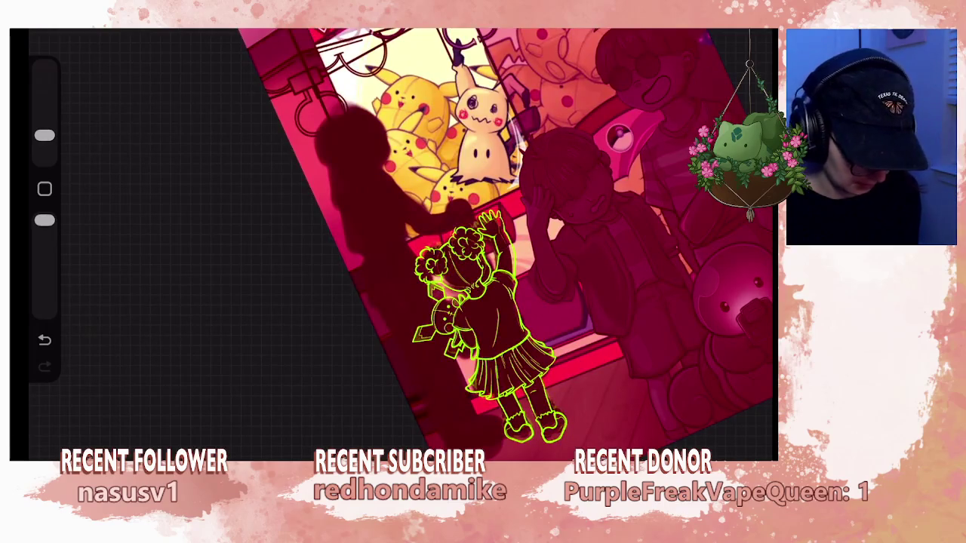
click(743, 32)
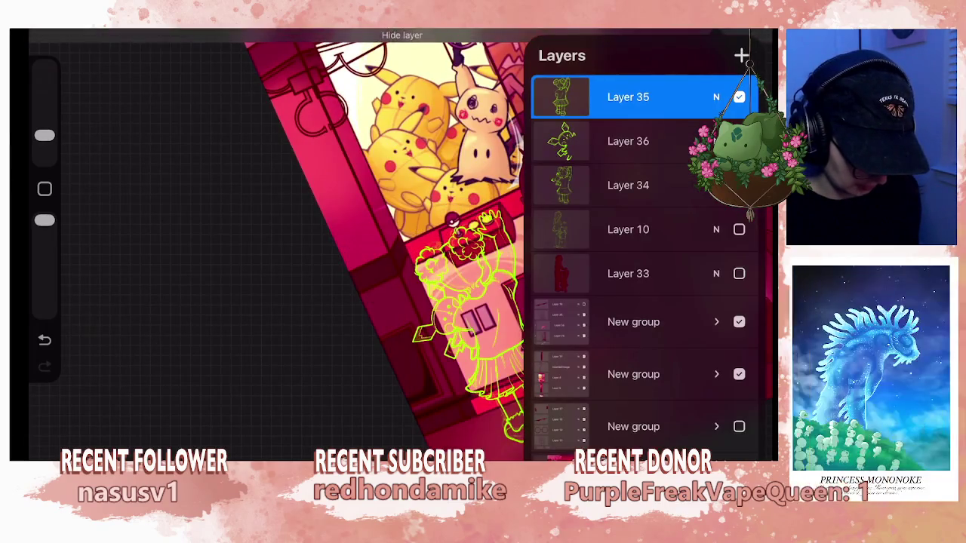
click(743, 32)
scroll(488, 244, down, 5)
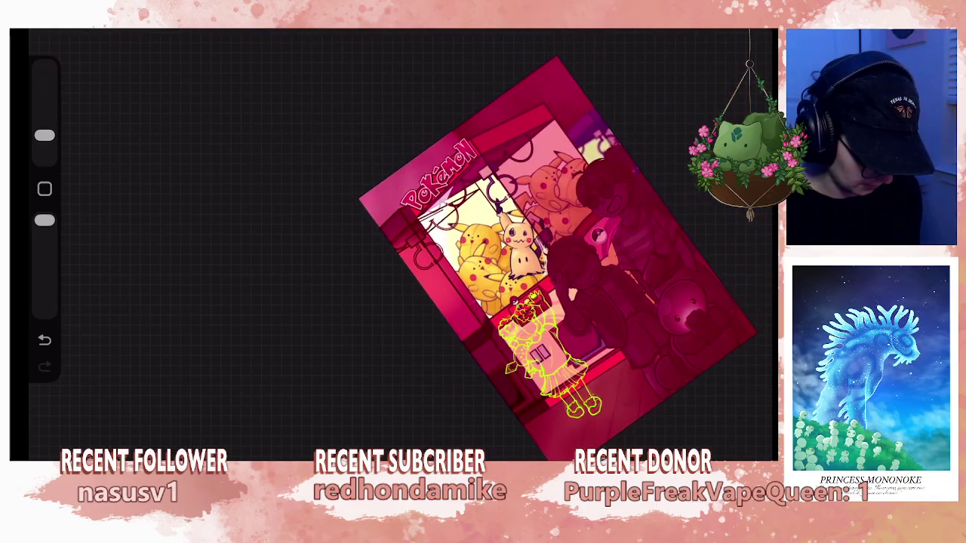
scroll(516, 246, up, 2)
scroll(516, 246, up, 1)
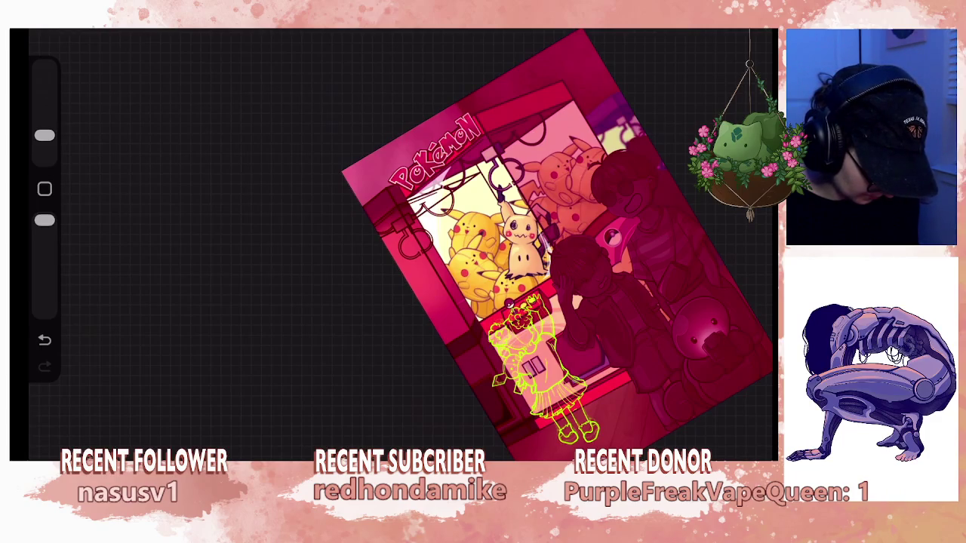
Check the layer stack and Layer 35's options while inspecting the legs.
key(l)
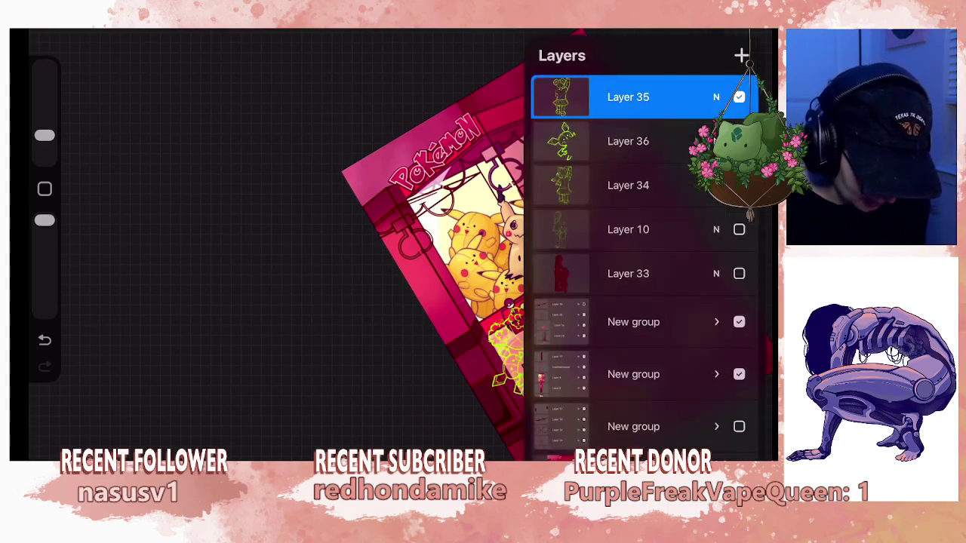
scroll(400, 241, up, 5)
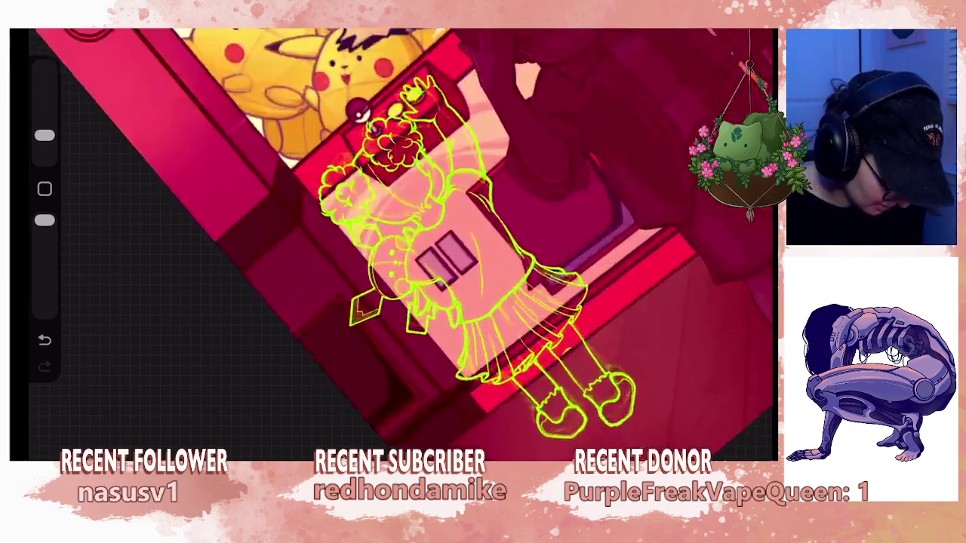
scroll(400, 241, up, 2)
click(743, 32)
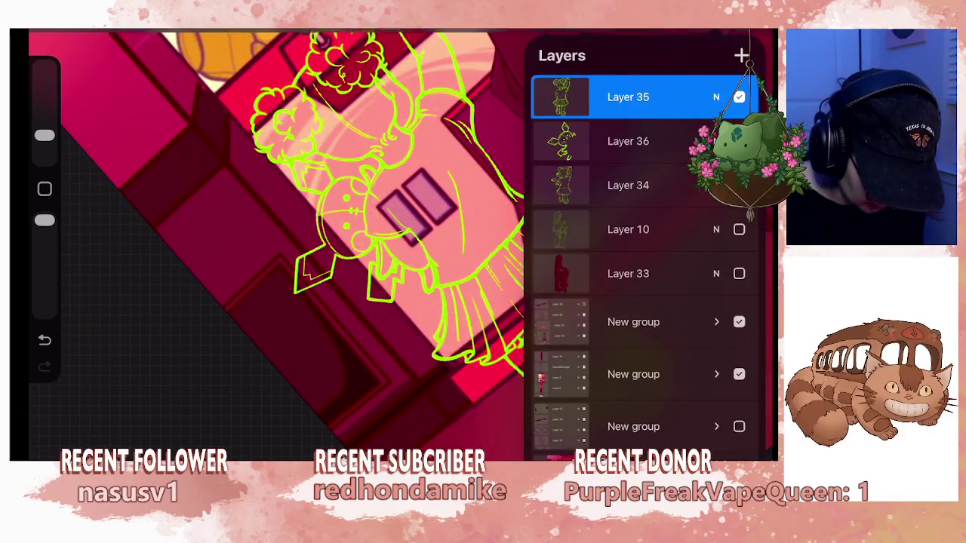
click(743, 32)
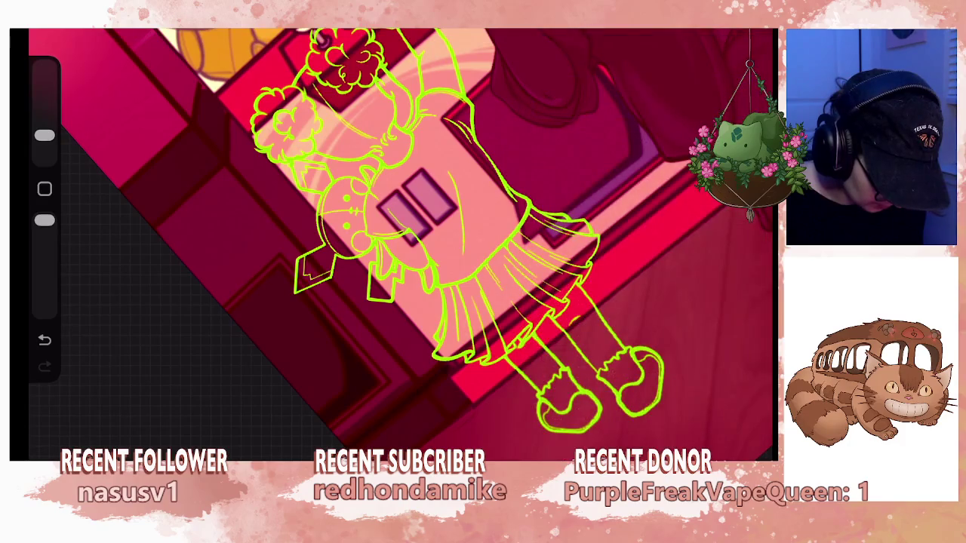
scroll(401, 241, down, 5)
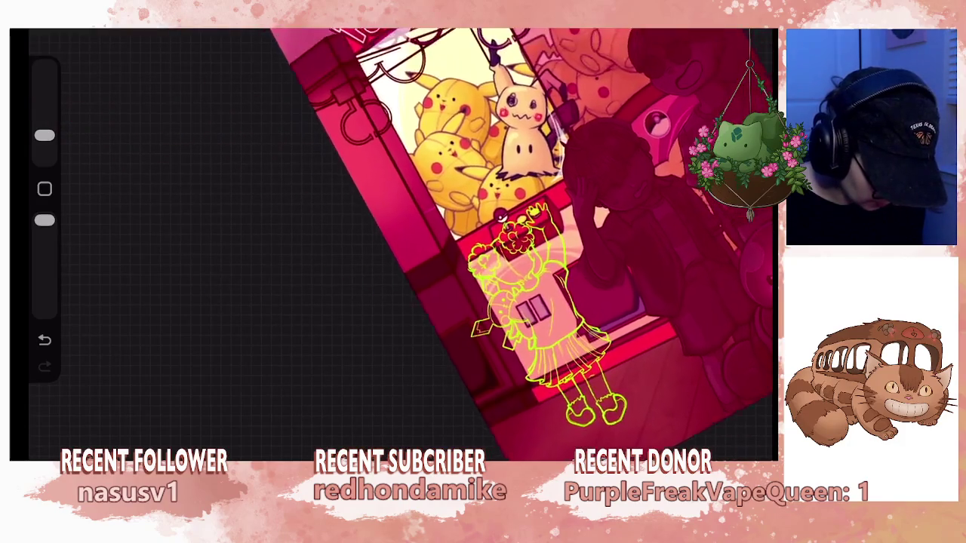
scroll(513, 241, up, 2)
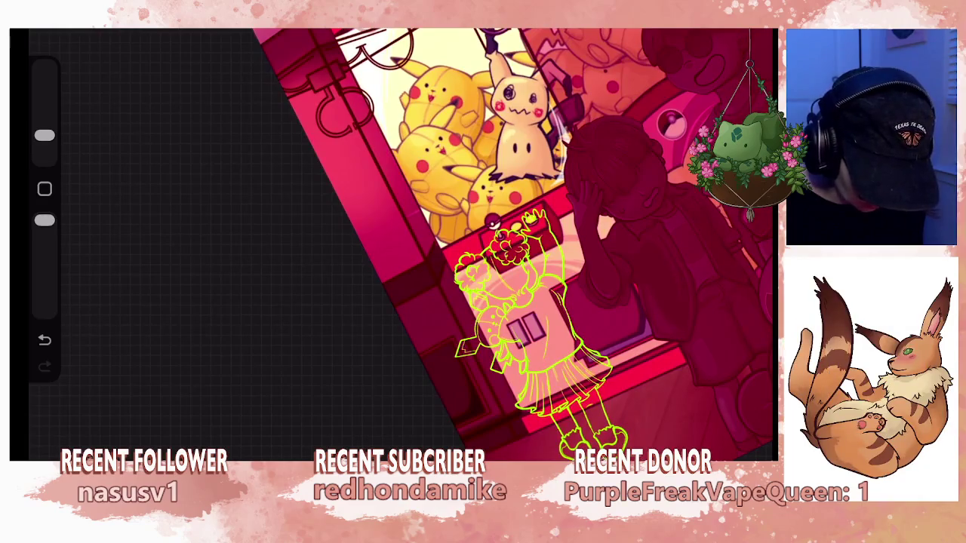
click(744, 31)
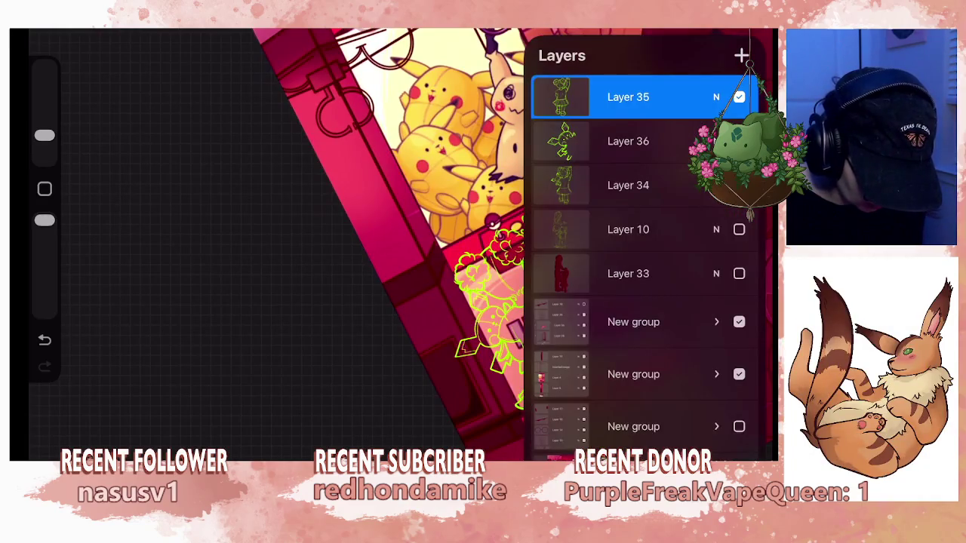
click(561, 96)
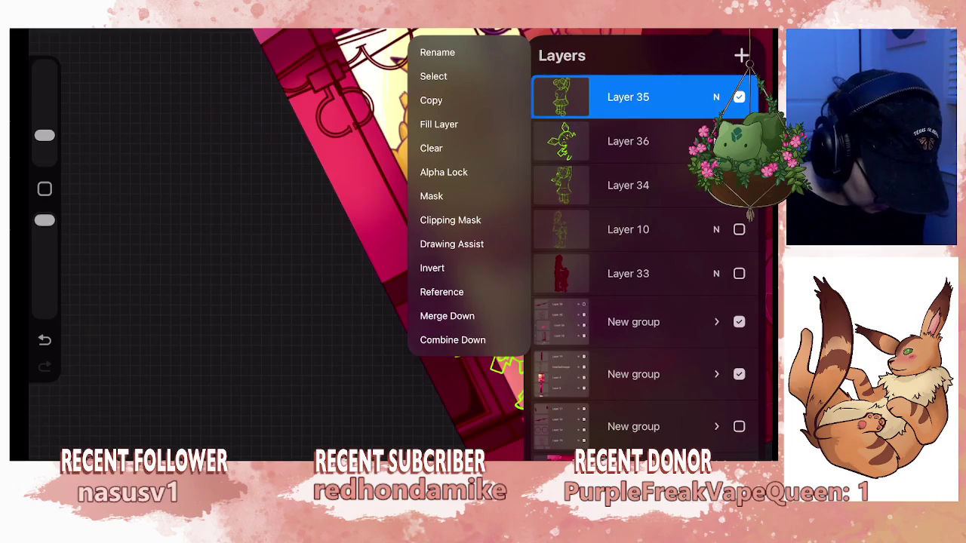
click(561, 97)
click(743, 31)
Merge the top lineart Layer 35 down into Layer 36.
scroll(514, 242, up, 3)
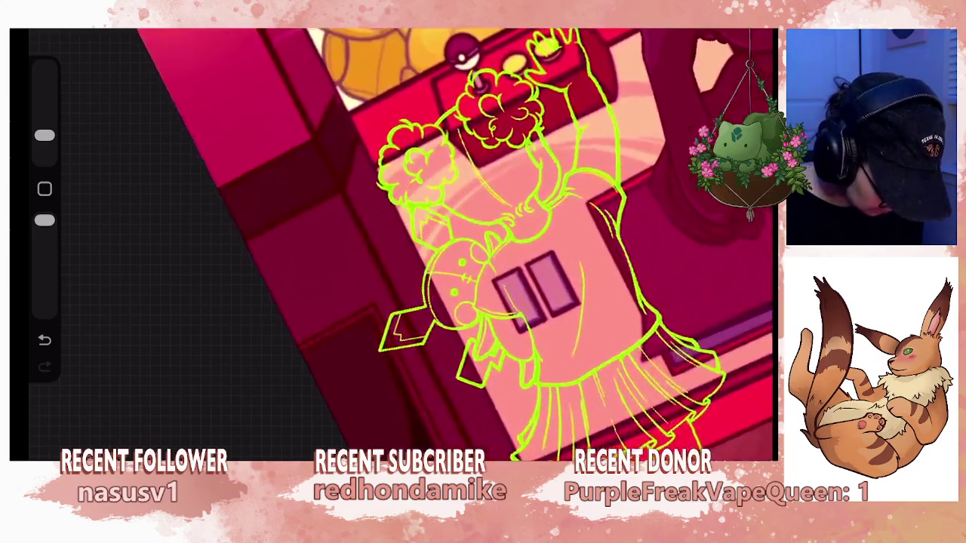
scroll(514, 242, down, 1)
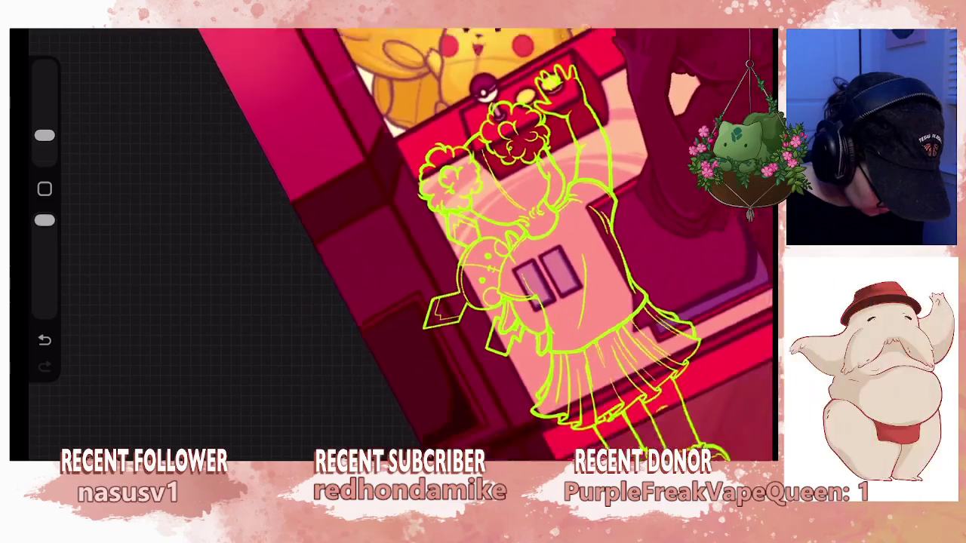
scroll(529, 242, down, 1)
click(744, 32)
click(561, 97)
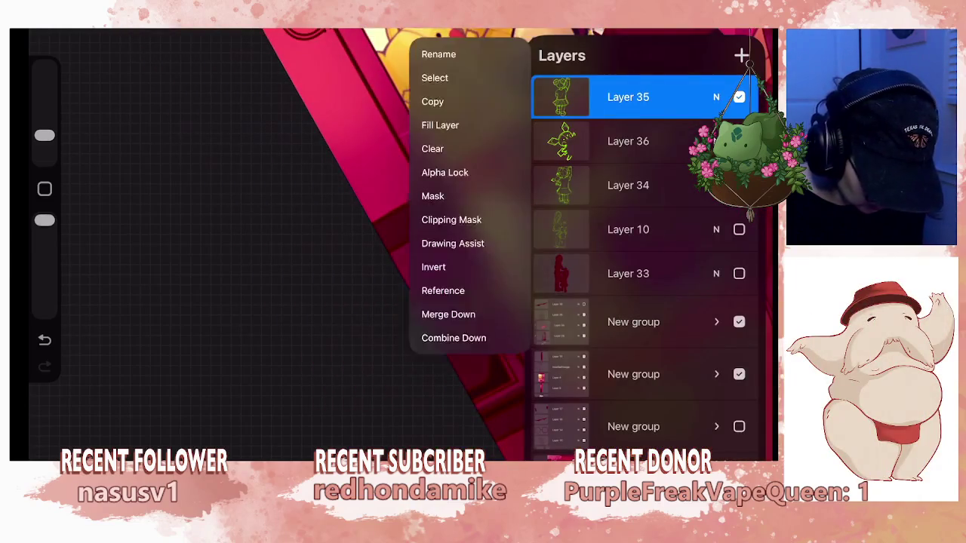
click(446, 315)
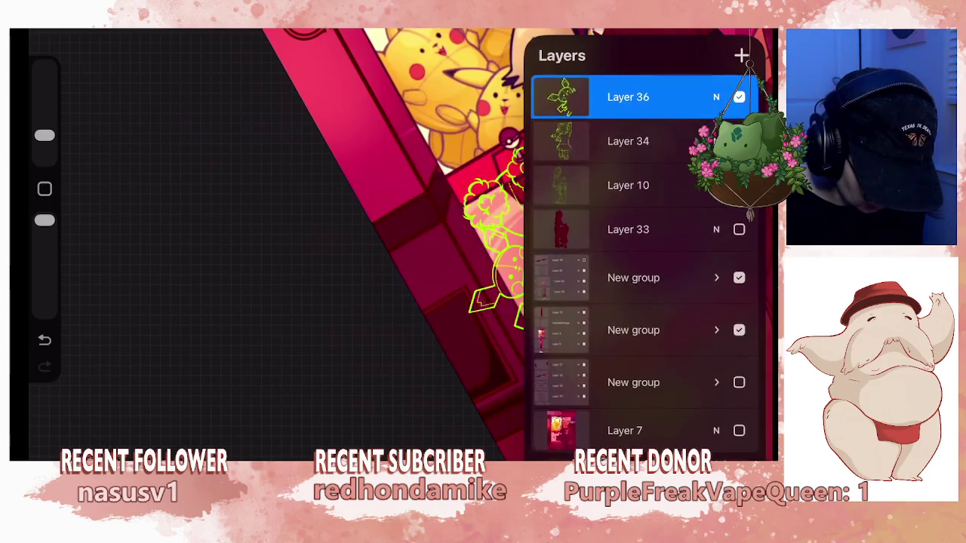
click(743, 32)
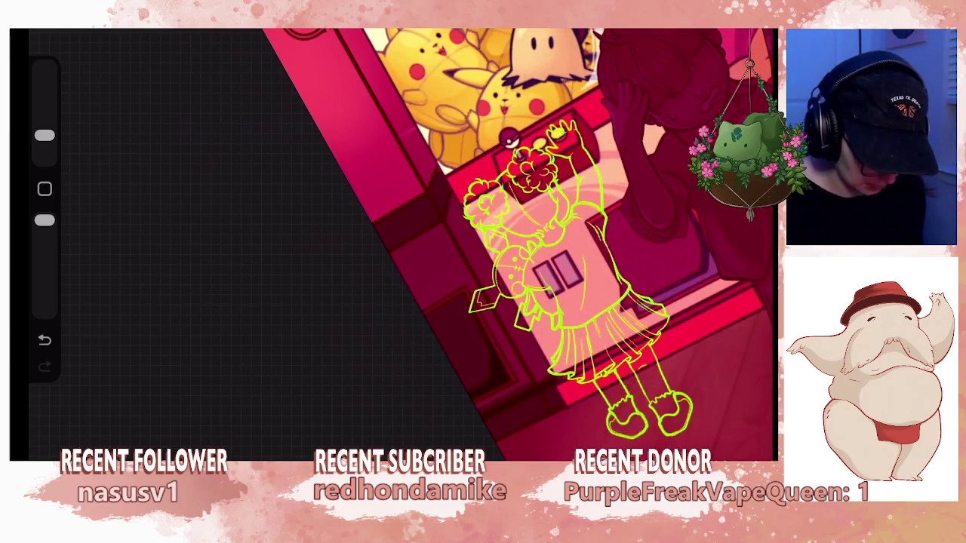
Lasso the lower legs and shoes and distort them slightly lower beneath the skirt.
drag(529, 241, 479, 227)
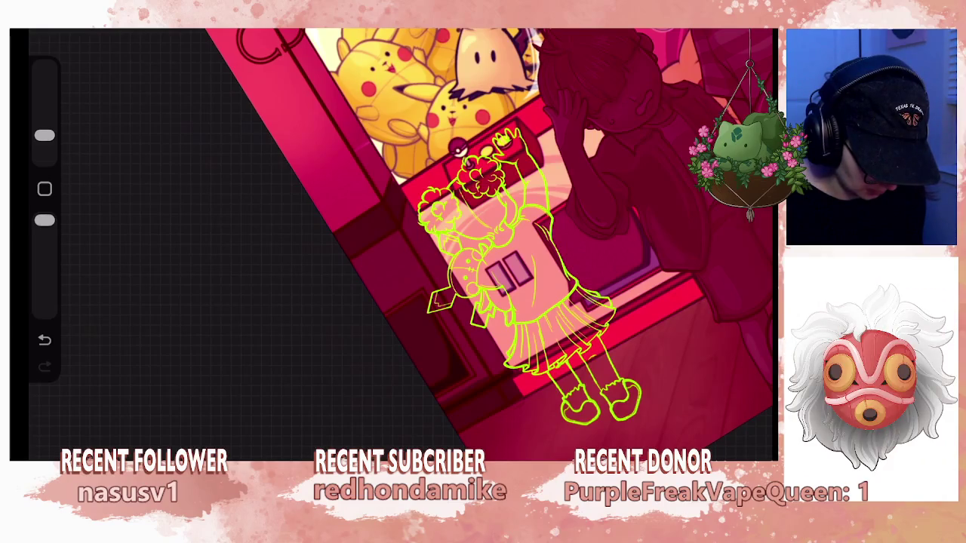
drag(513, 287, 453, 181)
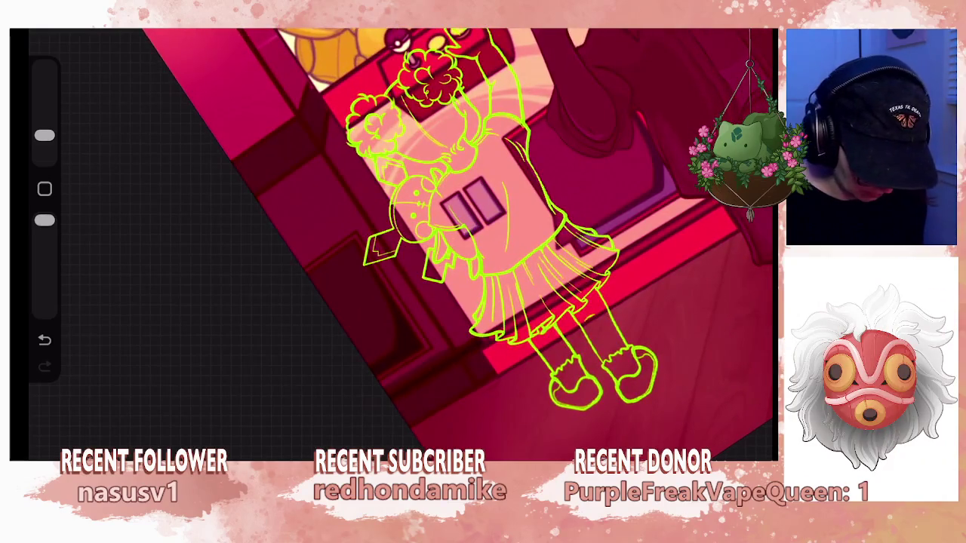
click(744, 32)
key(s)
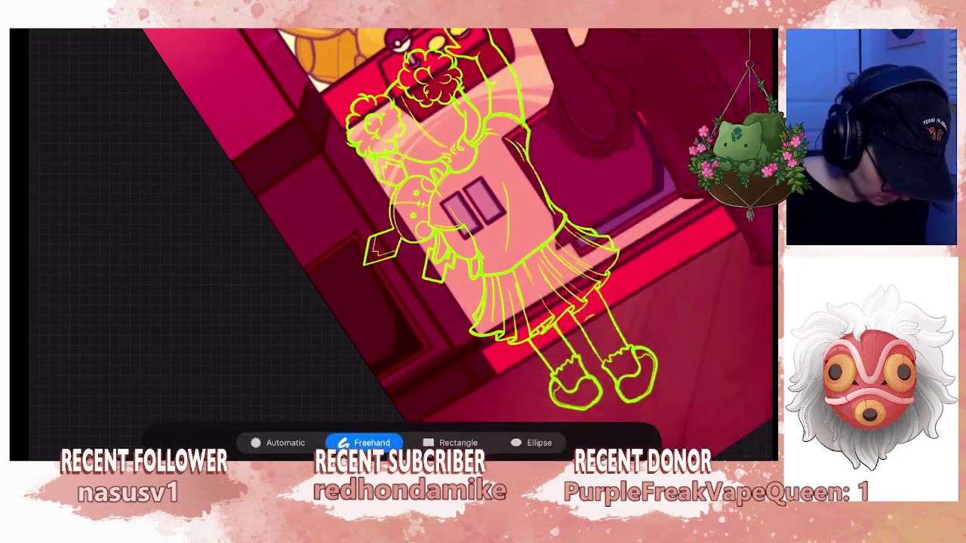
drag(529, 302, 521, 264)
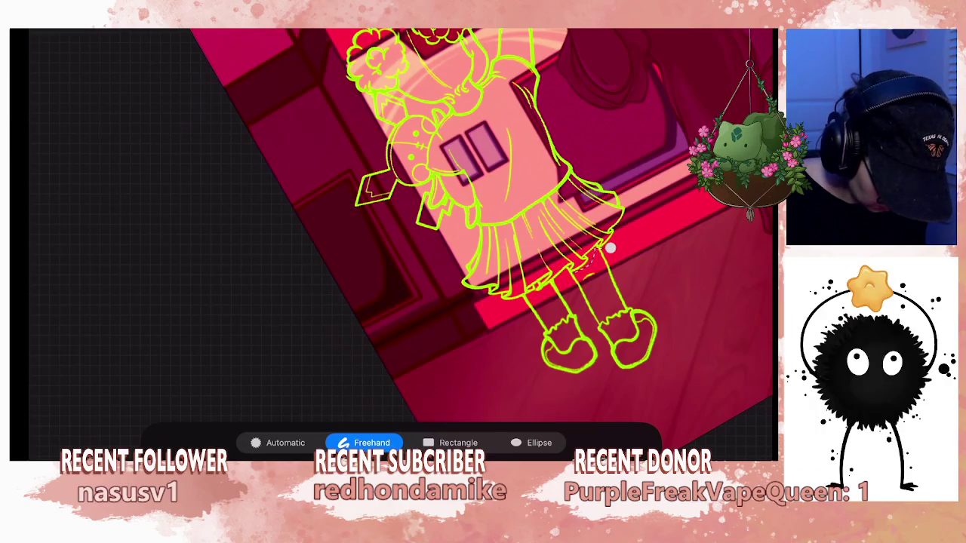
mouse_move(610, 247)
mouse_down()
mouse_move(517, 325)
mouse_move(680, 393)
mouse_move(634, 253)
mouse_move(612, 249)
mouse_up()
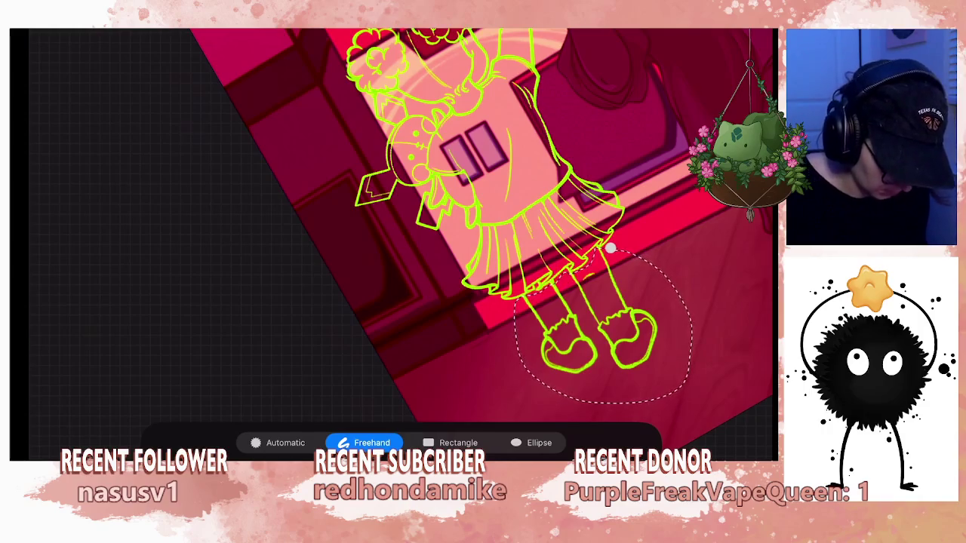
drag(596, 340, 600, 355)
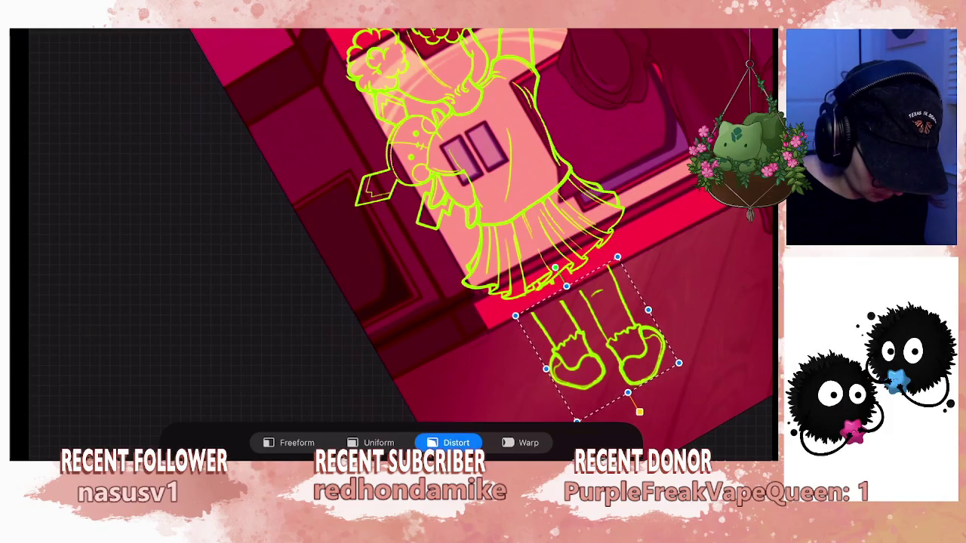
key(Return)
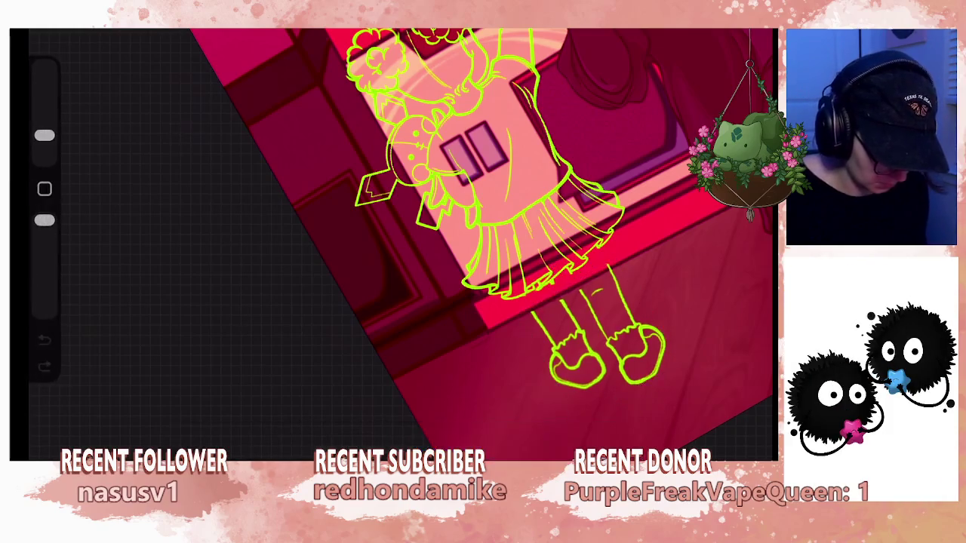
scroll(483, 241, down, 3)
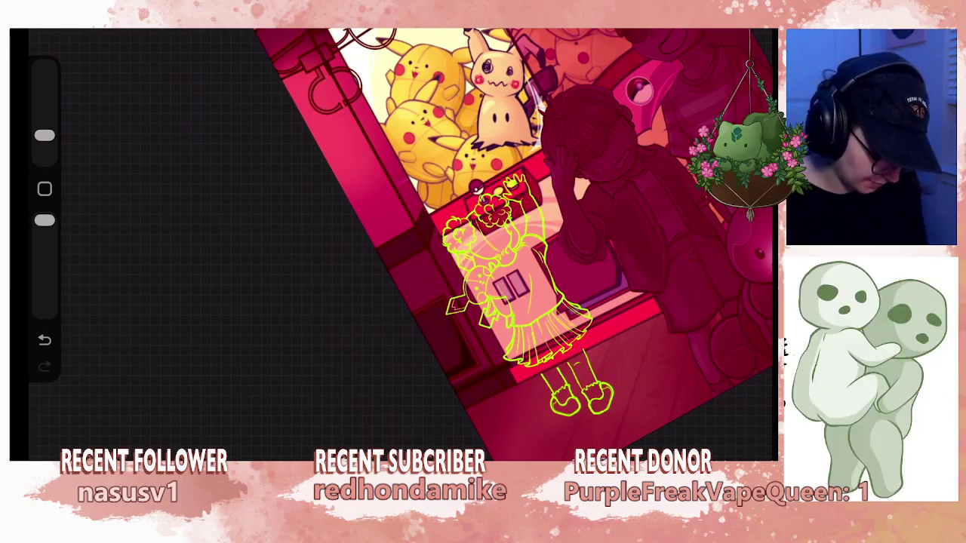
Lasso the whole girl figure and start a Freeform transform.
scroll(483, 242, up, 2)
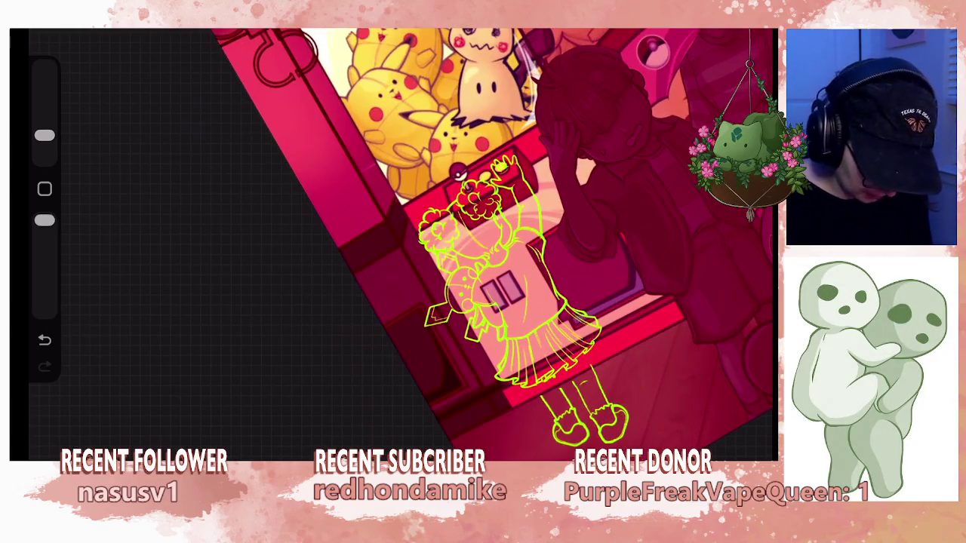
key(l)
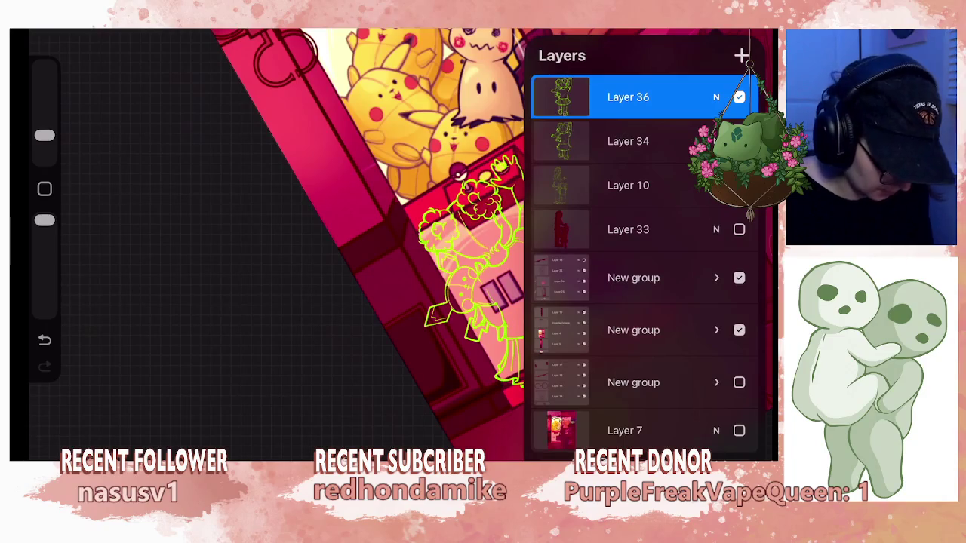
key(s)
mouse_move(453, 375)
mouse_down()
mouse_move(515, 398)
mouse_move(622, 326)
mouse_move(643, 264)
mouse_move(640, 218)
mouse_move(385, 172)
mouse_up()
key(v)
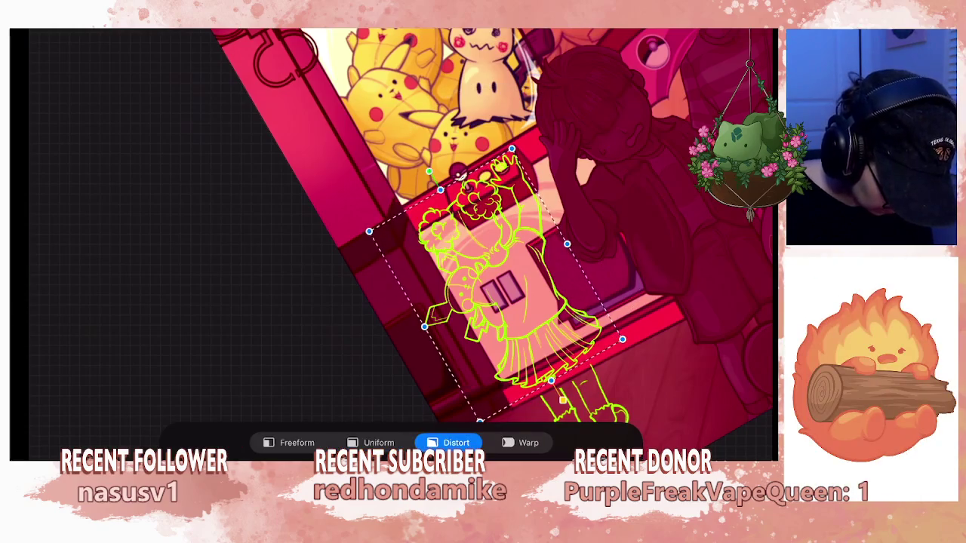
click(291, 443)
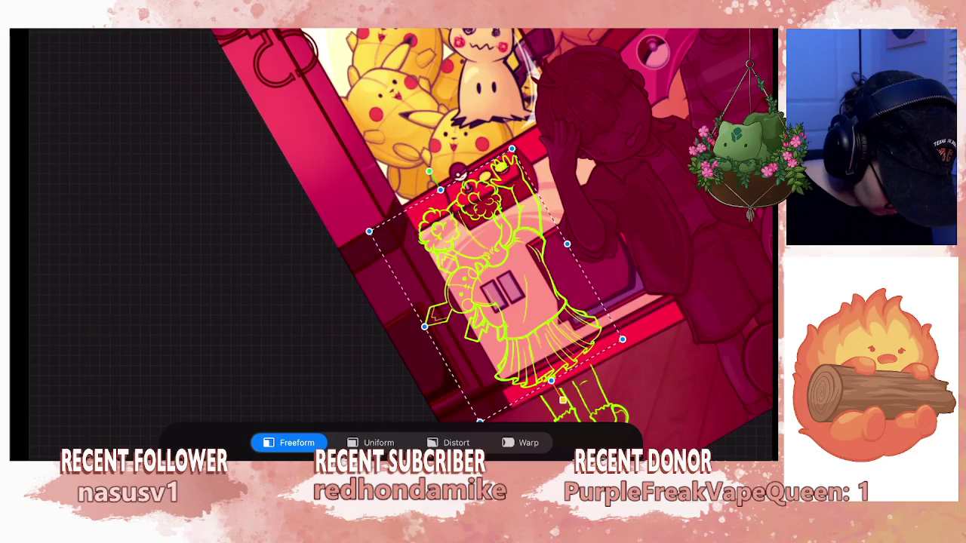
Narrow the figure slightly from the right, nudge it up and right, and commit.
drag(567, 244, 561, 248)
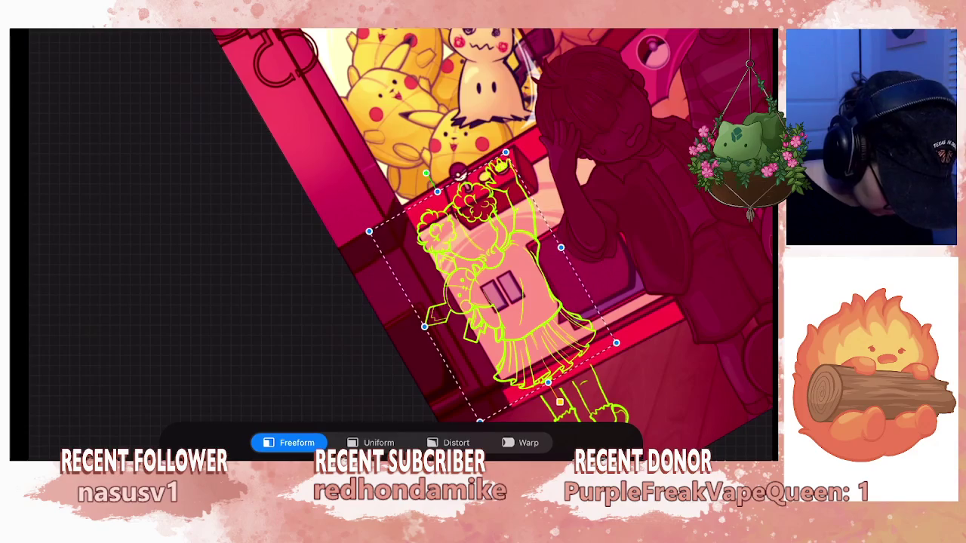
scroll(491, 226, down, 2)
scroll(453, 227, up, 2)
scroll(453, 227, up, 1)
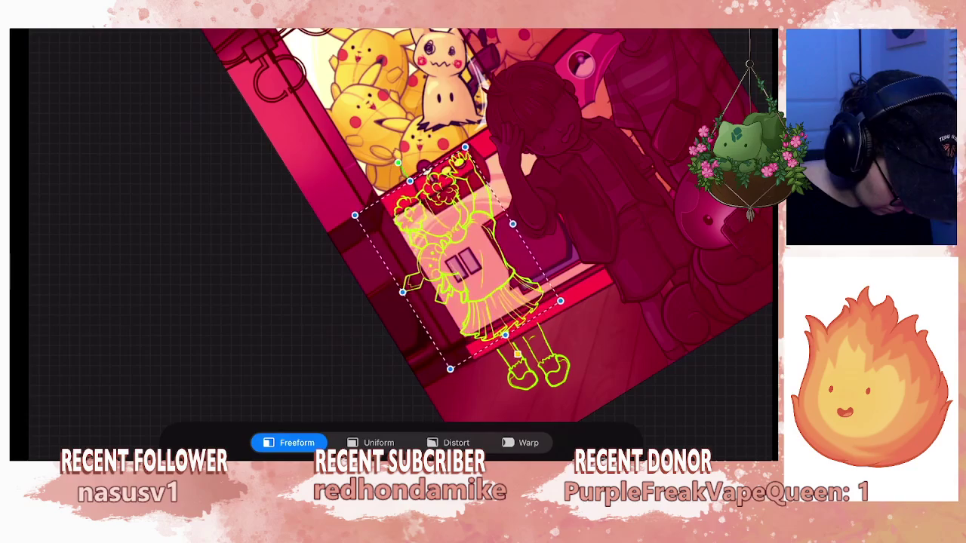
drag(476, 264, 478, 263)
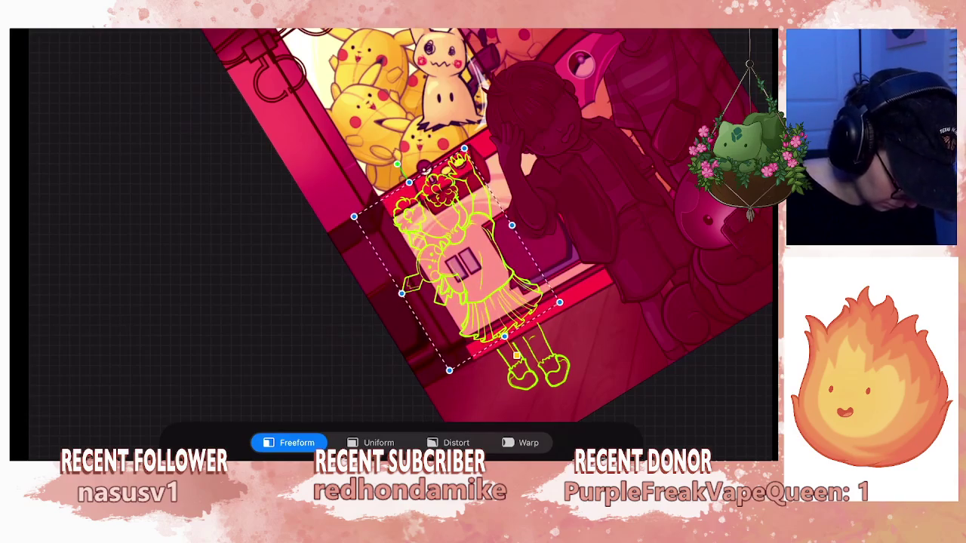
key(Return)
Pick a brush for cleaning up lines and undo the last stroke.
scroll(475, 241, up, 2)
scroll(438, 242, up, 2)
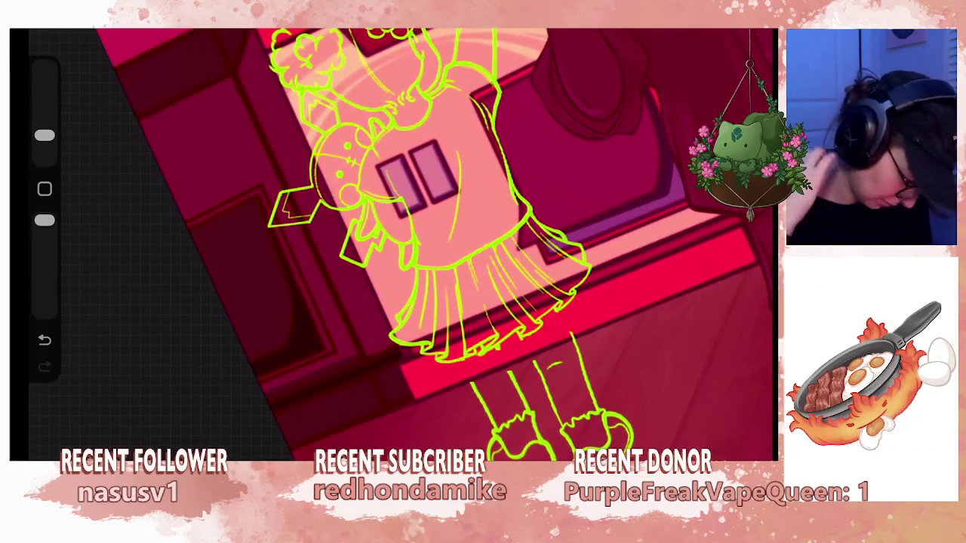
click(743, 30)
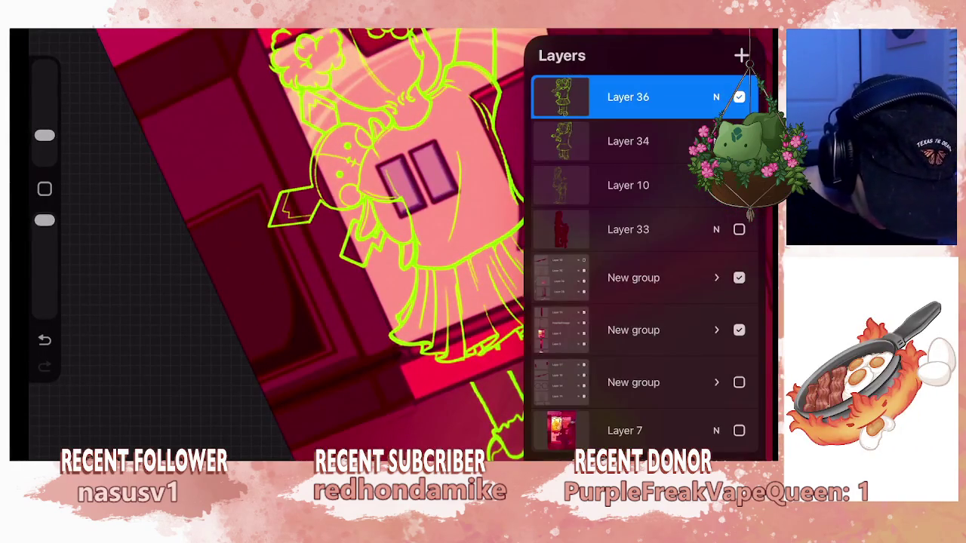
click(742, 55)
click(653, 31)
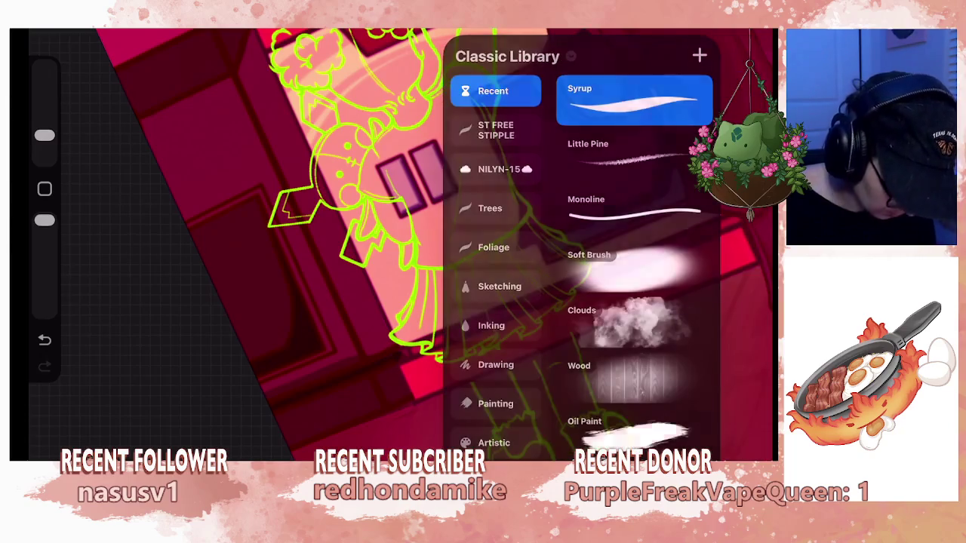
scroll(453, 241, down, 3)
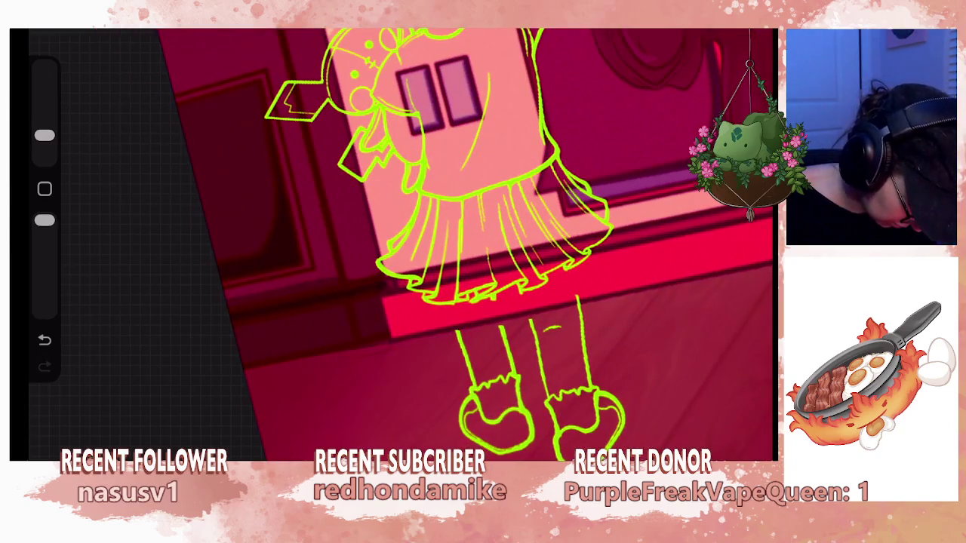
key(ctrl+z)
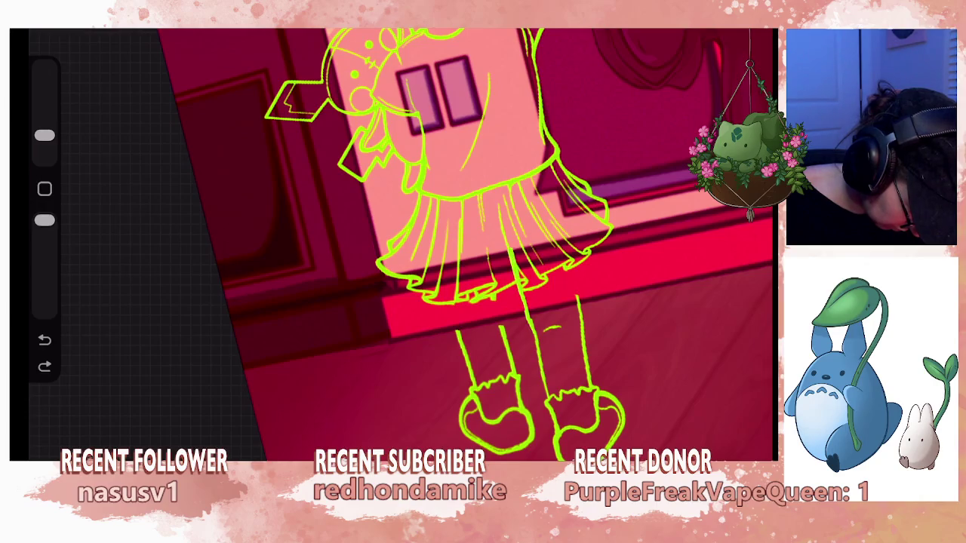
Try and undo strokes along the skirt's right edge and hem.
key(ctrl+z)
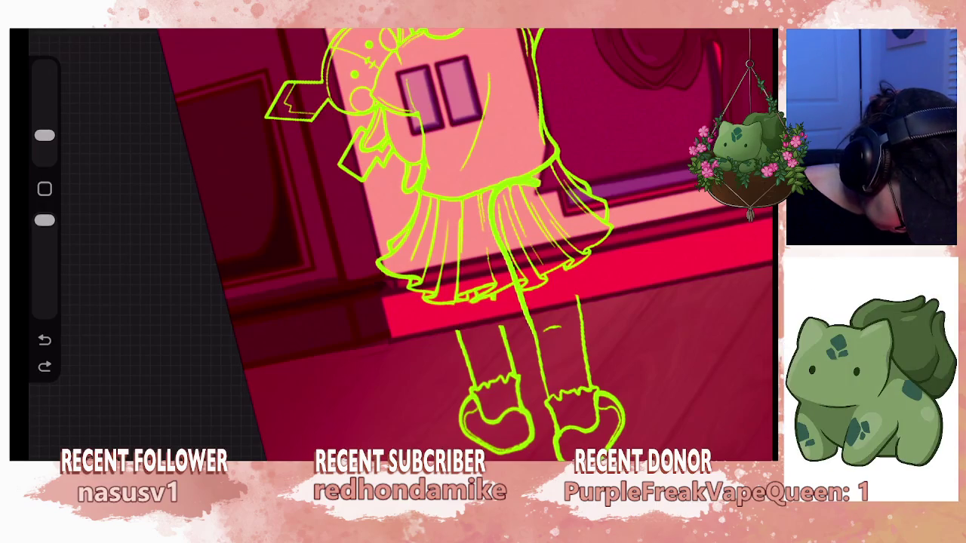
drag(558, 204, 582, 268)
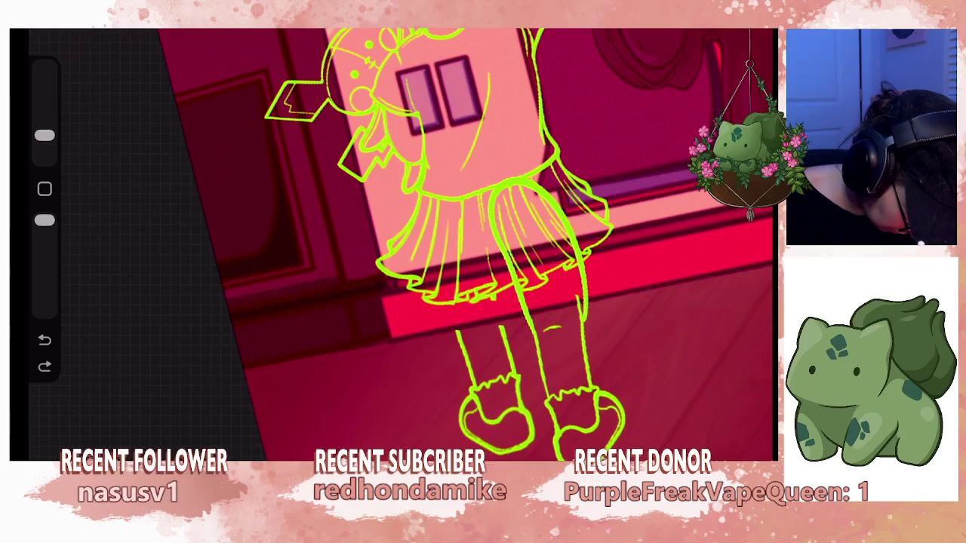
mouse_move(453, 226)
mouse_down()
mouse_move(423, 287)
mouse_move(452, 339)
mouse_move(574, 325)
mouse_move(582, 237)
mouse_move(561, 216)
mouse_up()
key(ctrl+z)
drag(581, 301, 540, 257)
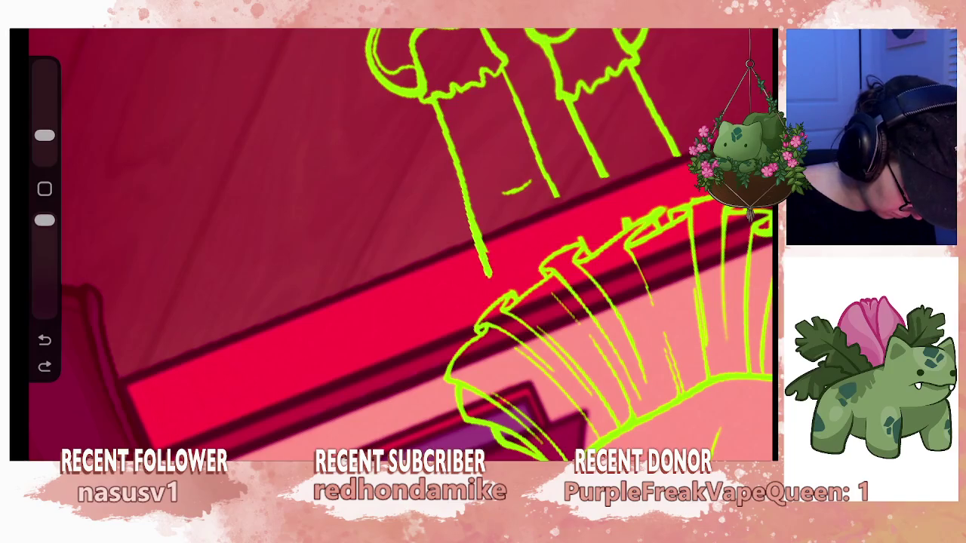
mouse_move(549, 376)
mouse_down()
mouse_move(619, 420)
mouse_move(668, 370)
mouse_move(664, 302)
mouse_move(621, 243)
mouse_up()
mouse_move(528, 264)
mouse_down()
mouse_move(490, 226)
mouse_move(377, 302)
mouse_move(415, 249)
mouse_move(377, 227)
mouse_move(438, 272)
mouse_up()
key(ctrl+z)
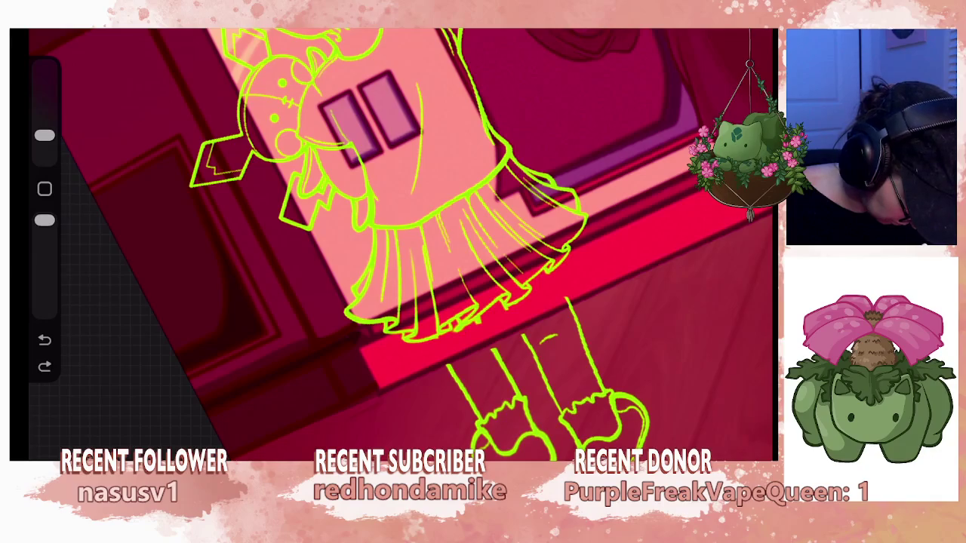
Add a short line below the skirt, a skirt fold, and a leg stroke.
drag(522, 336, 505, 317)
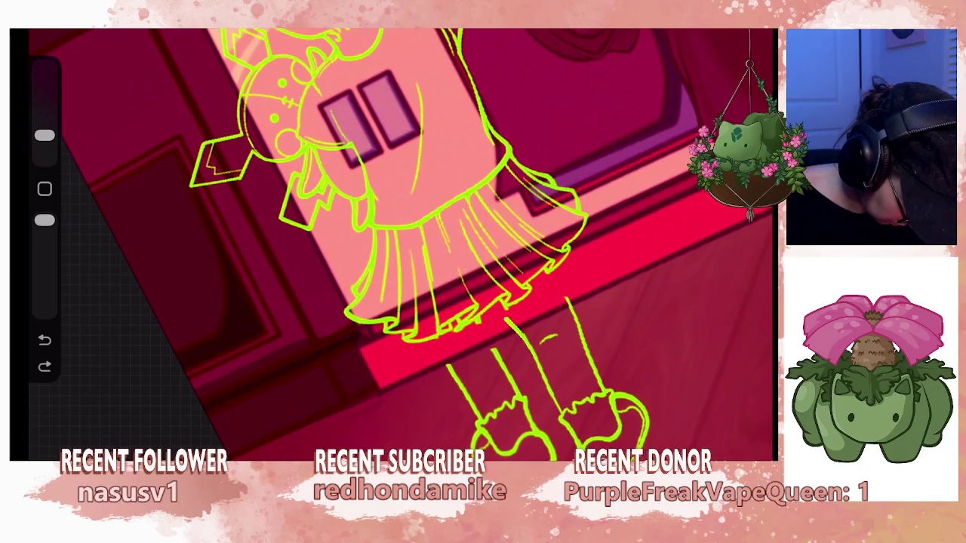
drag(462, 199, 456, 230)
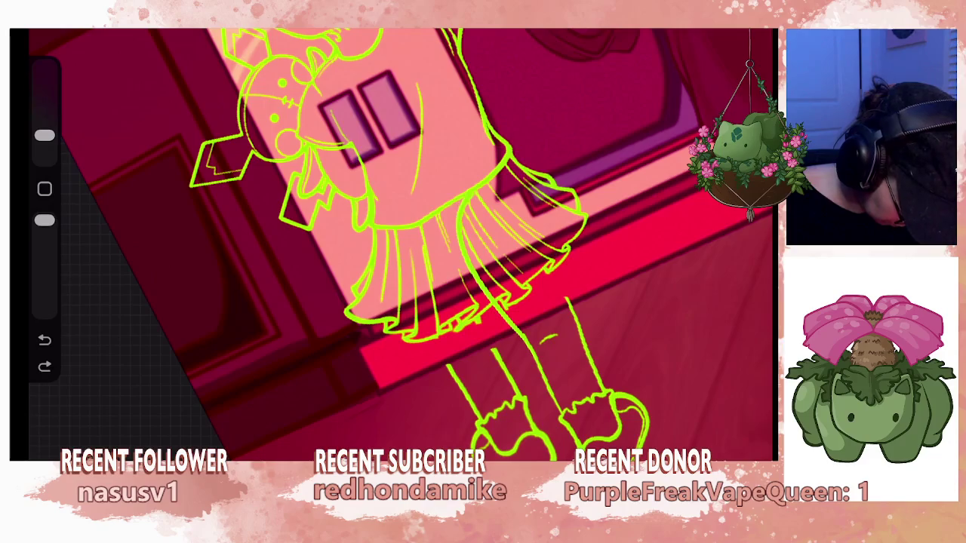
drag(555, 266, 567, 290)
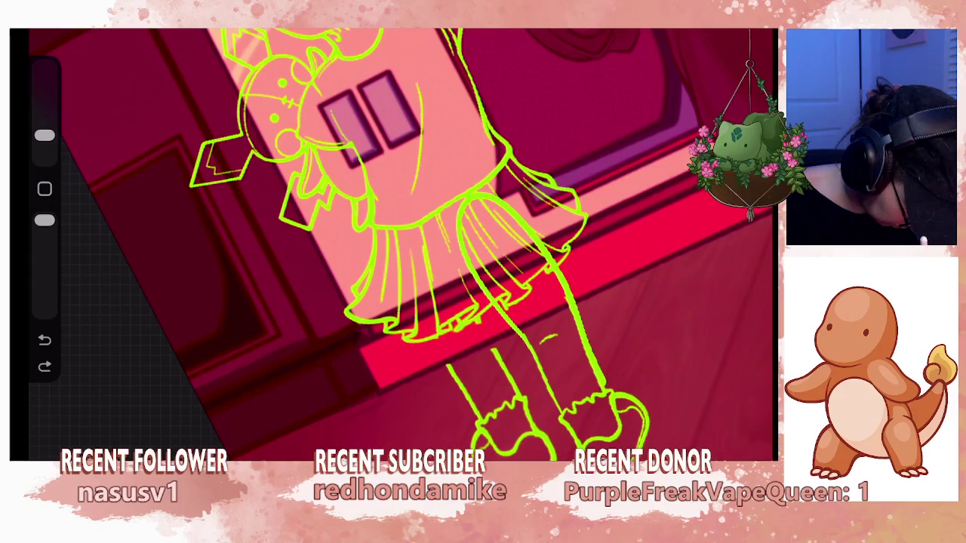
Zoom and rotate around the leg outline and enlarge the brush size.
scroll(397, 246, down, 3)
scroll(396, 245, down, 2)
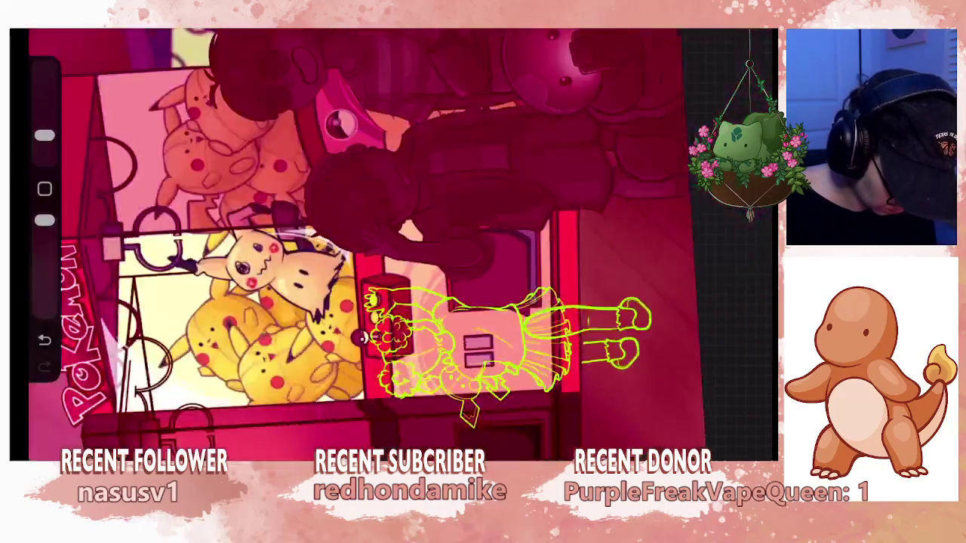
scroll(400, 246, up, 2)
scroll(400, 245, up, 2)
scroll(400, 245, up, 3)
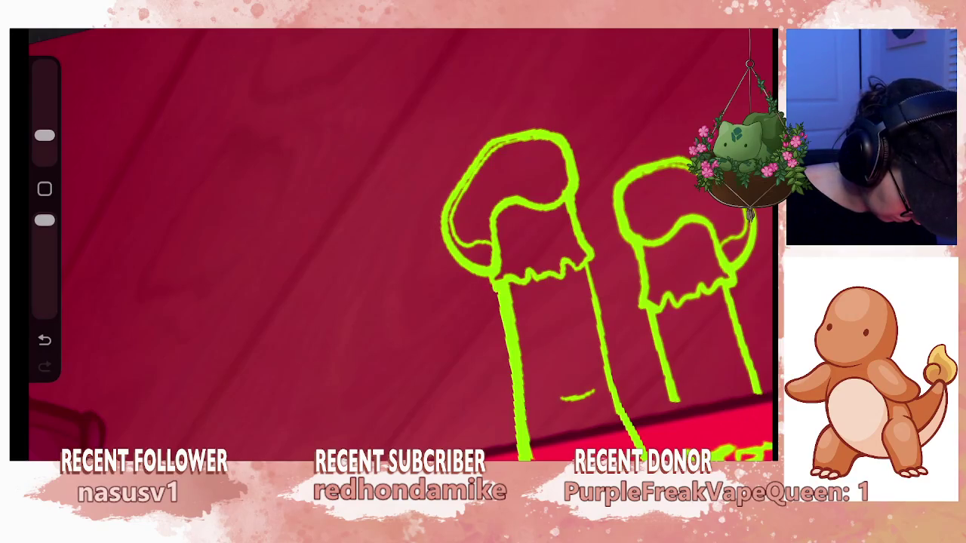
scroll(400, 246, down, 3)
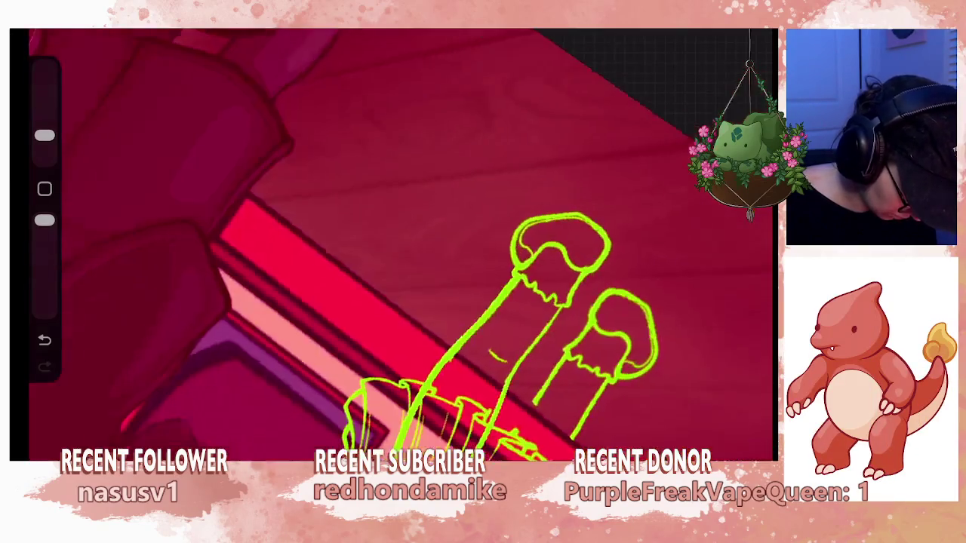
scroll(400, 245, up, 3)
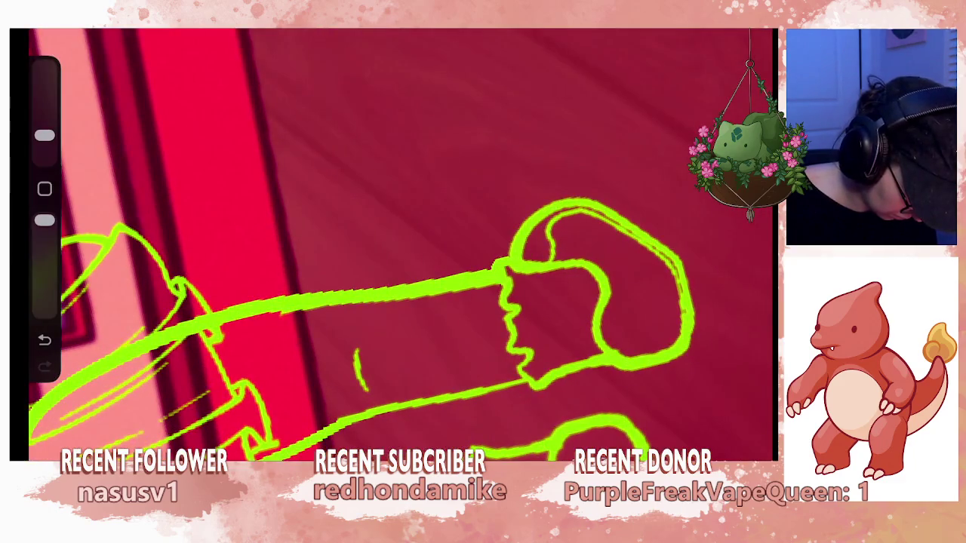
scroll(400, 245, down, 3)
scroll(400, 246, down, 2)
scroll(400, 245, down, 2)
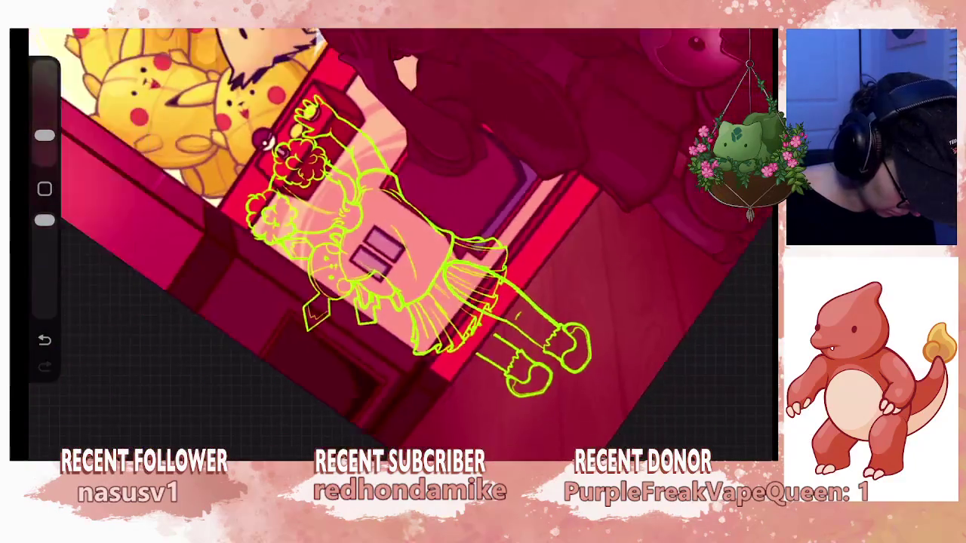
scroll(401, 246, down, 2)
scroll(389, 241, down, 1)
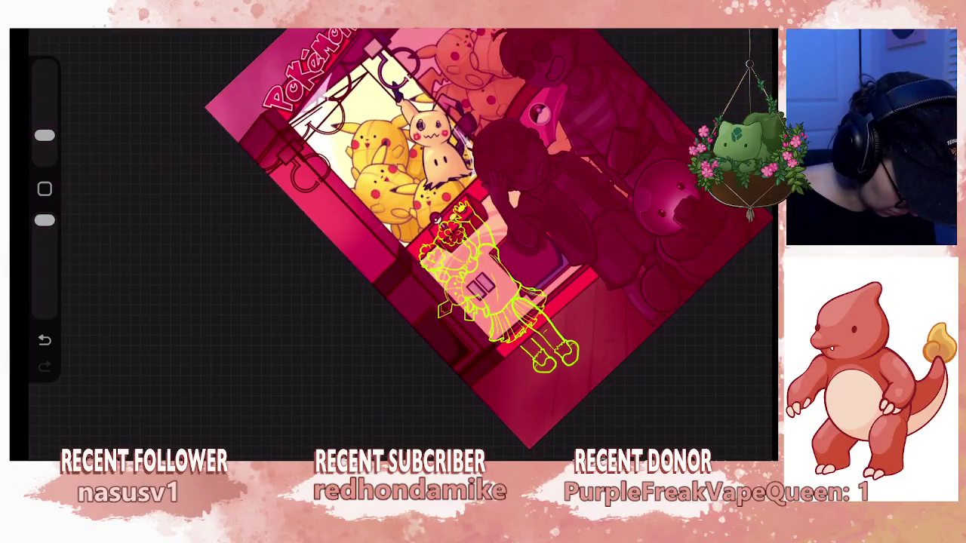
scroll(400, 246, up, 3)
scroll(400, 245, up, 2)
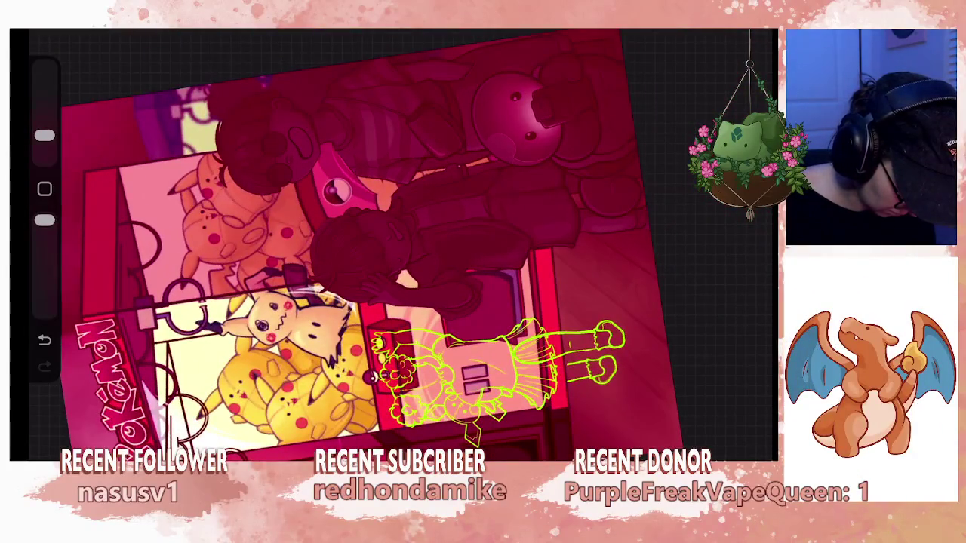
scroll(498, 370, up, 3)
scroll(499, 370, up, 3)
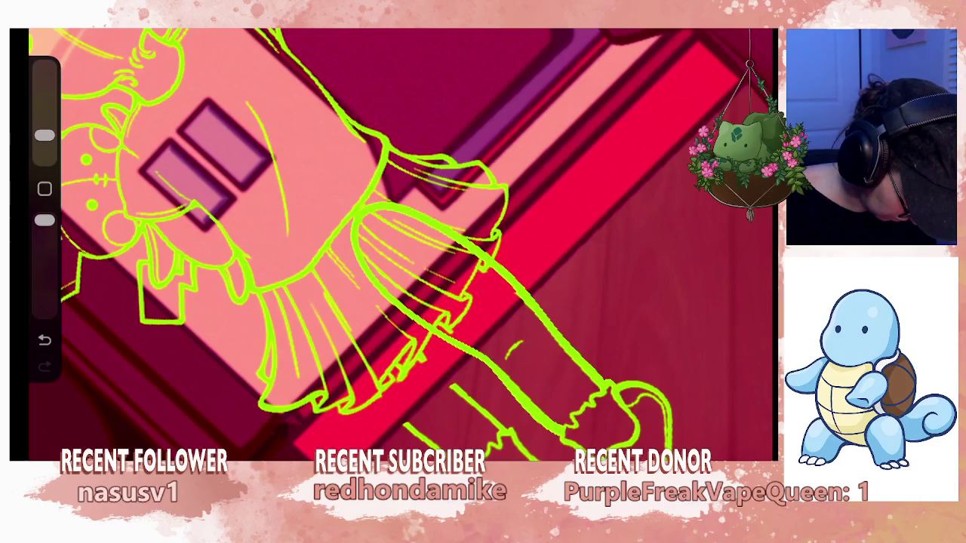
scroll(392, 241, down, 10)
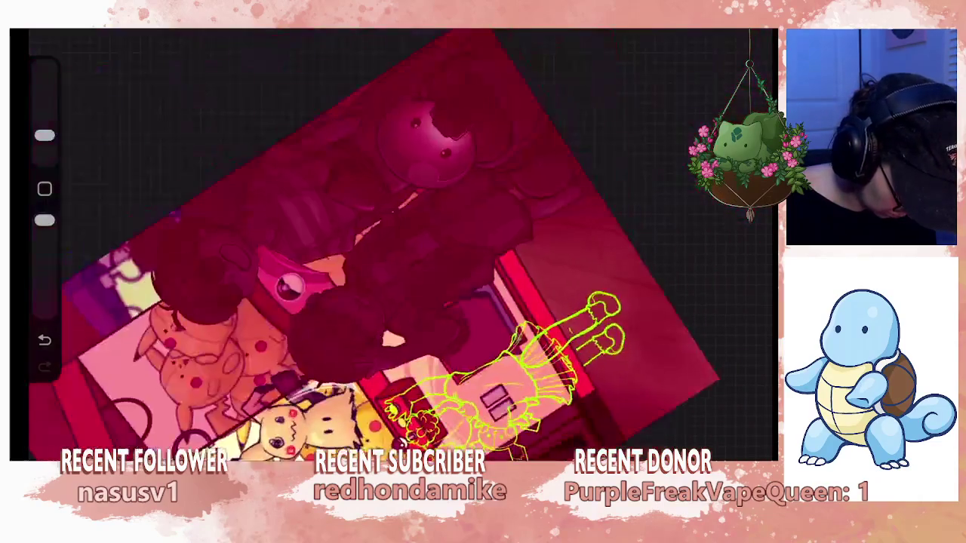
scroll(581, 340, up, 3)
scroll(528, 264, up, 5)
scroll(491, 242, up, 3)
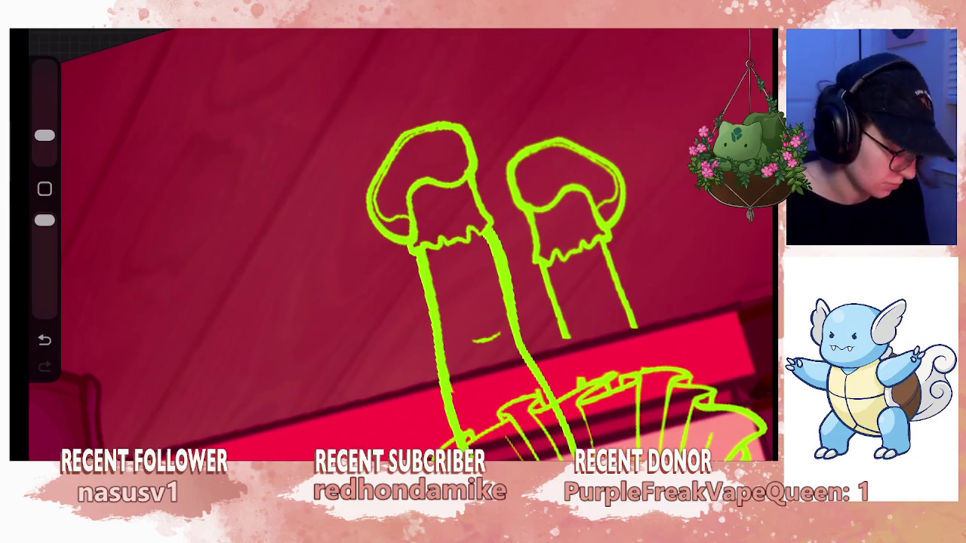
scroll(417, 245, down, 3)
scroll(417, 245, up, 3)
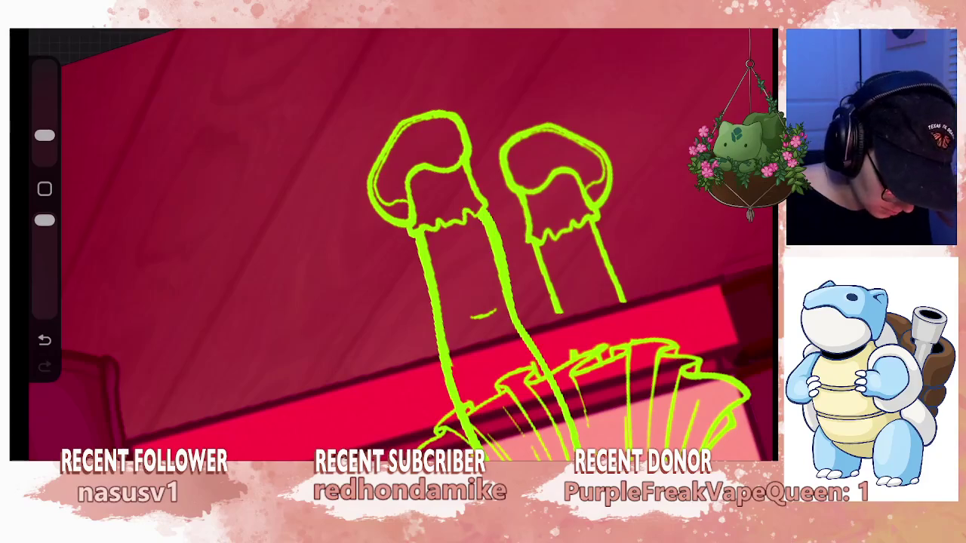
drag(44, 136, 45, 107)
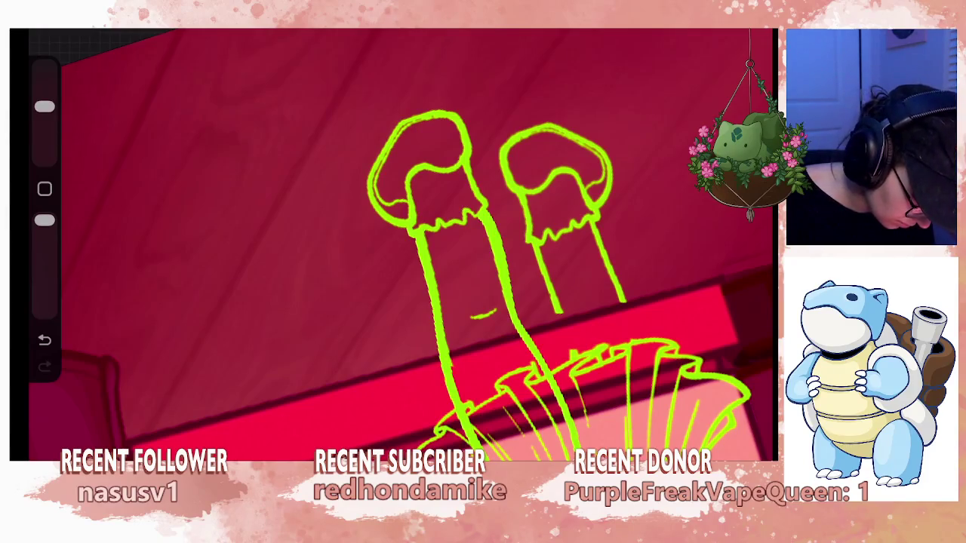
Undo the stray thick strokes on the leg outline.
key(ctrl+z)
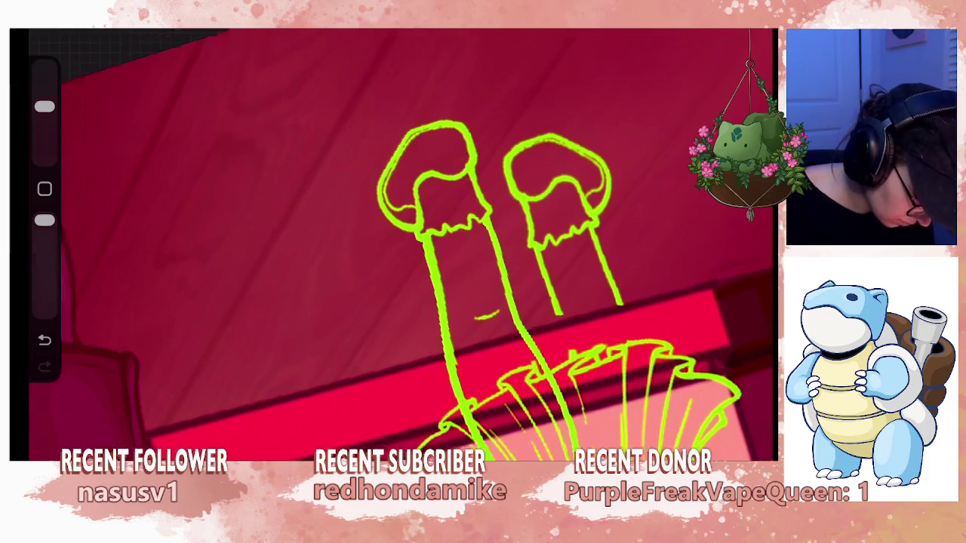
scroll(417, 246, down, 2)
scroll(417, 245, down, 2)
scroll(416, 245, down, 1)
scroll(423, 249, up, 3)
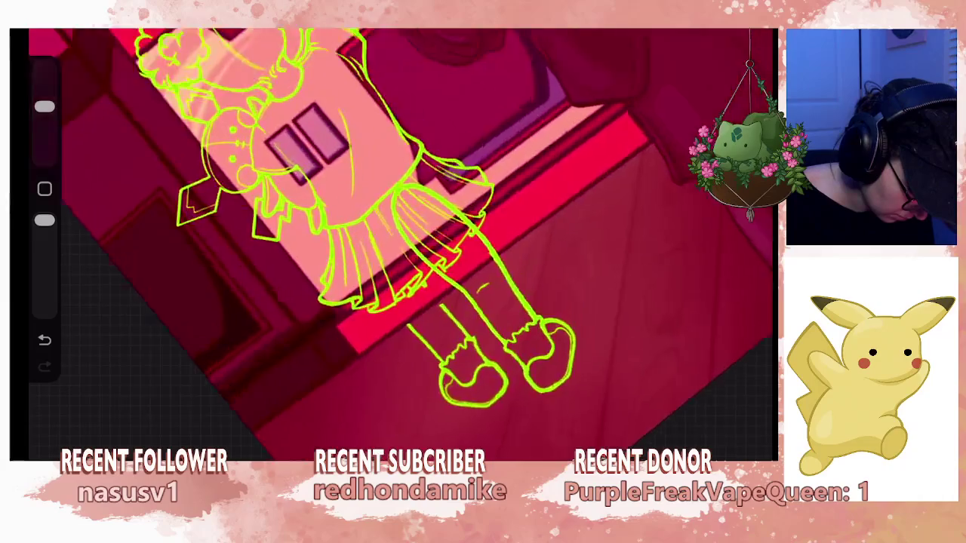
scroll(422, 249, up, 2)
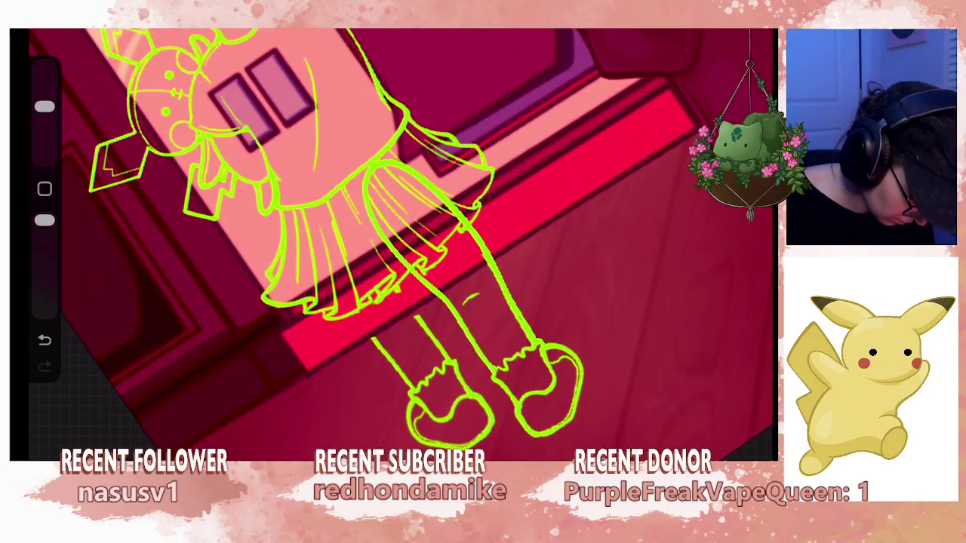
key(ctrl+z)
Select the top Layer 36 and rotate the canvas to a better drawing angle.
key(l)
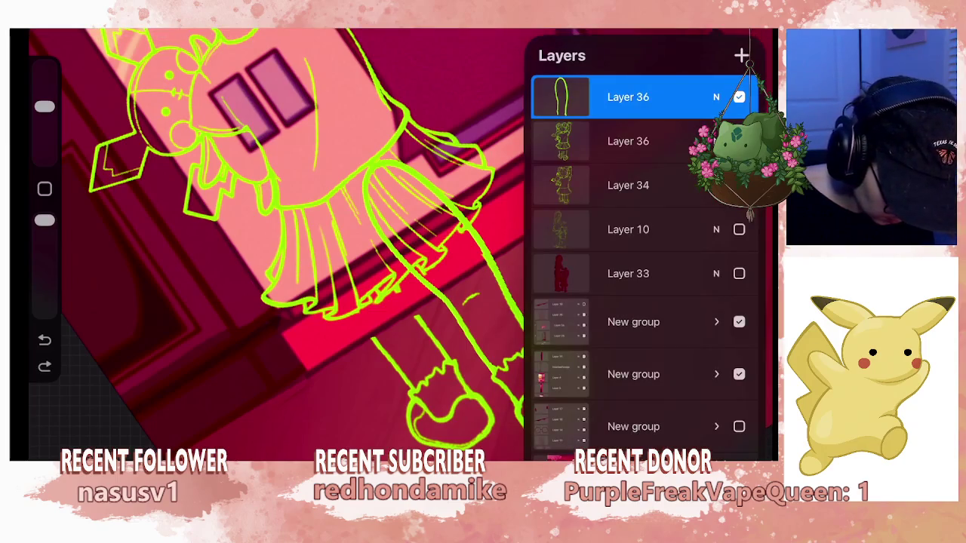
click(628, 142)
click(642, 264)
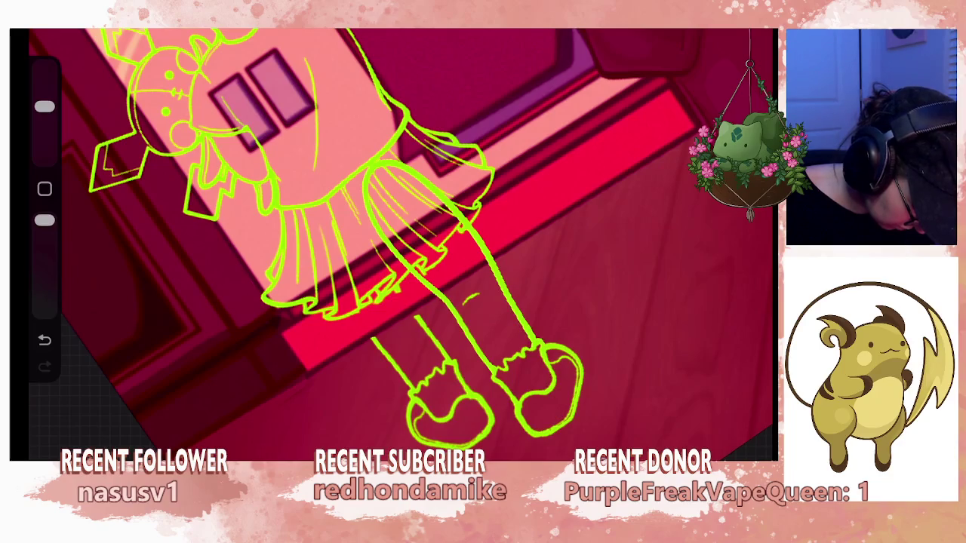
drag(400, 249, 483, 317)
mouse_move(468, 363)
mouse_down()
mouse_move(581, 389)
mouse_move(581, 325)
mouse_move(592, 324)
mouse_move(468, 324)
mouse_move(464, 259)
mouse_move(408, 226)
mouse_move(392, 188)
mouse_up()
click(751, 34)
click(625, 96)
click(751, 34)
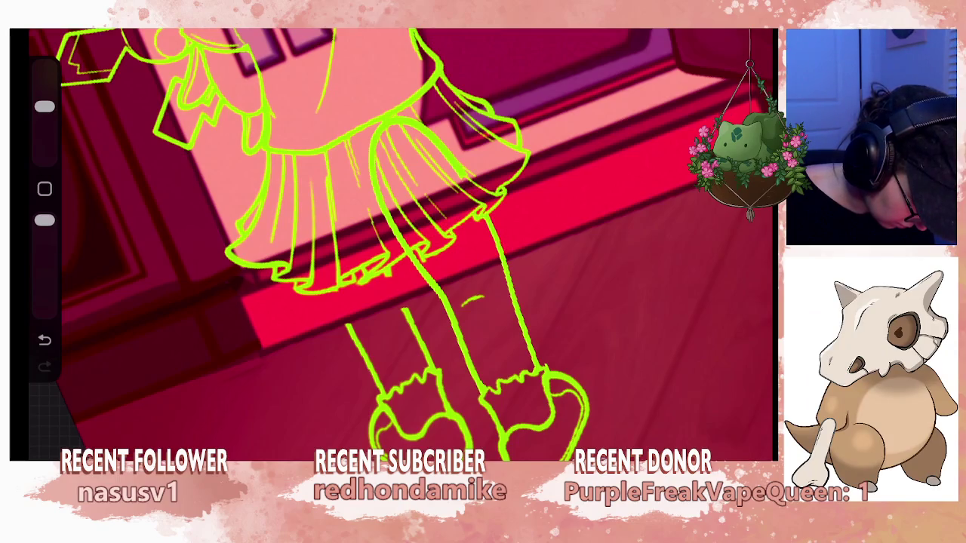
Draw a green line down the skirt toward where the leg meets the hem.
mouse_move(411, 119)
mouse_down()
mouse_move(378, 160)
mouse_move(396, 238)
mouse_up()
scroll(392, 241, up, 1)
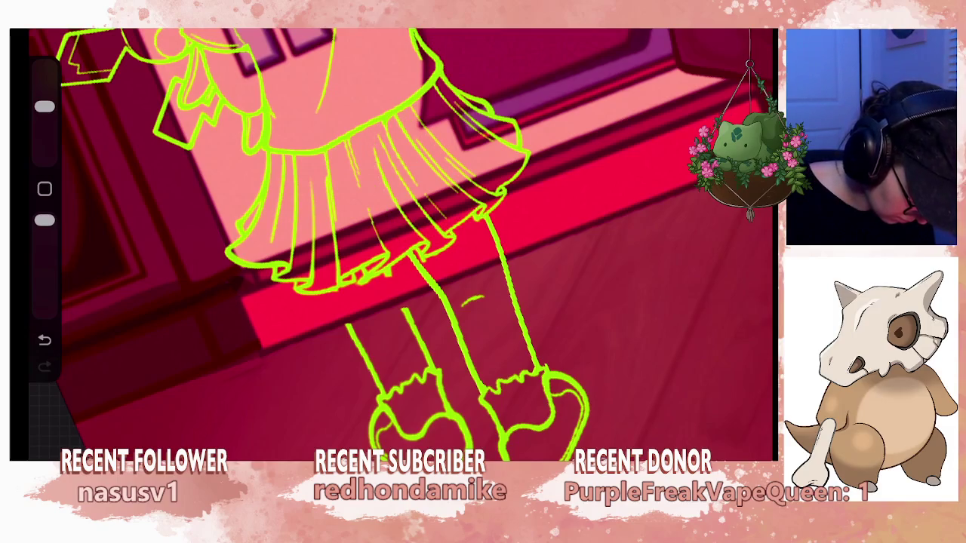
scroll(400, 241, up, 1)
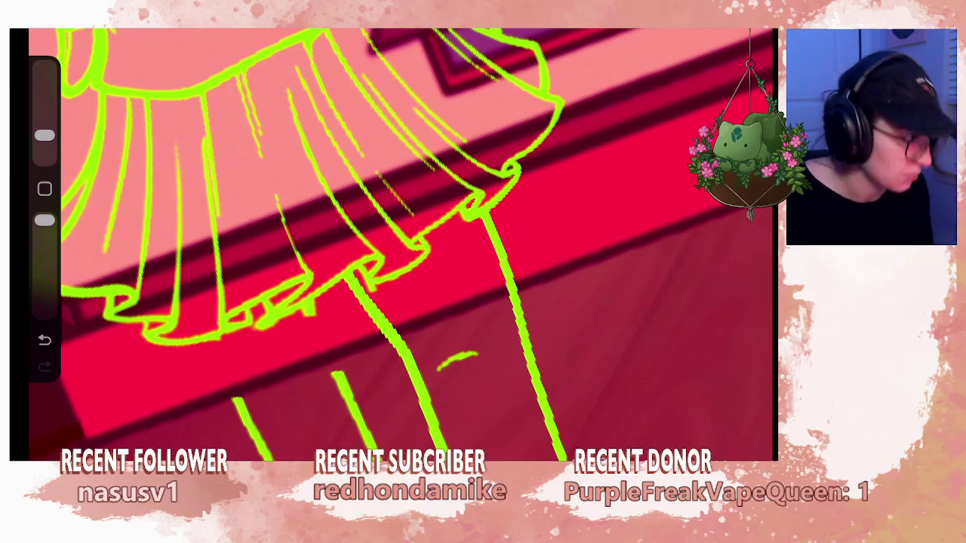
scroll(400, 242, down, 2)
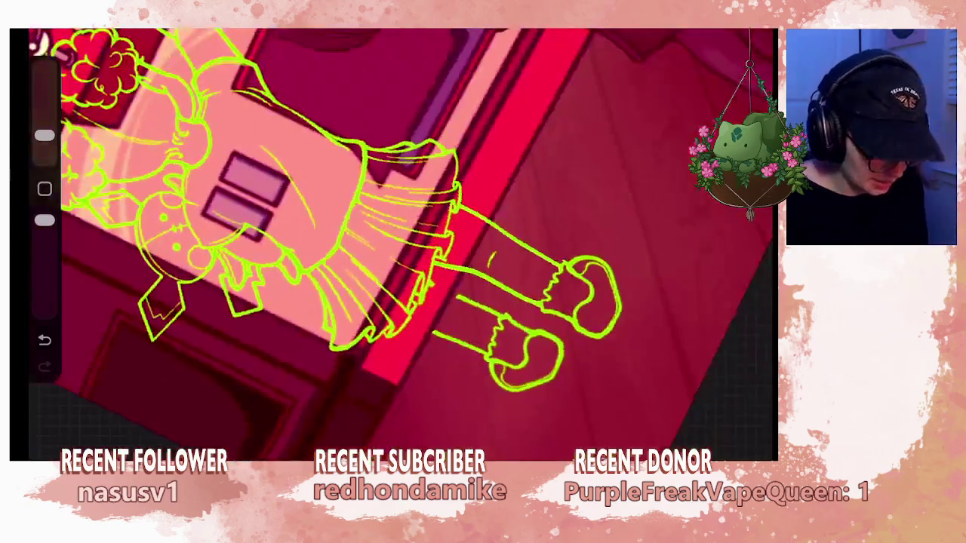
Zoom out to review the whole claw machine scene, then move the sketch higher in view.
scroll(400, 241, up, 3)
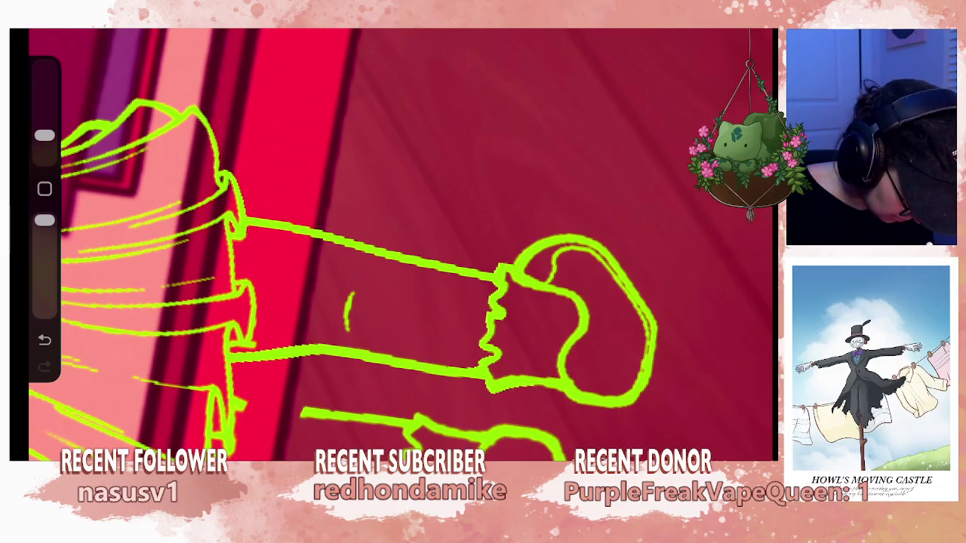
scroll(392, 241, down, 3)
scroll(392, 242, down, 3)
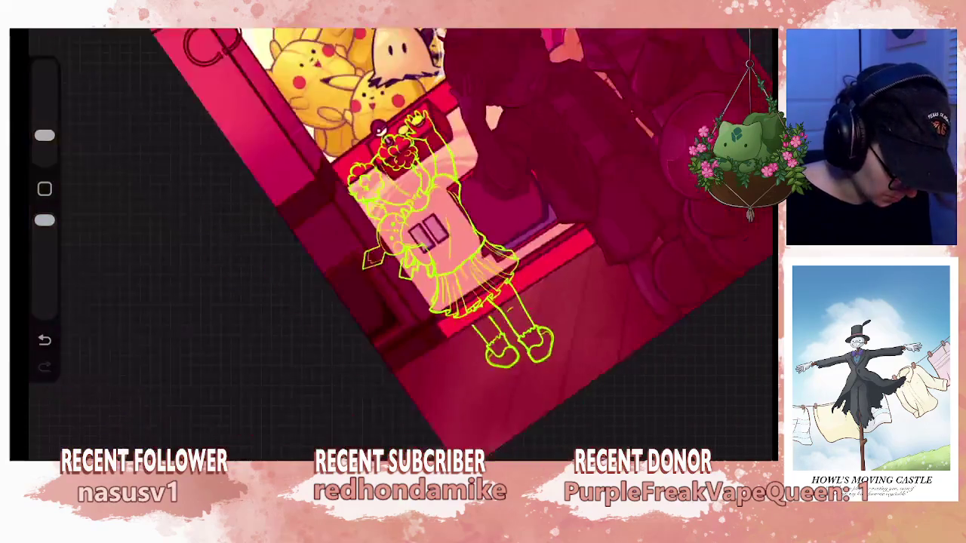
drag(392, 241, 453, 241)
scroll(392, 241, down, 2)
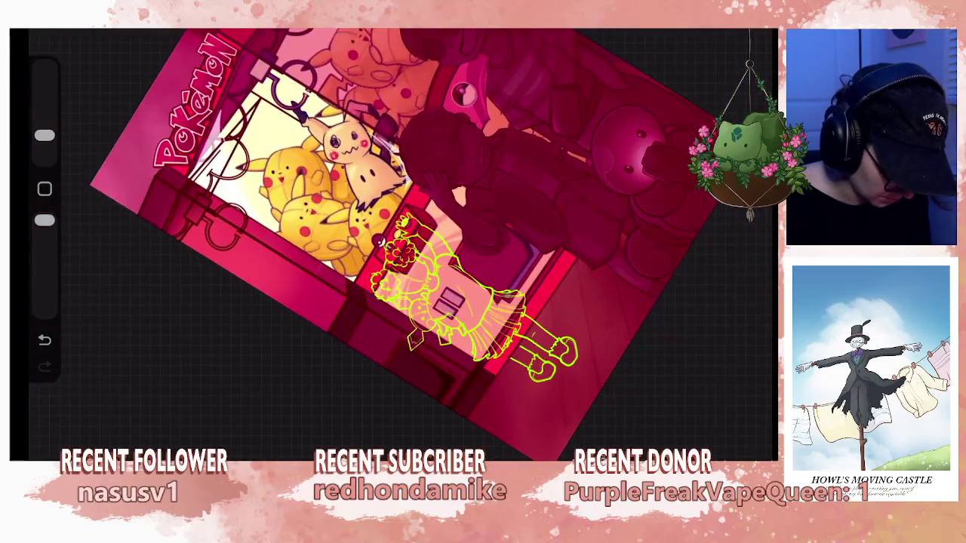
scroll(453, 301, up, 5)
scroll(453, 302, up, 2)
drag(393, 242, 419, 200)
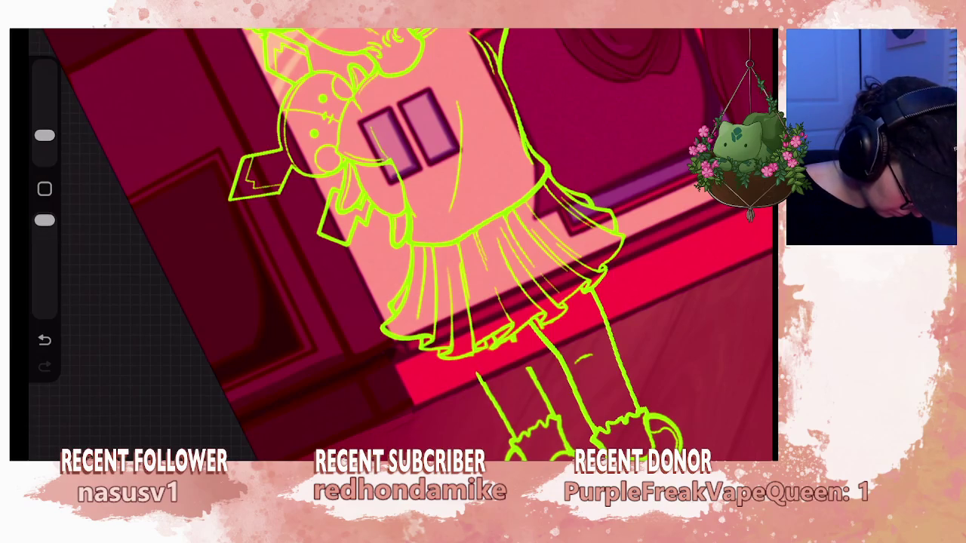
Bring the legs into view and try extending the left leg line, then undo it.
key(l)
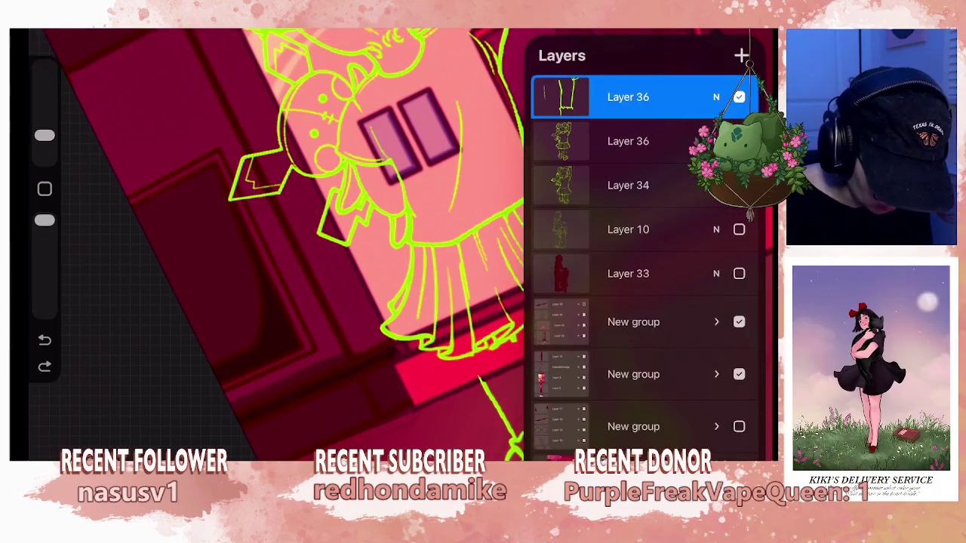
key(l)
drag(378, 227, 400, 177)
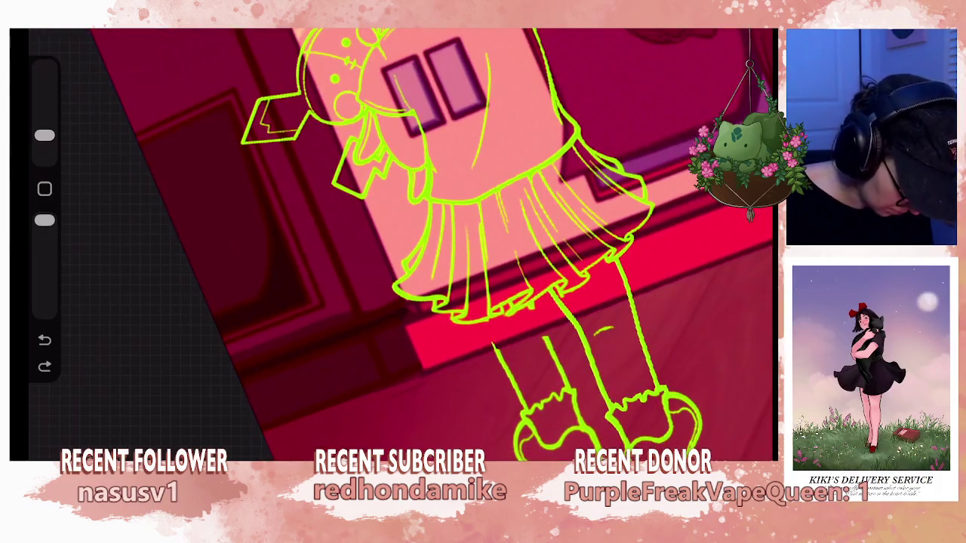
drag(492, 344, 474, 208)
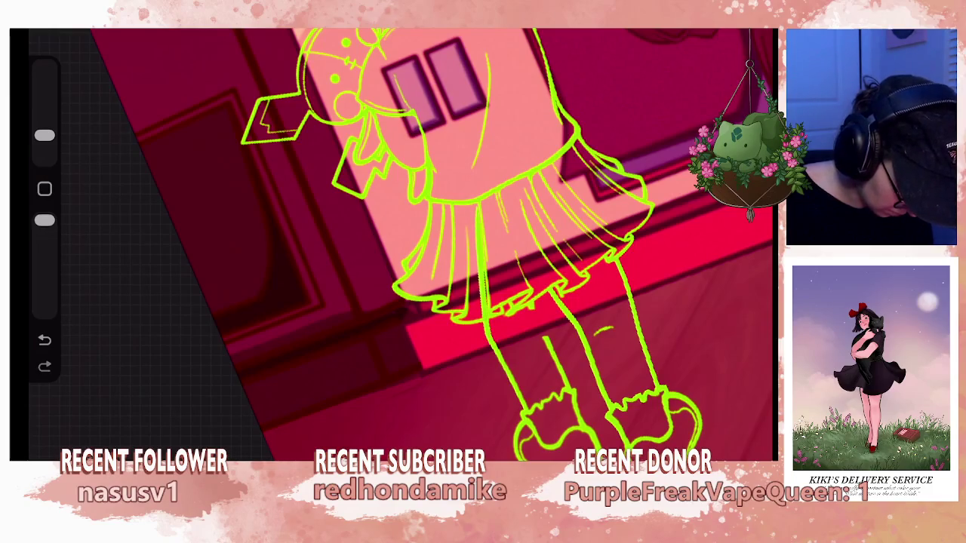
mouse_move(393, 226)
mouse_down()
mouse_move(453, 196)
mouse_move(408, 192)
mouse_up()
key(ctrl+z)
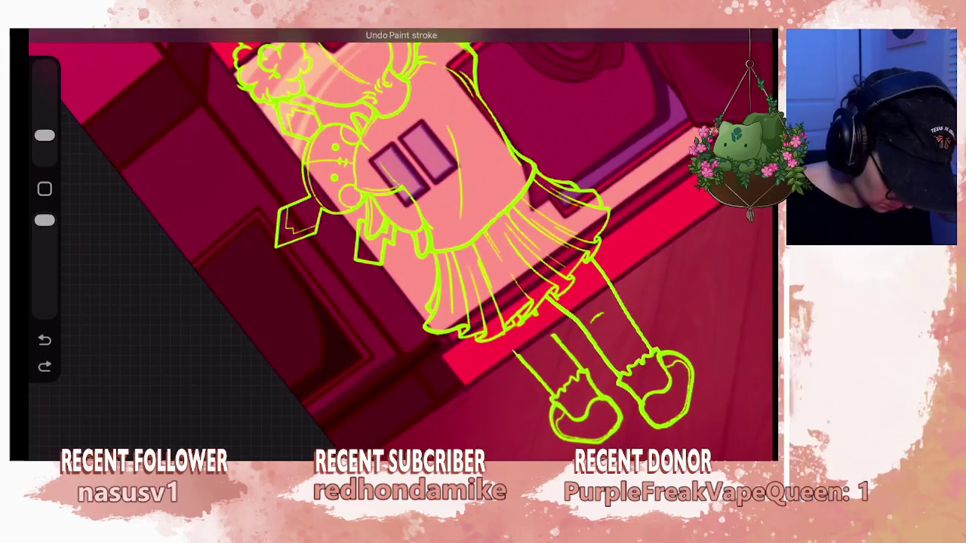
Freehand-lasso the left leg and boot and paste it onto its own layer.
key(s)
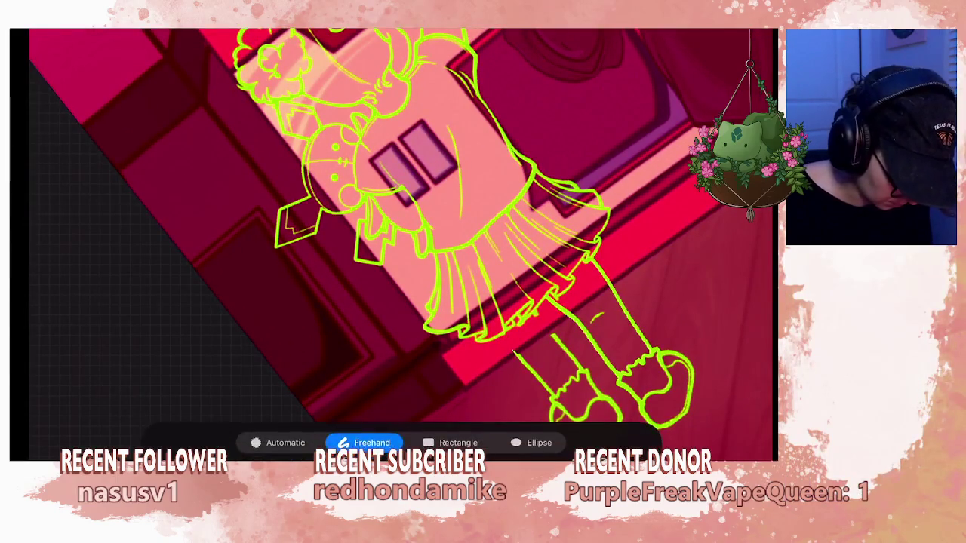
drag(453, 302, 411, 208)
mouse_move(493, 283)
mouse_down()
mouse_move(579, 338)
mouse_move(494, 261)
mouse_up()
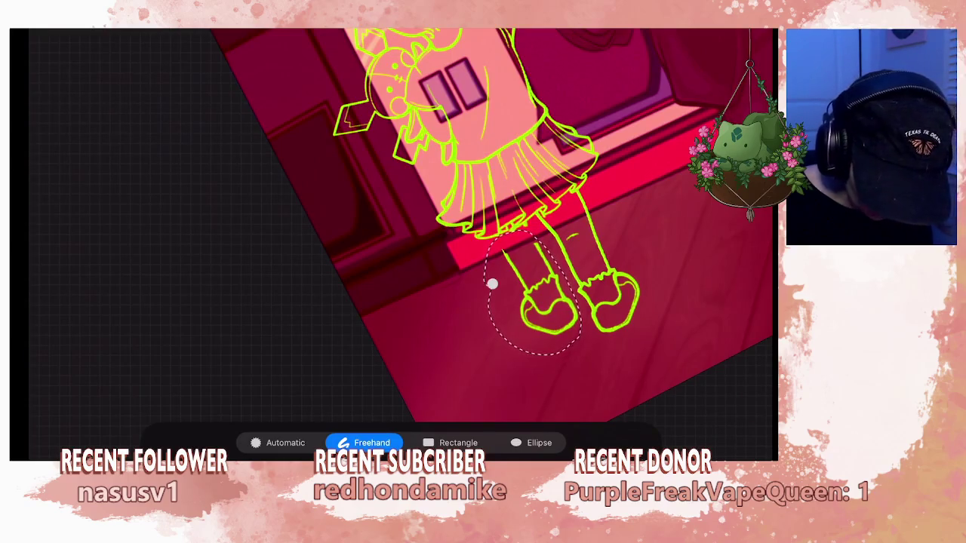
click(755, 23)
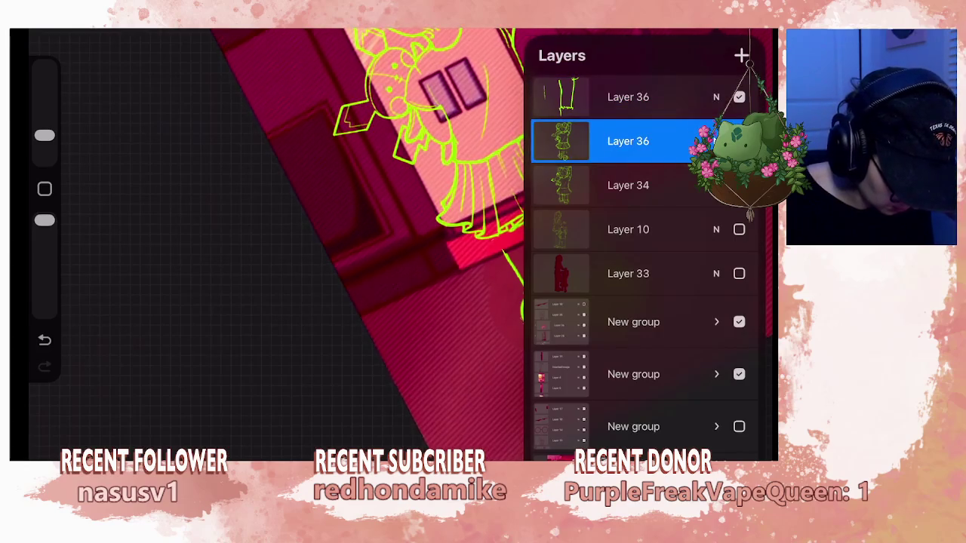
Nudge the copied leg slightly up and to the left with a Freeform transform.
click(157, 23)
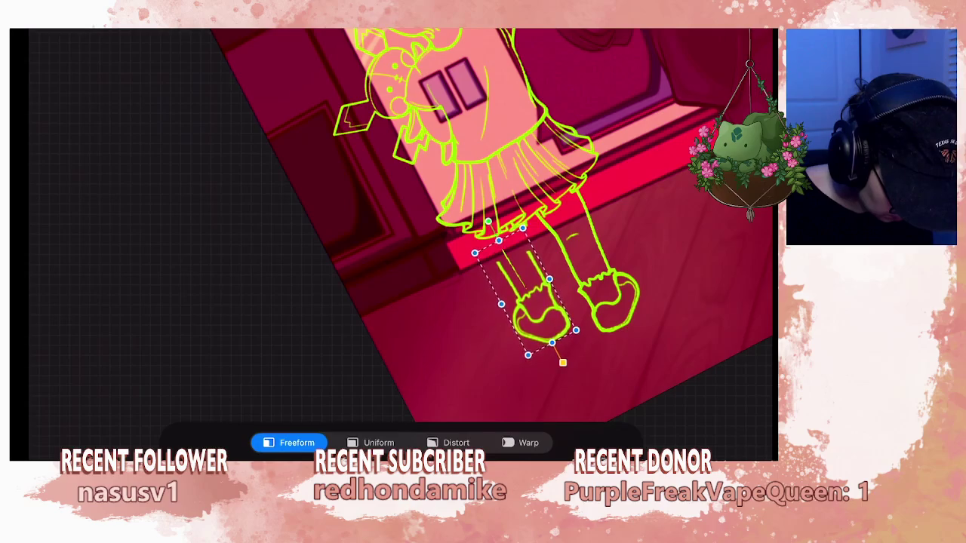
drag(536, 294, 531, 289)
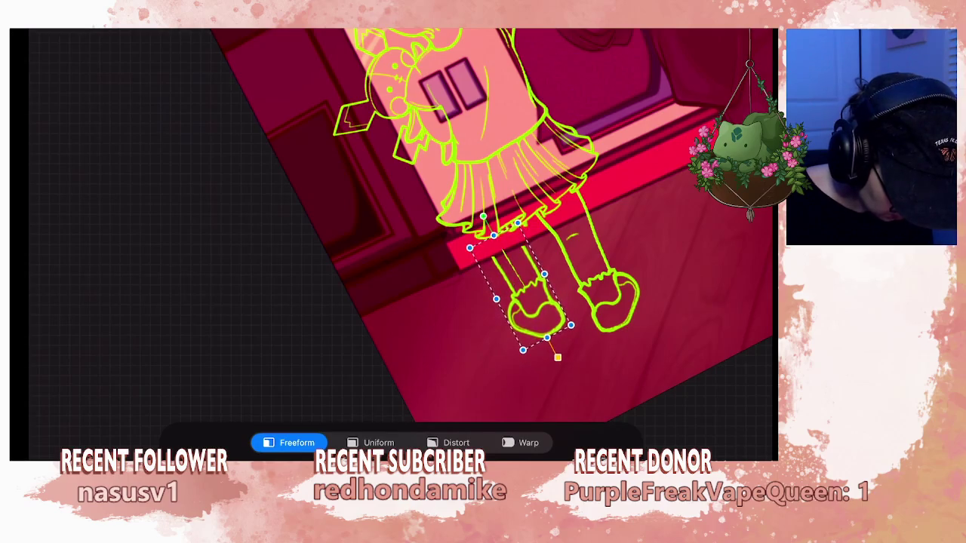
scroll(393, 227, down, 3)
scroll(392, 227, up, 5)
click(158, 22)
Toggle the top Layer 36 to compare, then add empty Layer 37 above the lower Layer 36.
click(744, 19)
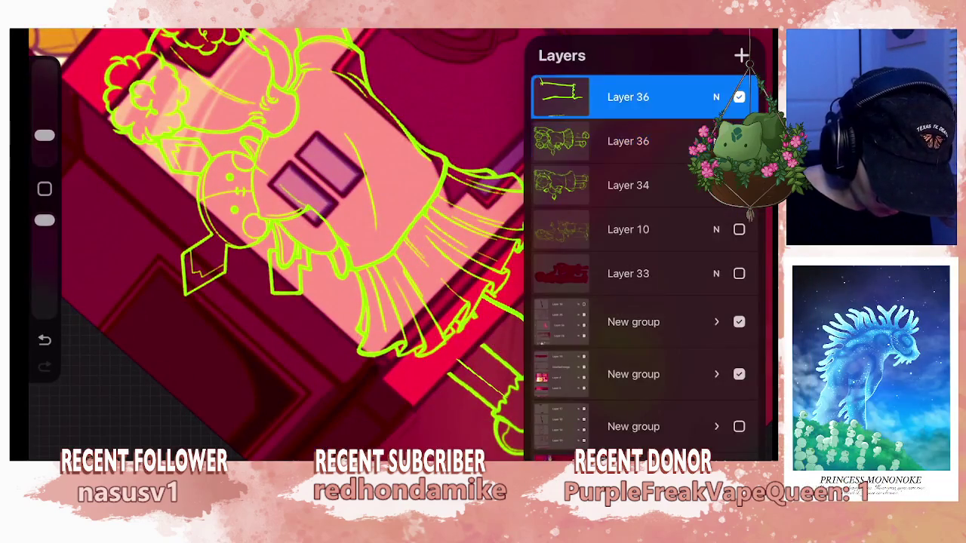
click(744, 19)
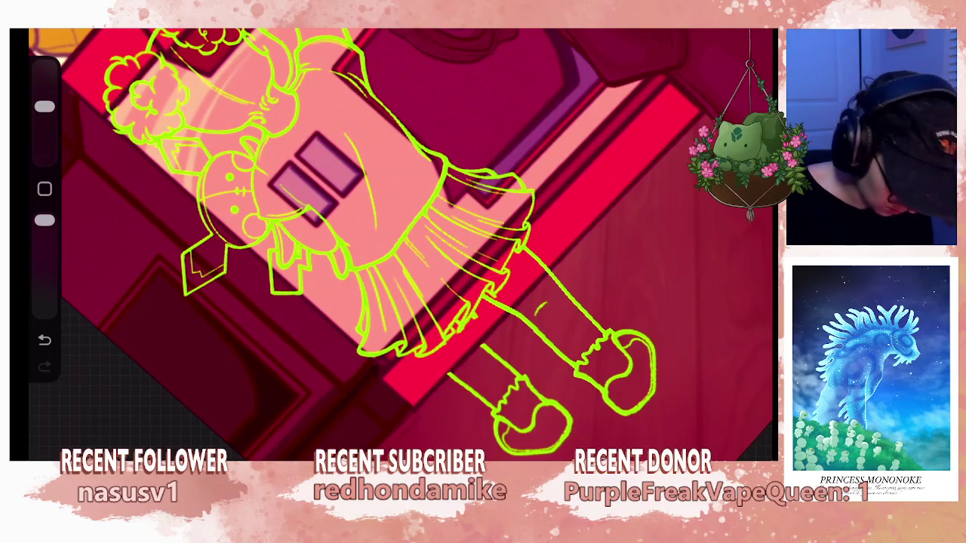
click(744, 19)
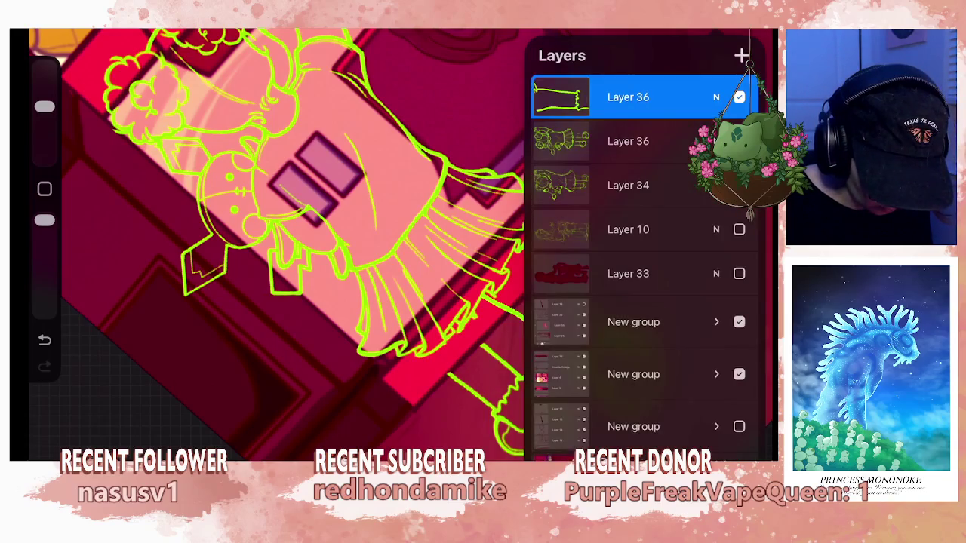
click(739, 96)
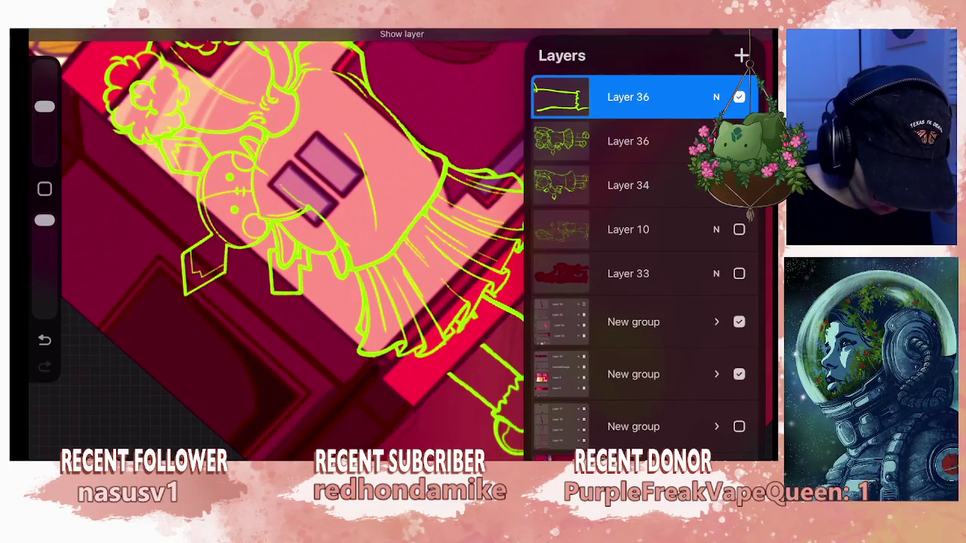
click(628, 141)
click(744, 19)
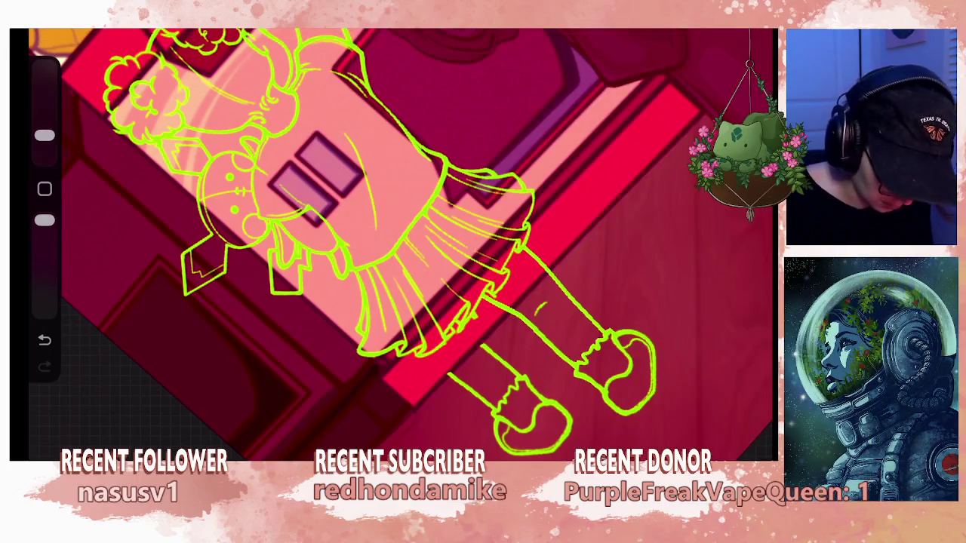
click(744, 19)
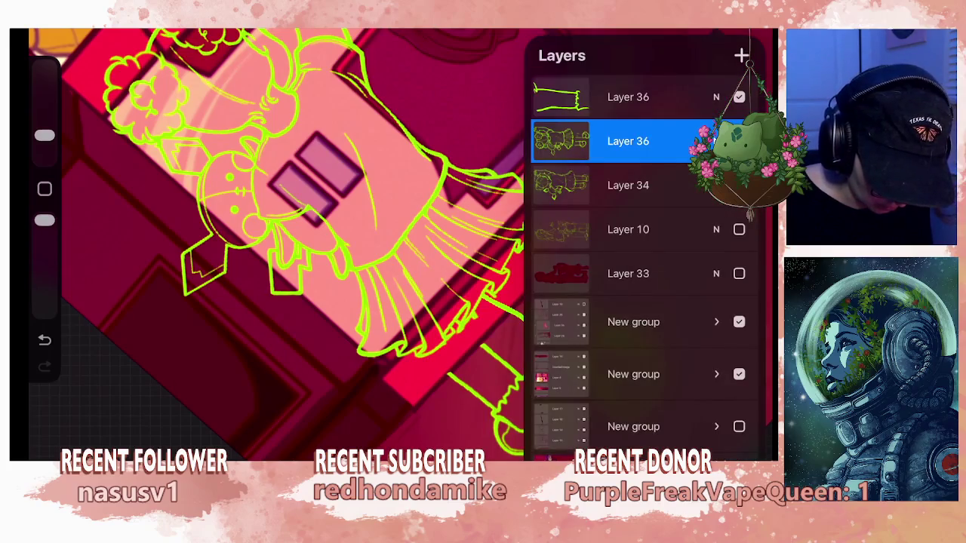
click(742, 55)
click(743, 19)
Zoom and rotate onto the legs, trying strokes up the left leg and undoing them.
drag(377, 302, 468, 249)
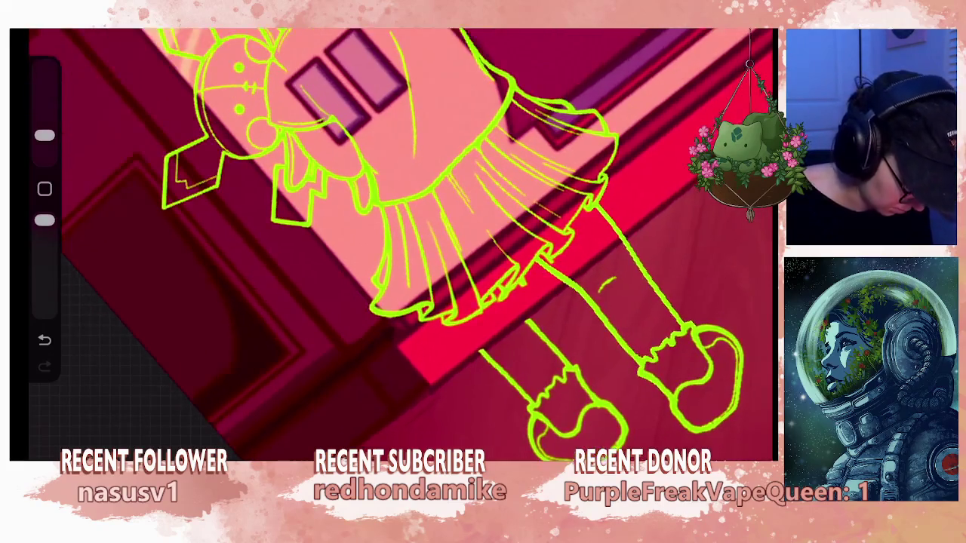
drag(483, 356, 473, 345)
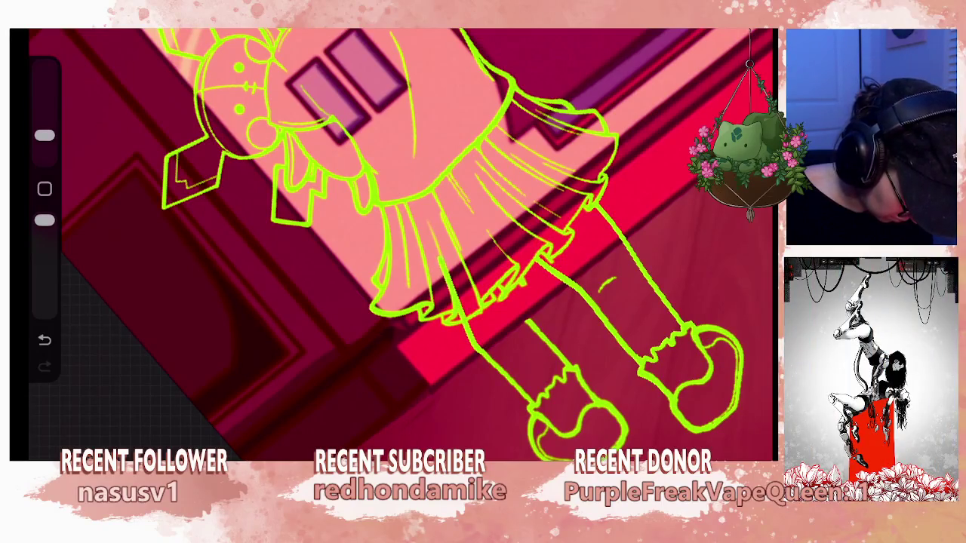
mouse_move(679, 377)
mouse_down()
mouse_move(378, 345)
mouse_move(340, 279)
mouse_up()
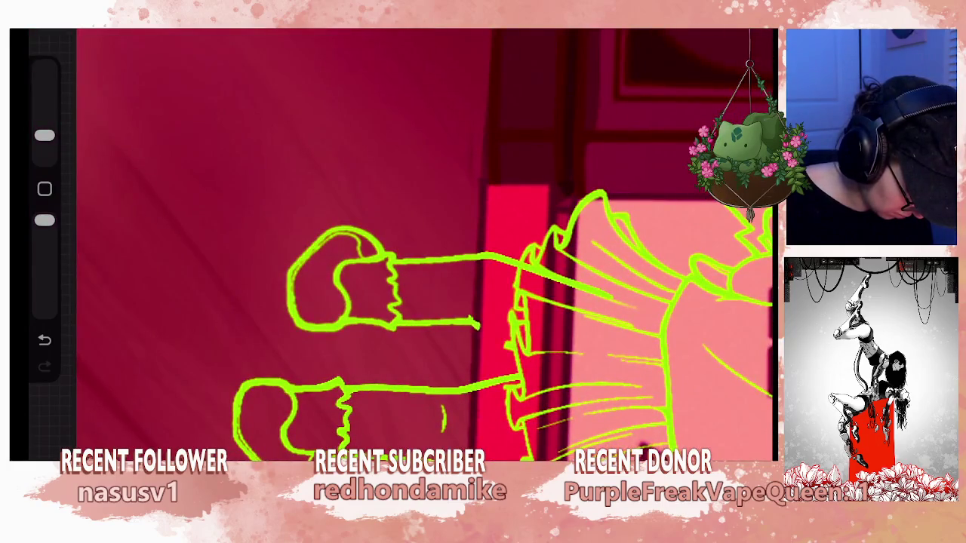
mouse_move(453, 302)
mouse_down()
mouse_move(377, 226)
mouse_move(415, 189)
mouse_up()
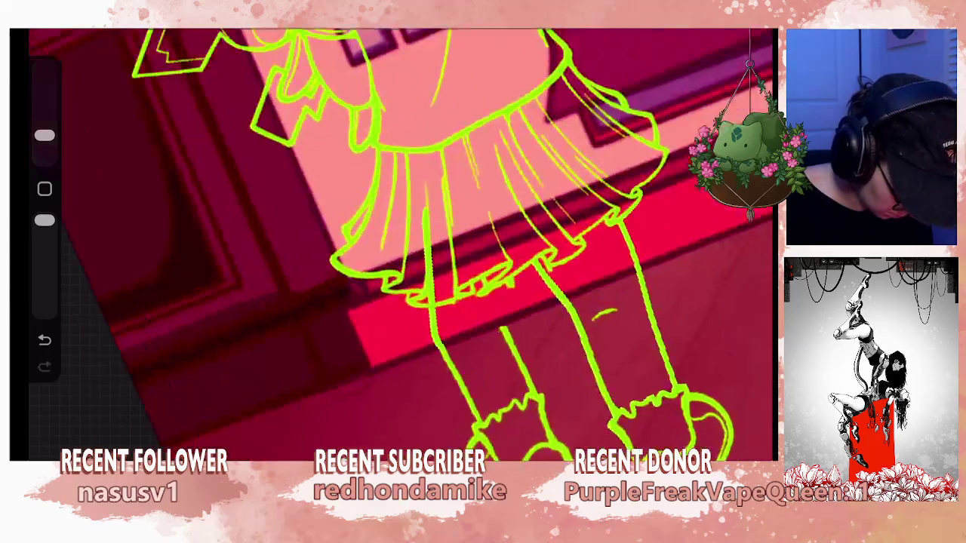
key(ctrl+z)
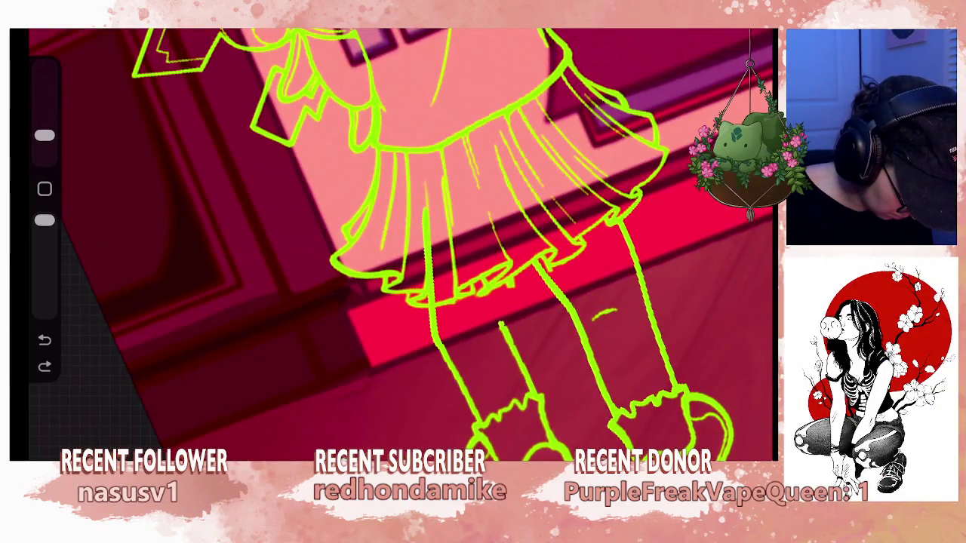
mouse_move(502, 317)
mouse_down()
mouse_move(507, 198)
mouse_move(561, 323)
mouse_move(589, 302)
mouse_move(529, 249)
mouse_move(453, 226)
mouse_up()
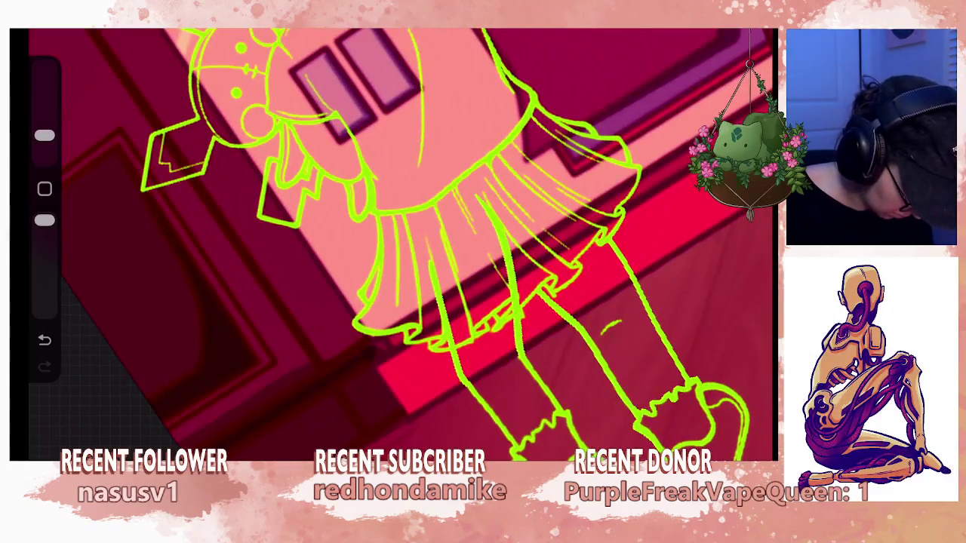
key(ctrl+z)
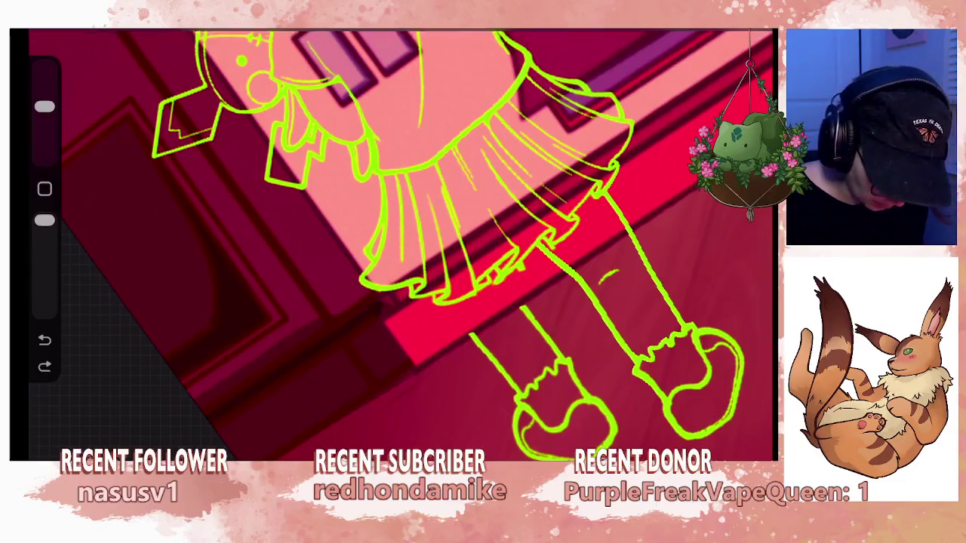
click(763, 31)
Add Layer 38 above the leg Layer 36 and switch to the Little Pine brush.
click(628, 185)
click(742, 55)
click(763, 30)
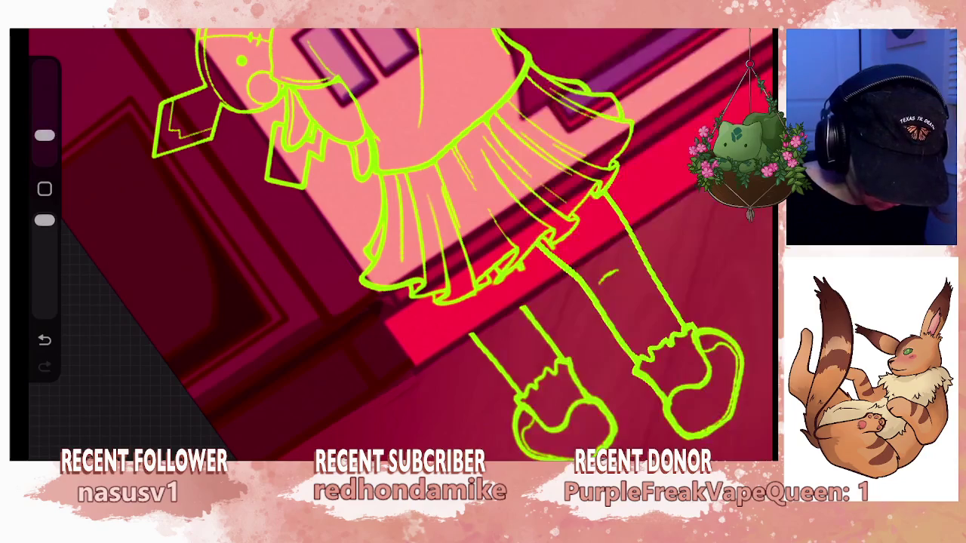
click(679, 30)
click(626, 154)
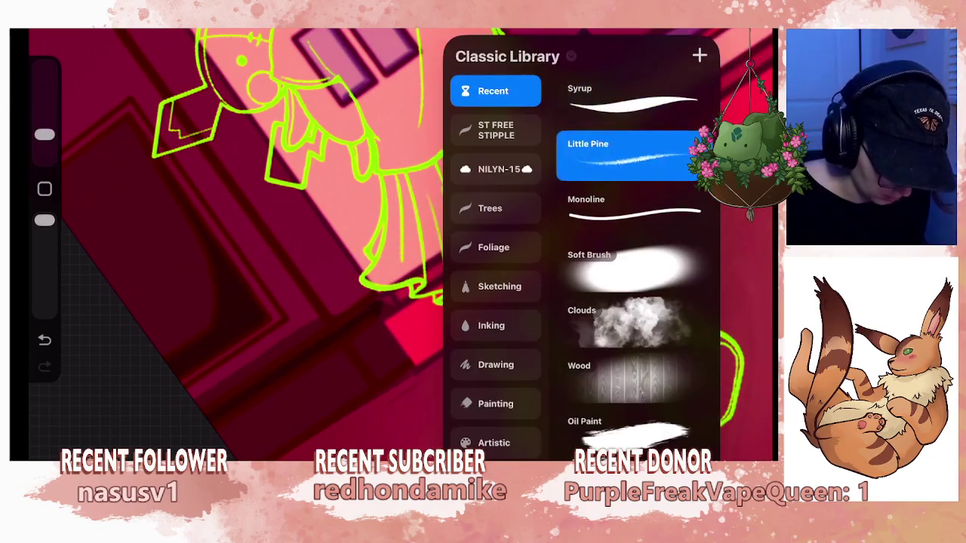
click(679, 30)
Sketch rough lines over the left leg, its top and the shoe.
drag(524, 402, 549, 421)
mouse_move(500, 375)
mouse_down()
mouse_move(557, 427)
mouse_move(466, 305)
mouse_up()
mouse_move(468, 340)
mouse_down()
mouse_move(479, 294)
mouse_move(517, 290)
mouse_move(540, 317)
mouse_up()
mouse_move(537, 409)
mouse_down()
mouse_move(583, 422)
mouse_move(564, 366)
mouse_up()
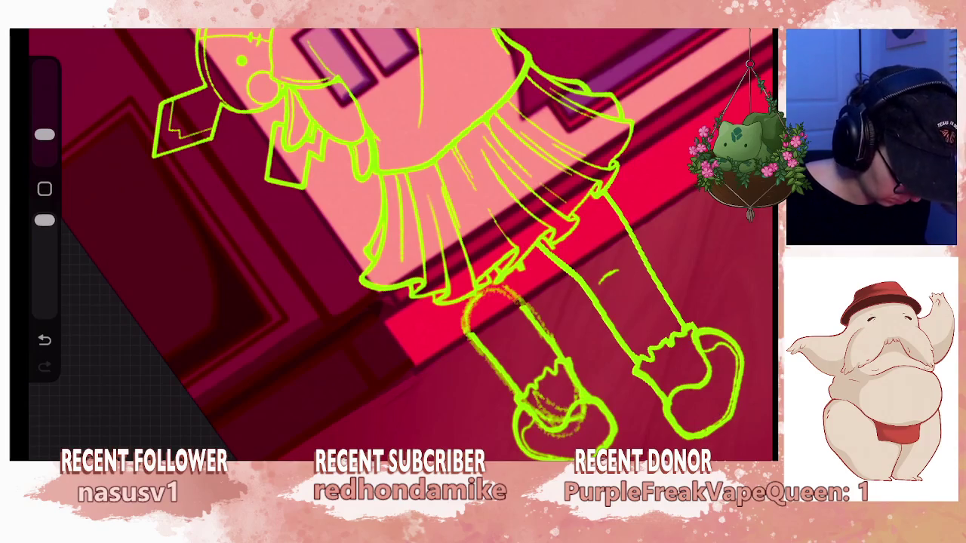
scroll(392, 241, down, 5)
scroll(483, 241, up, 3)
scroll(483, 242, up, 2)
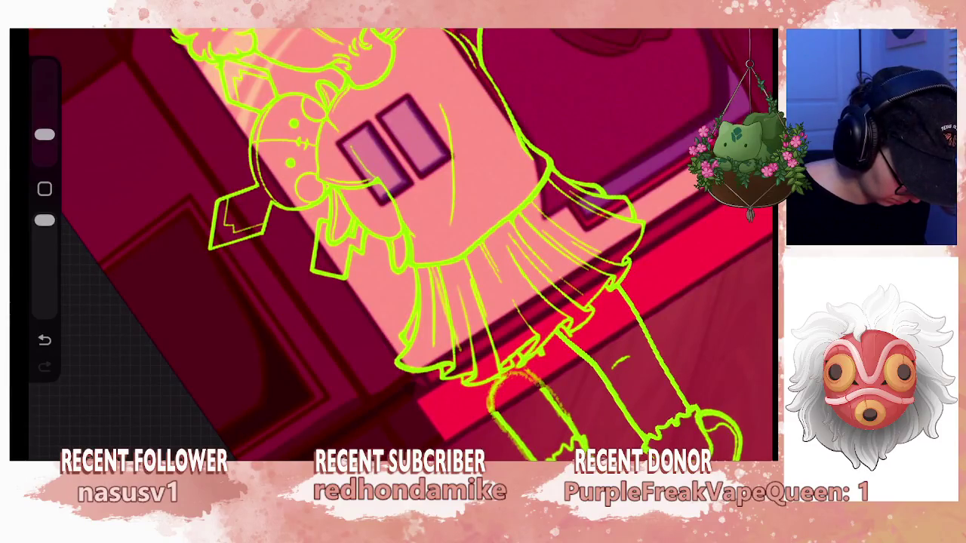
mouse_move(482, 405)
mouse_down()
mouse_move(536, 361)
mouse_move(521, 292)
mouse_up()
drag(521, 338, 498, 231)
mouse_move(471, 400)
mouse_down()
mouse_move(483, 388)
mouse_move(533, 400)
mouse_move(532, 391)
mouse_up()
Sketch the skirt's waistband, right hip and centre lines.
drag(393, 151, 694, 340)
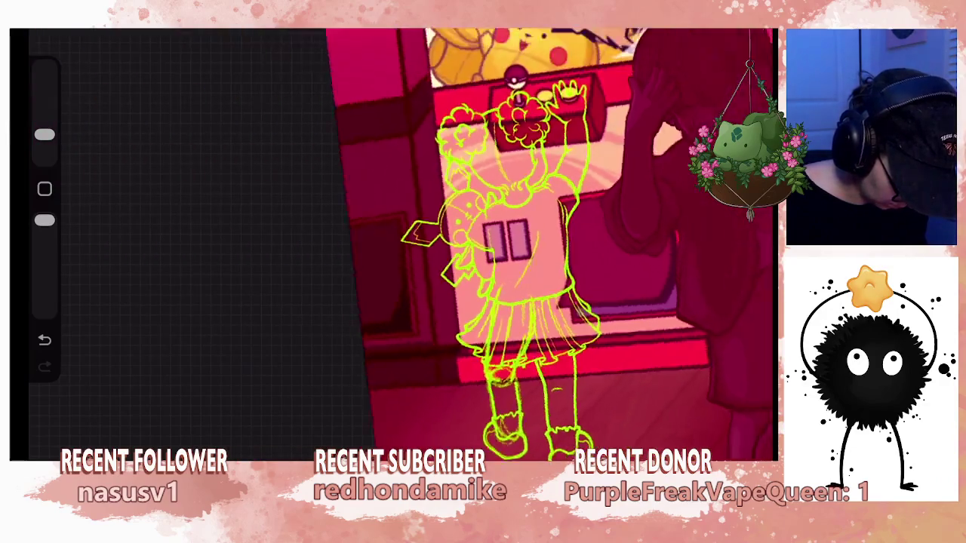
mouse_move(453, 302)
mouse_down()
mouse_move(423, 250)
mouse_move(468, 301)
mouse_up()
drag(566, 339, 468, 227)
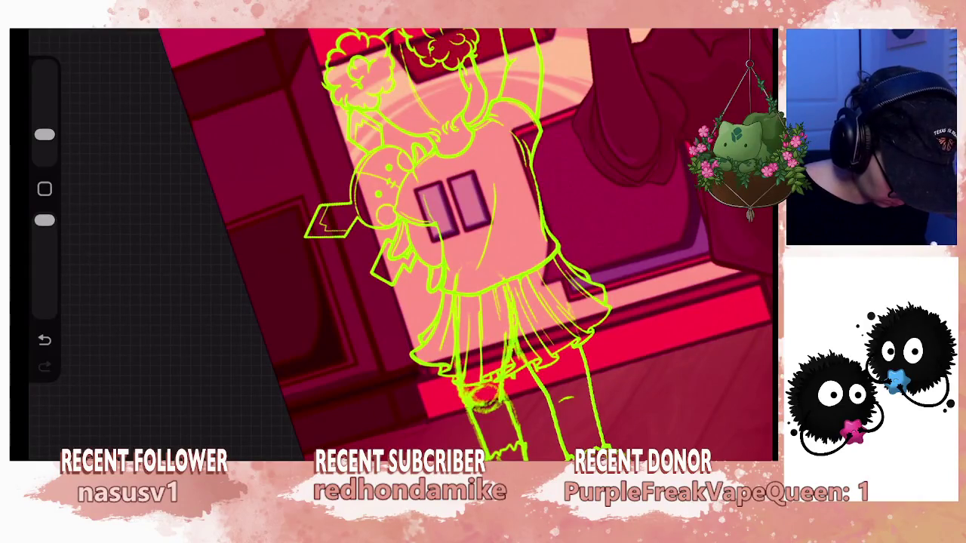
mouse_move(570, 309)
mouse_down()
mouse_move(513, 240)
mouse_move(462, 288)
mouse_move(530, 249)
mouse_up()
mouse_move(478, 270)
mouse_down()
mouse_move(544, 246)
mouse_move(573, 299)
mouse_up()
drag(560, 255, 573, 311)
drag(451, 296, 454, 368)
drag(460, 262, 446, 289)
mouse_move(453, 226)
mouse_down()
mouse_move(543, 249)
mouse_move(464, 237)
mouse_move(420, 259)
mouse_move(400, 227)
mouse_up()
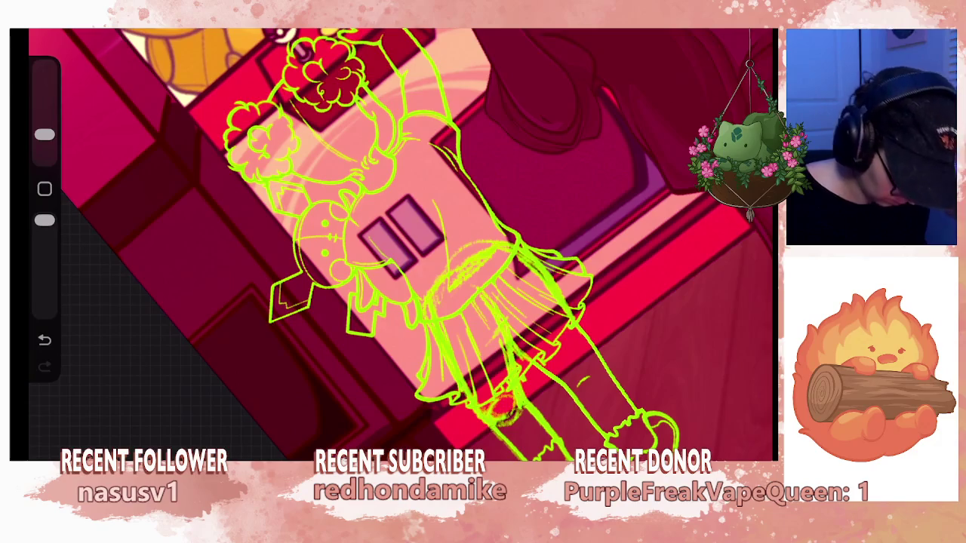
Set Layer 38 opacity to 51%, select Layer 37 and pick the Syrup brush.
key(l)
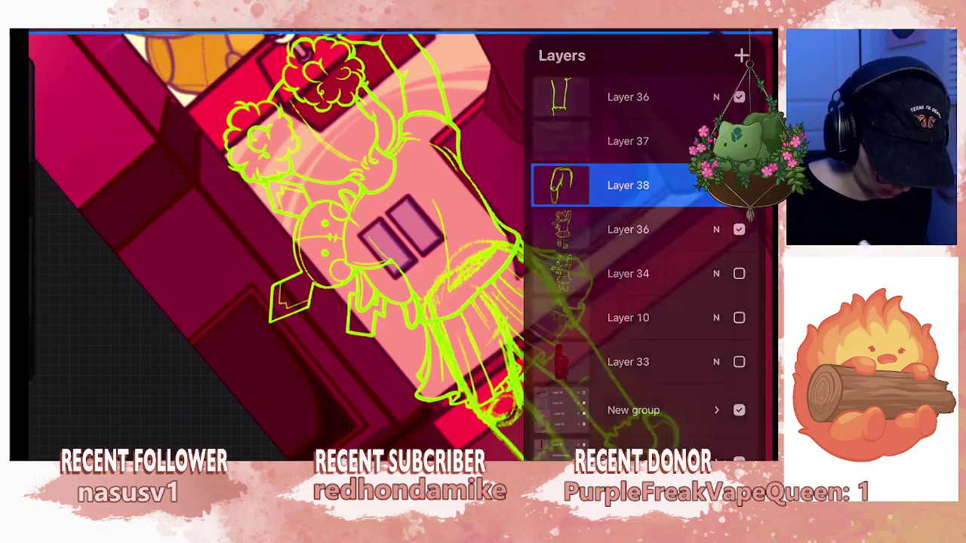
click(628, 185)
drag(392, 249, 506, 249)
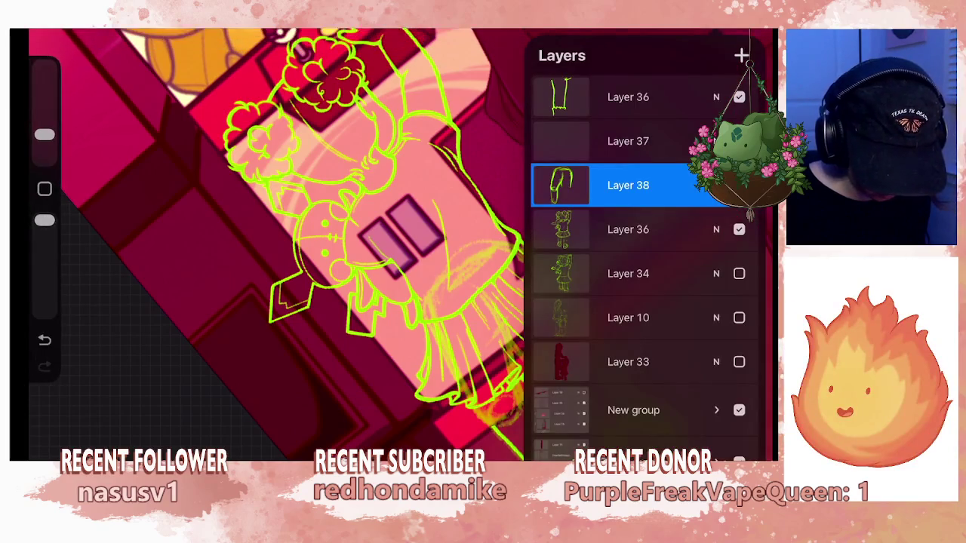
click(647, 140)
click(634, 155)
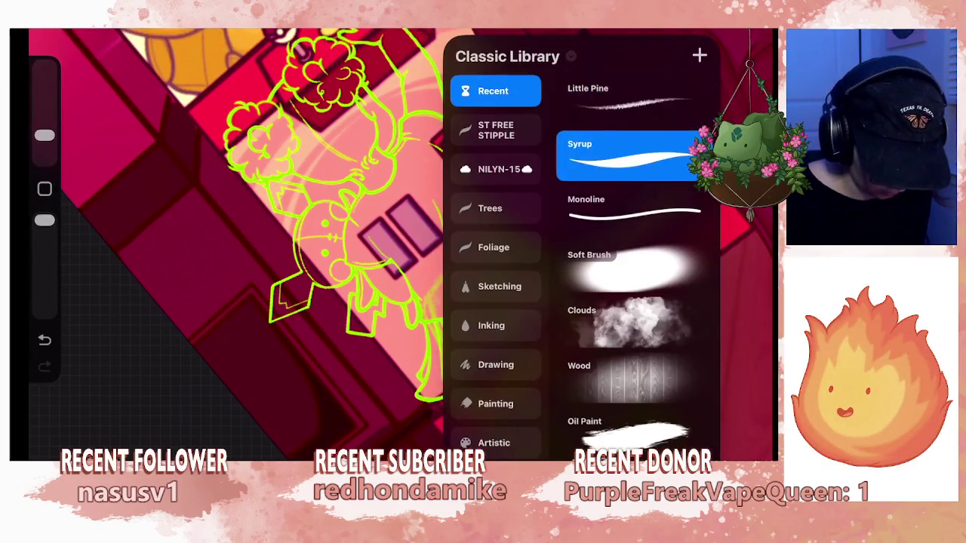
Zoom in on the skirt and legs and enlarge the brush.
drag(302, 377, 302, 151)
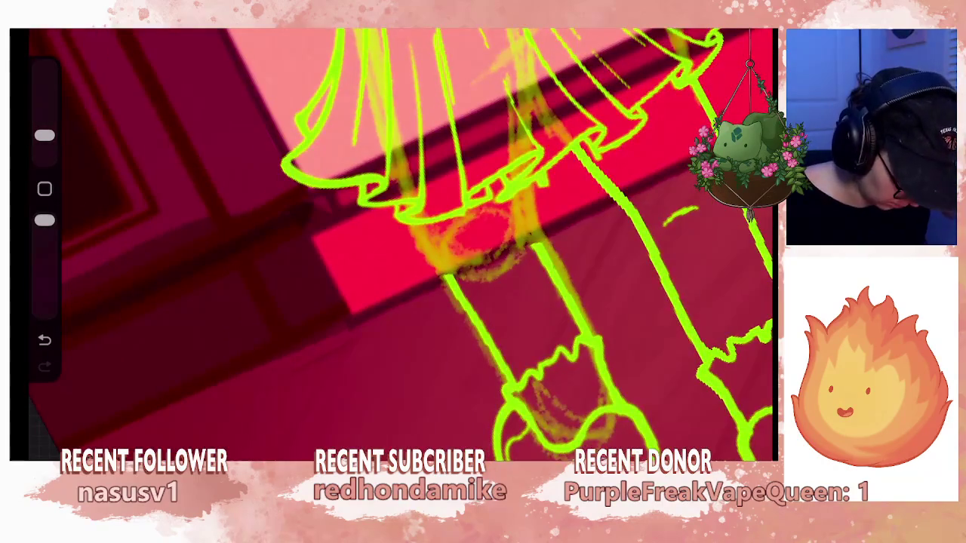
drag(377, 226, 400, 286)
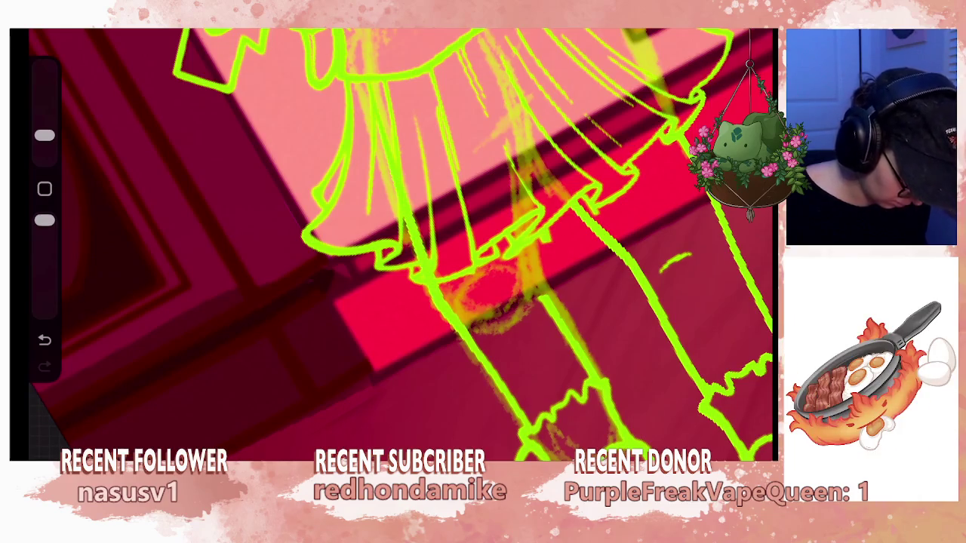
drag(393, 249, 453, 212)
mouse_move(393, 242)
mouse_down()
mouse_move(423, 226)
mouse_move(452, 242)
mouse_move(483, 286)
mouse_up()
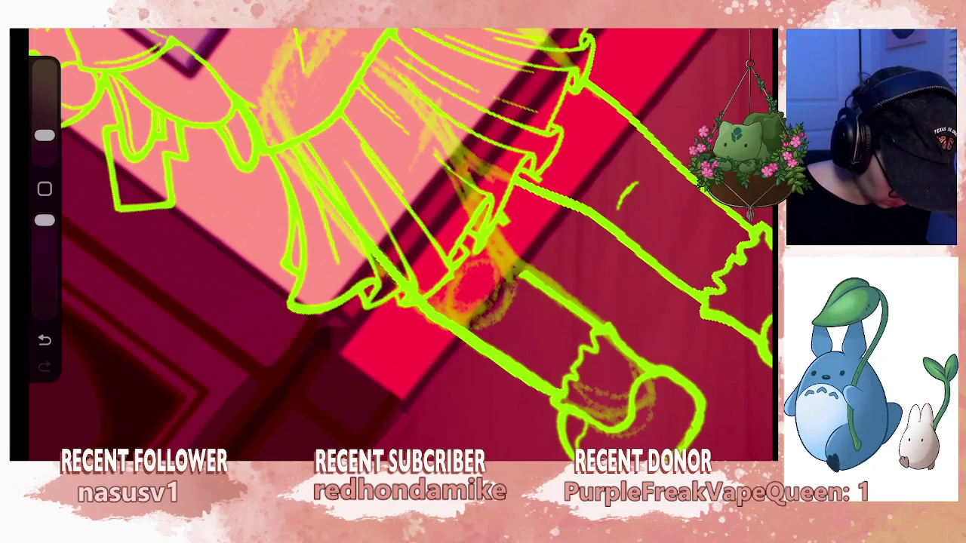
drag(44, 135, 44, 105)
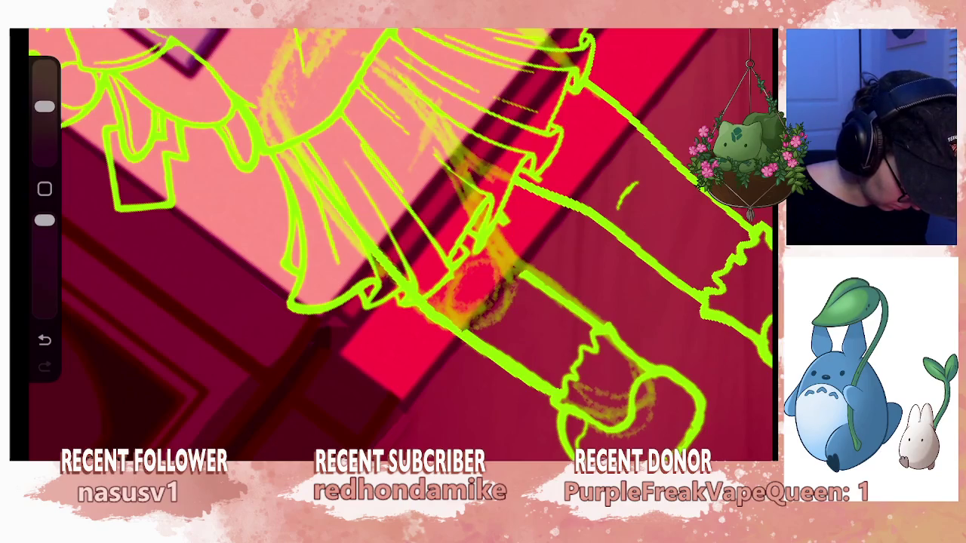
Make Layer 37 the drawing layer.
key(b)
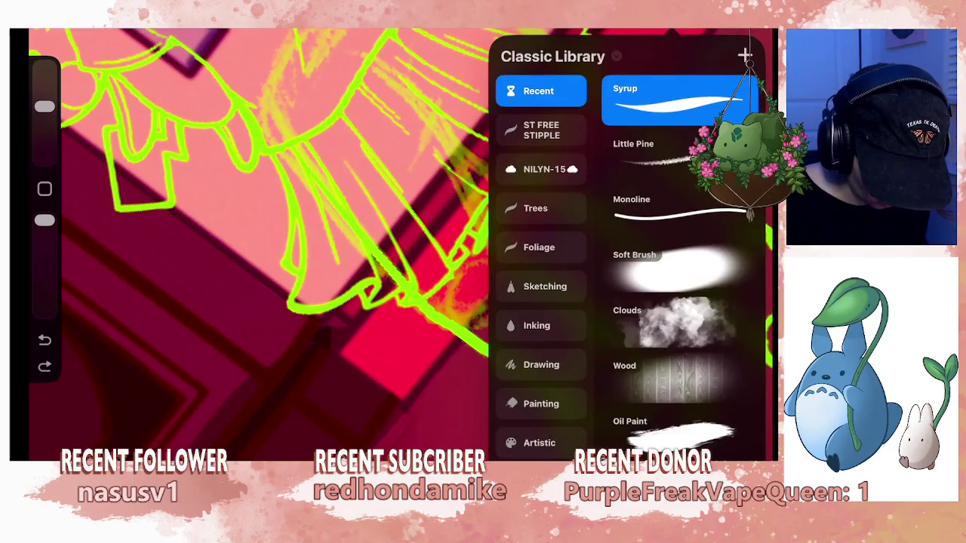
key(l)
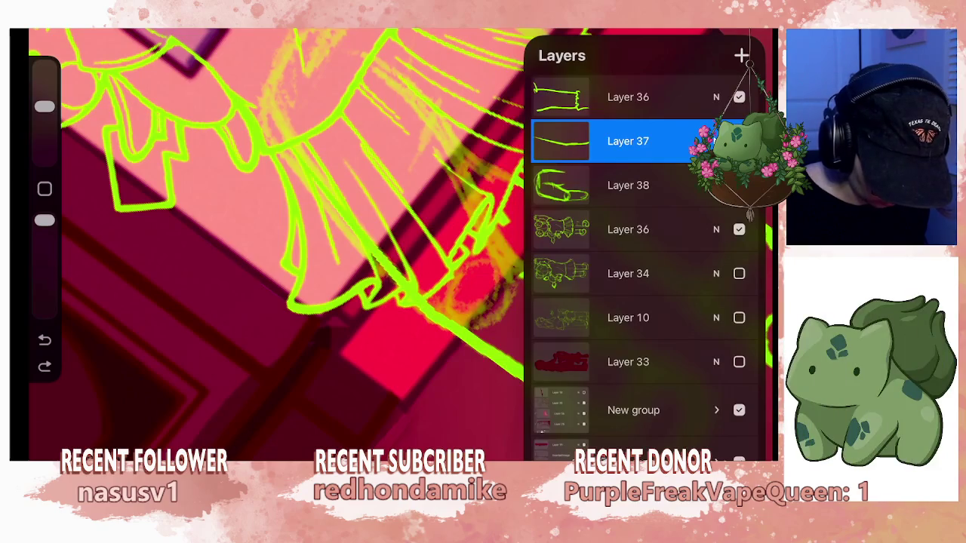
click(628, 97)
click(628, 230)
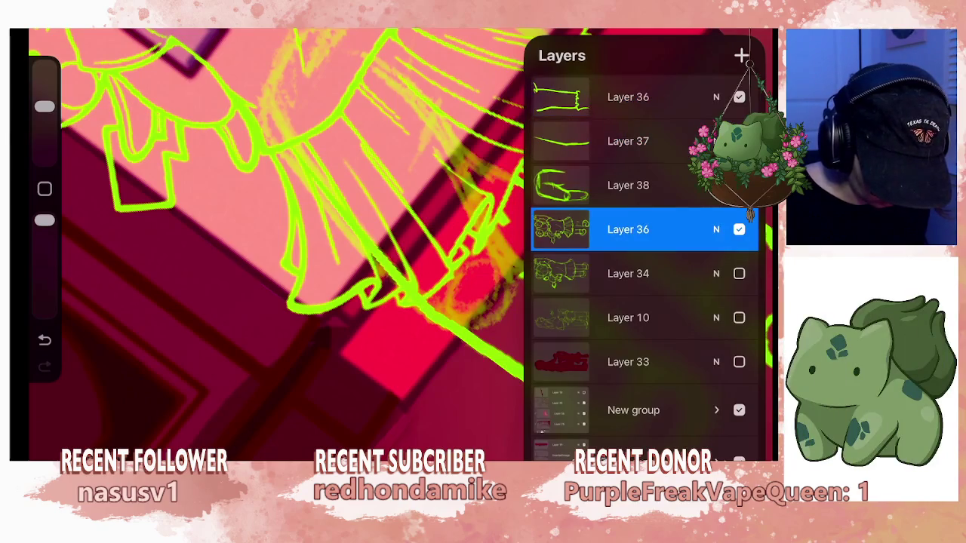
key(b)
key(b)
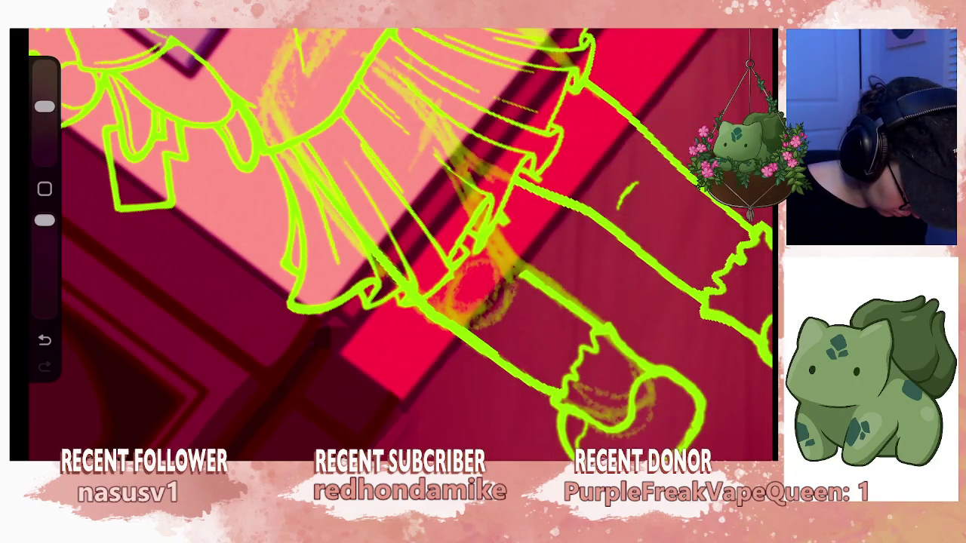
click(751, 30)
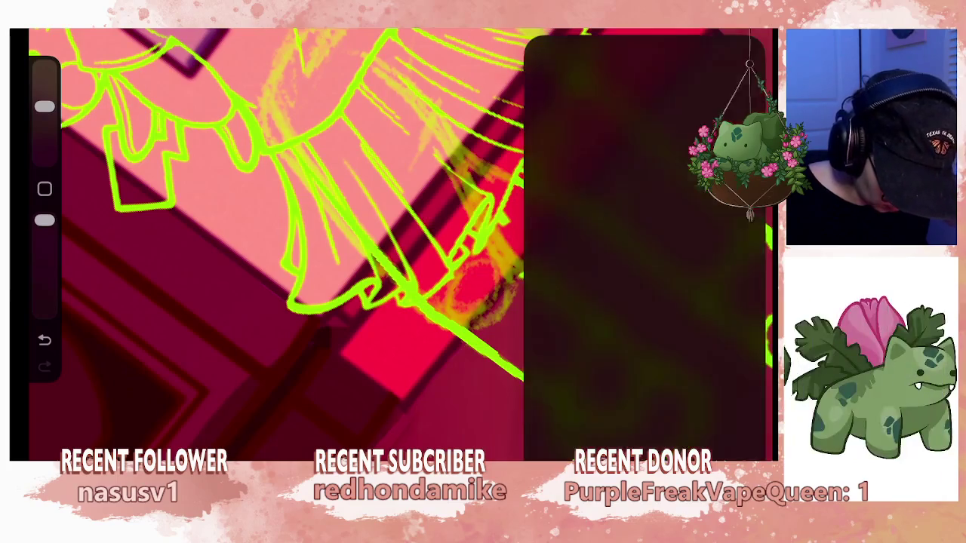
click(628, 141)
click(751, 30)
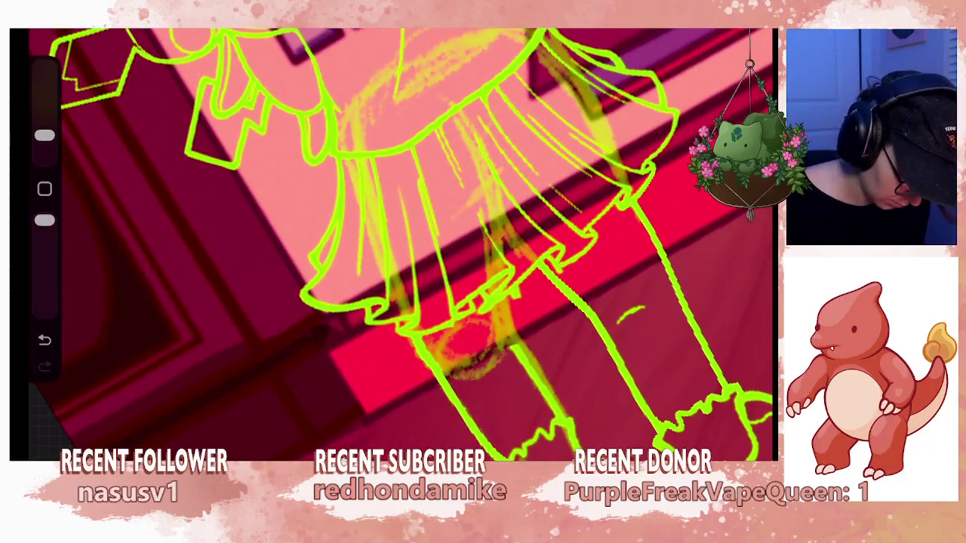
Ink the right leg's outer edge in lime green and enlarge the brush further.
drag(487, 165, 506, 281)
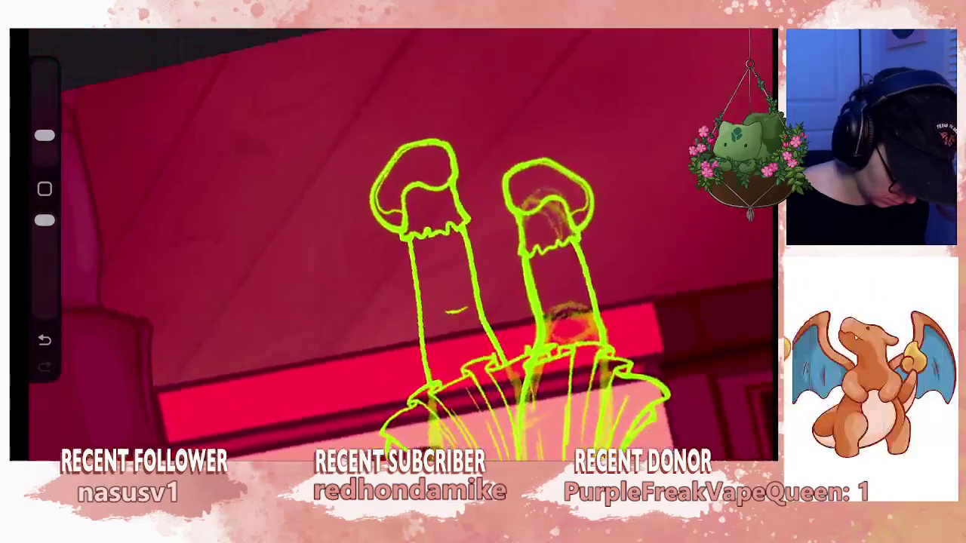
scroll(400, 249, up, 3)
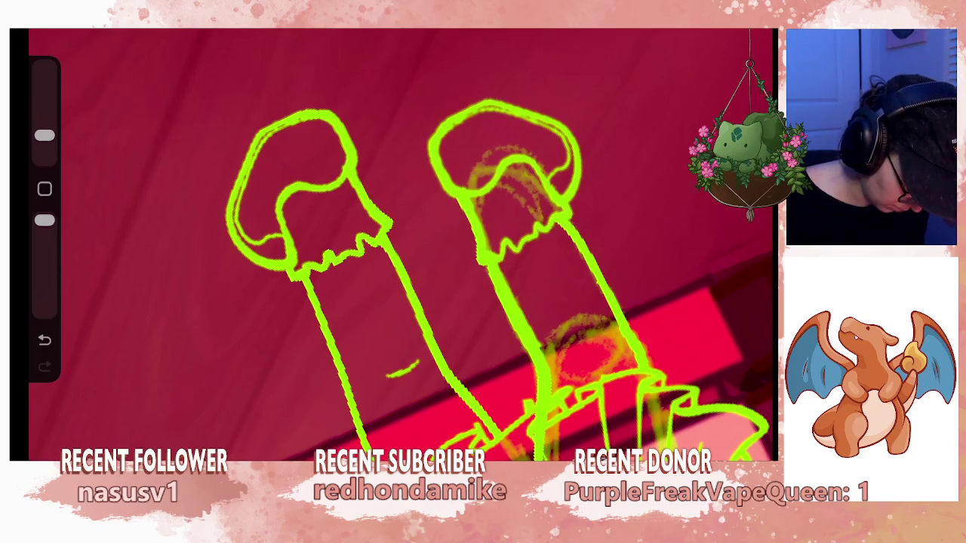
drag(44, 135, 44, 107)
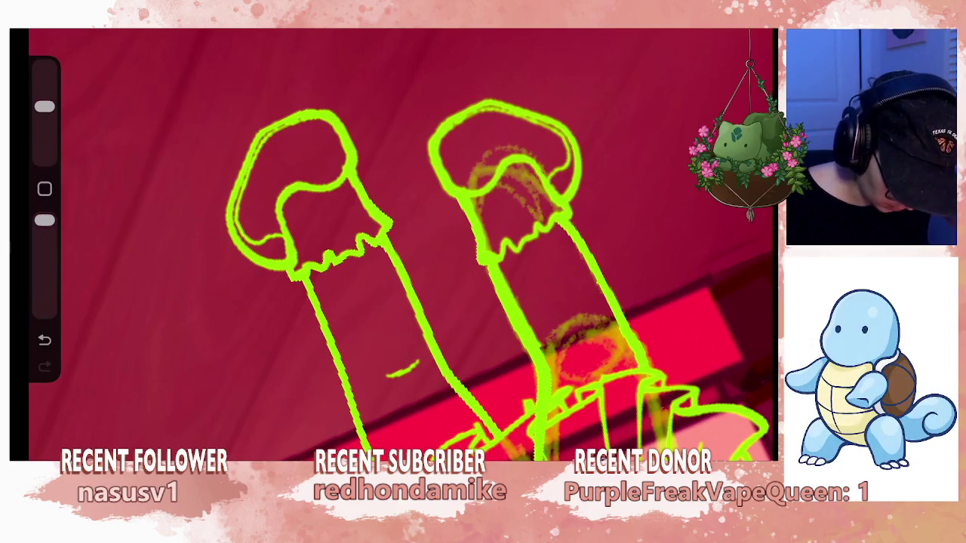
Undo the erase, merge the top Layer 36 down into Layer 37 and delete Layer 38.
key(ctrl+z)
key(l)
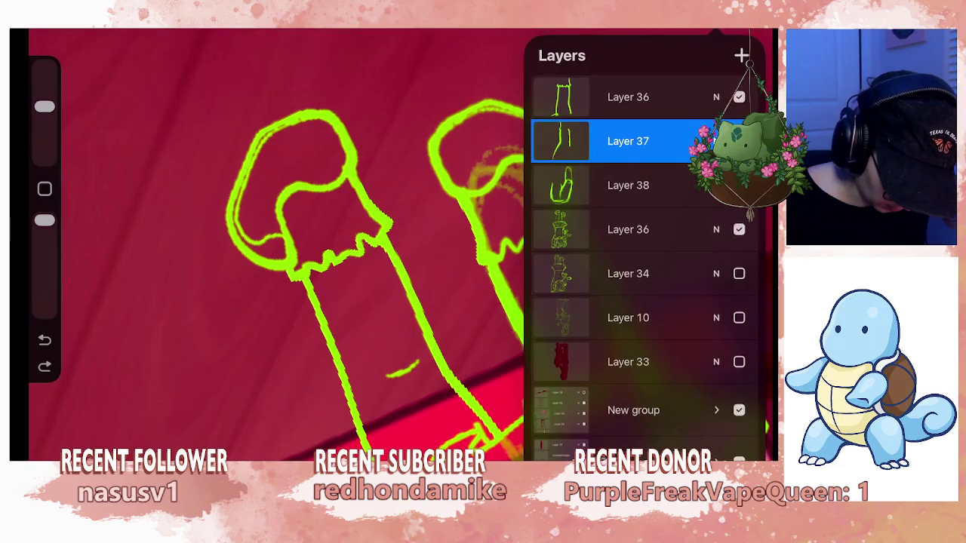
click(628, 97)
click(561, 97)
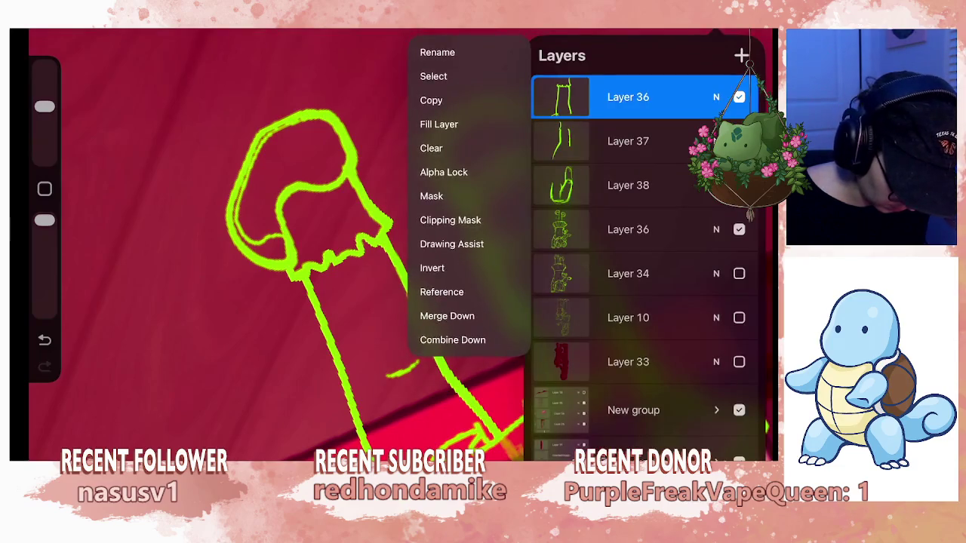
click(440, 315)
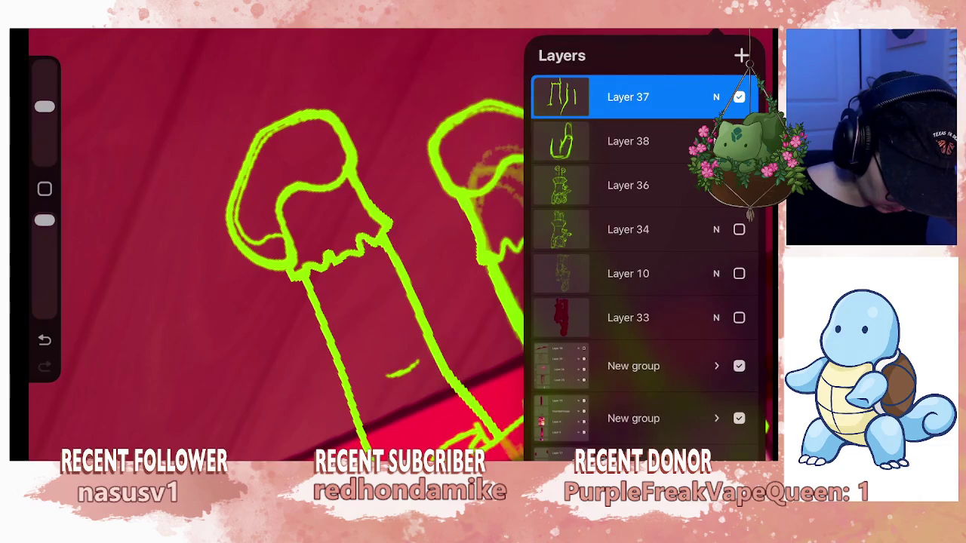
drag(664, 141, 559, 141)
click(738, 141)
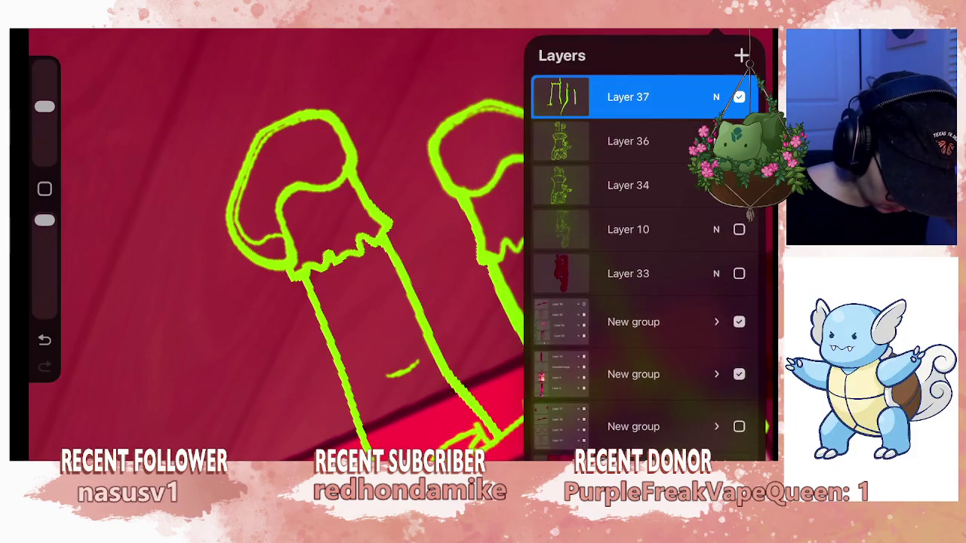
Select Layer 36 and reduce the brush size.
click(628, 142)
click(717, 30)
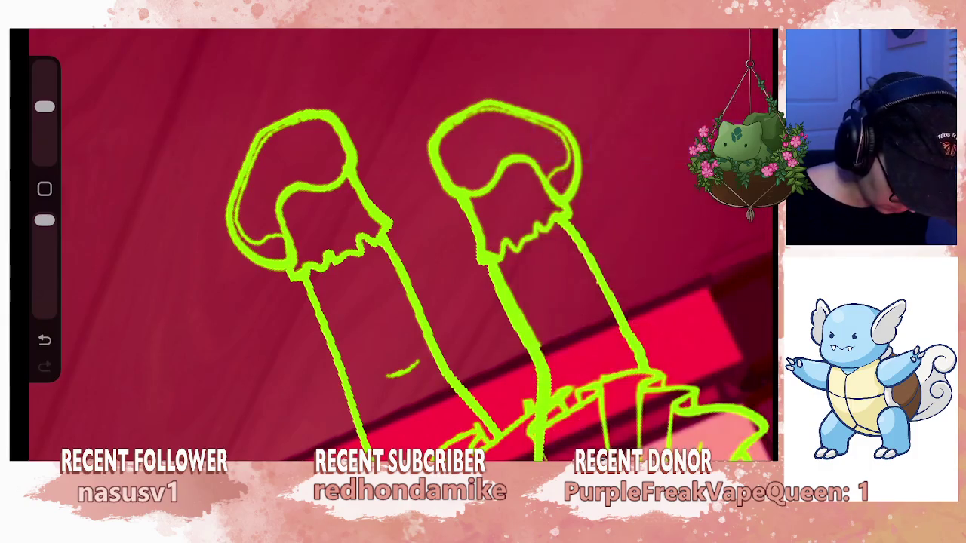
click(672, 31)
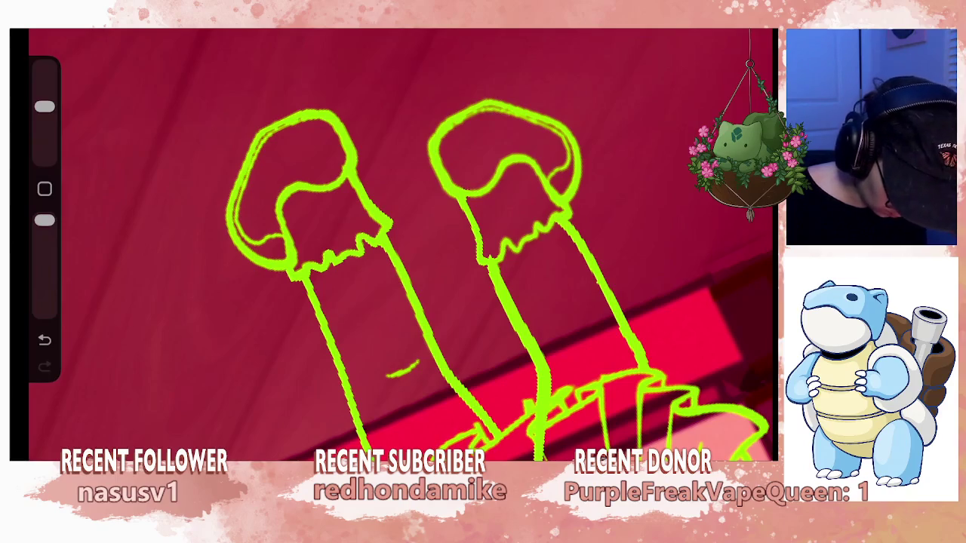
drag(44, 107, 45, 135)
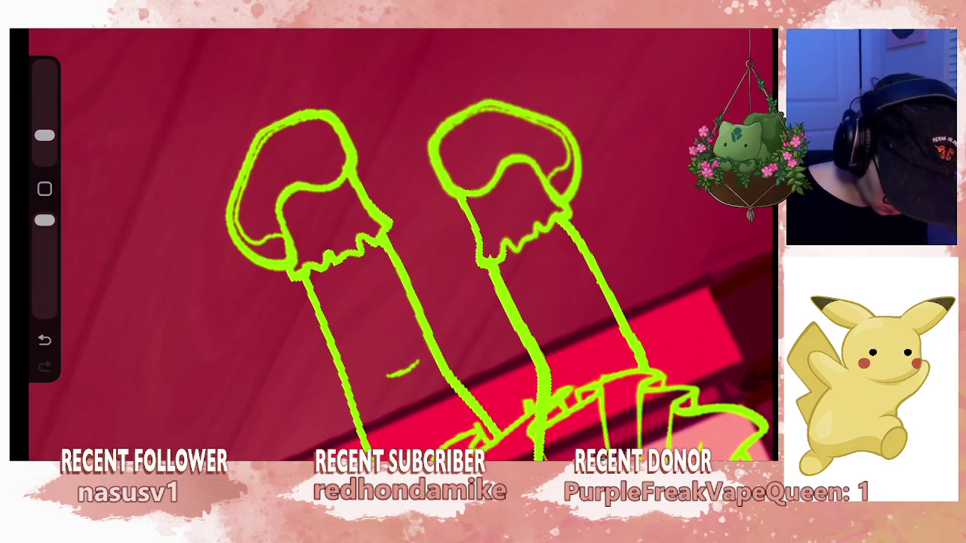
Select Layer 37 in the Layers panel, undo the last erase, and zoom out over the canvas.
click(755, 31)
click(628, 96)
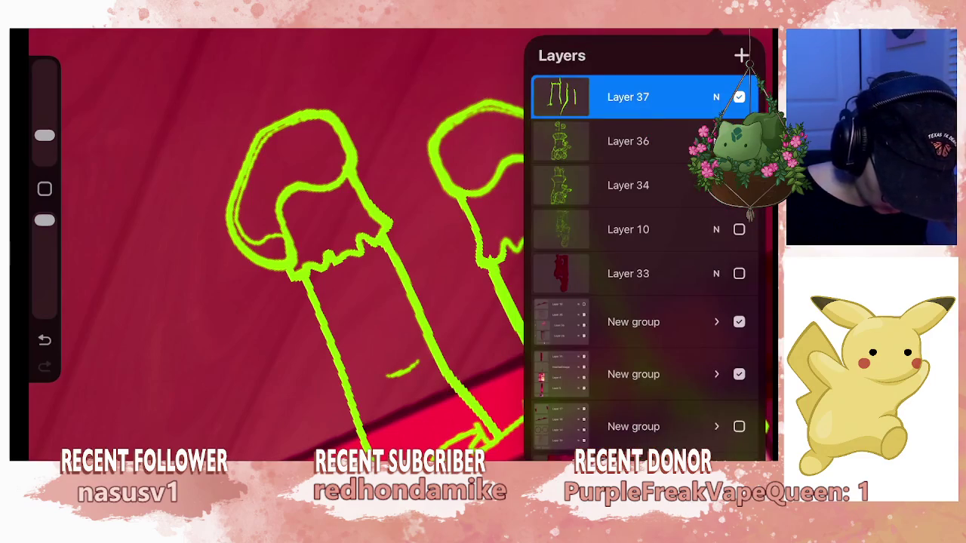
click(754, 32)
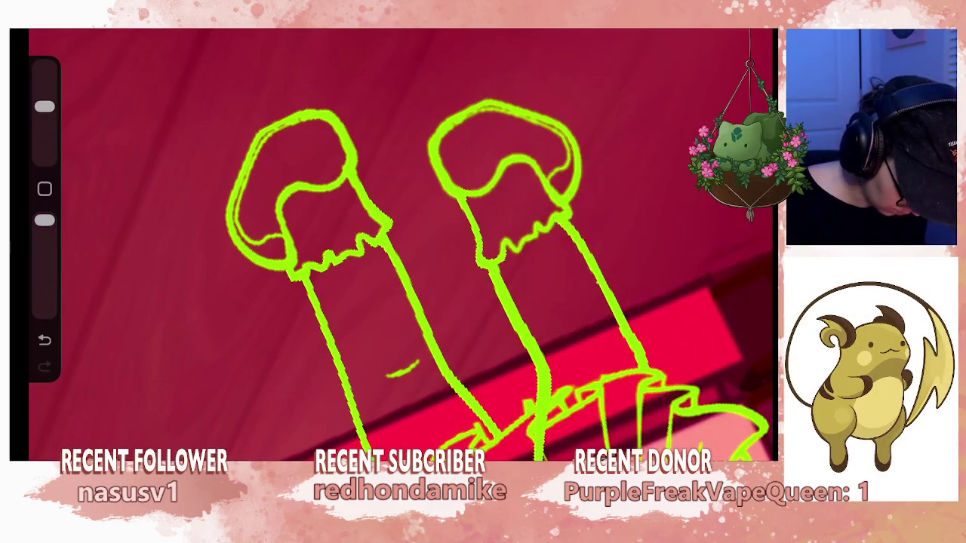
scroll(400, 246, down, 5)
scroll(400, 245, up, 3)
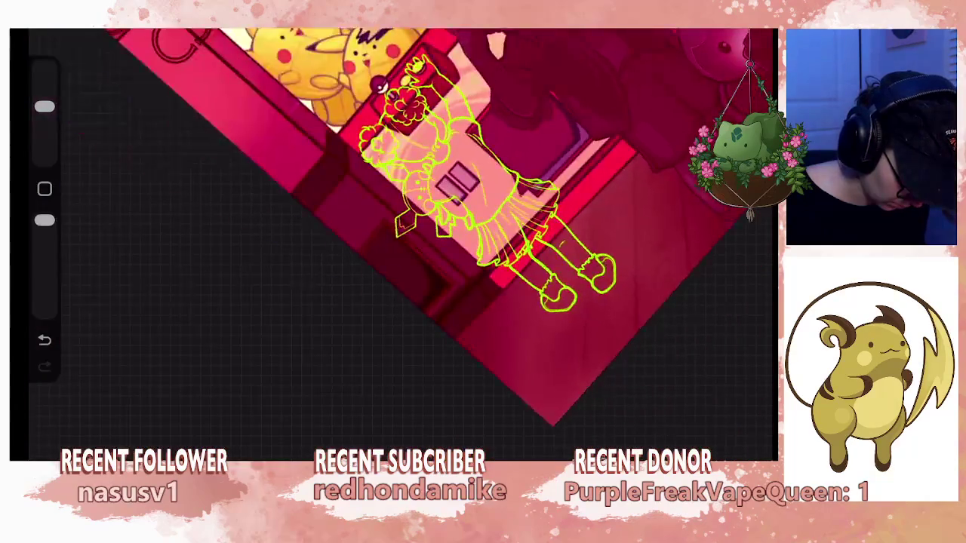
key(ctrl+z)
scroll(401, 246, up, 3)
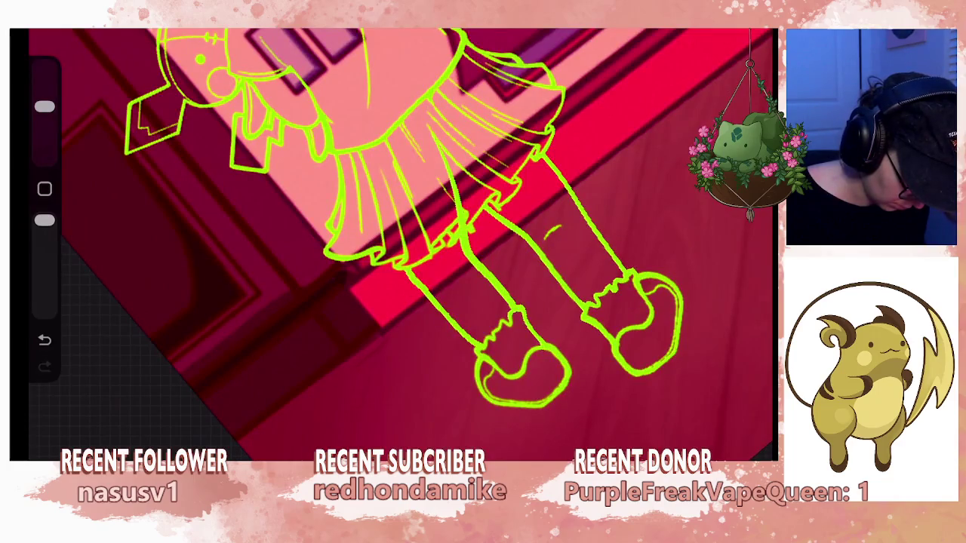
scroll(400, 245, down, 3)
scroll(400, 245, up, 3)
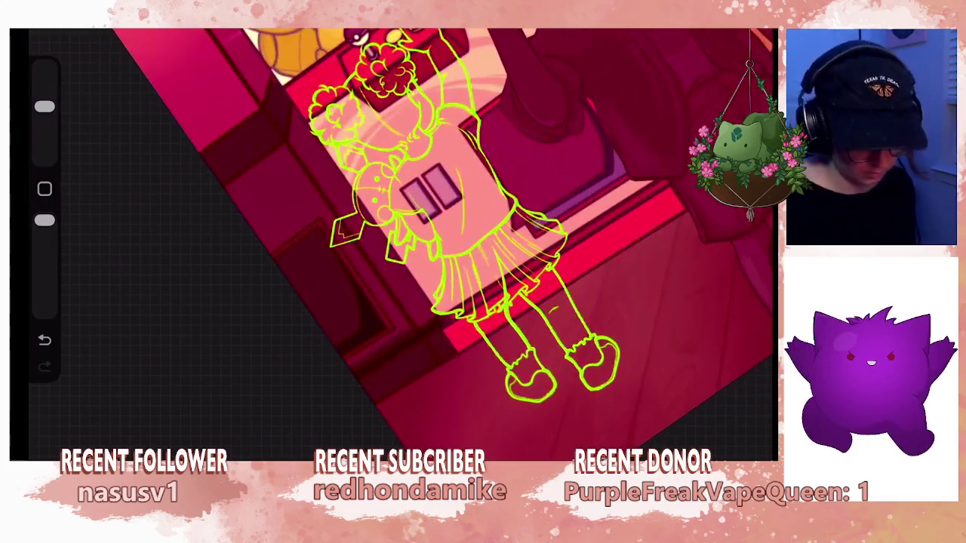
key(l)
key(b)
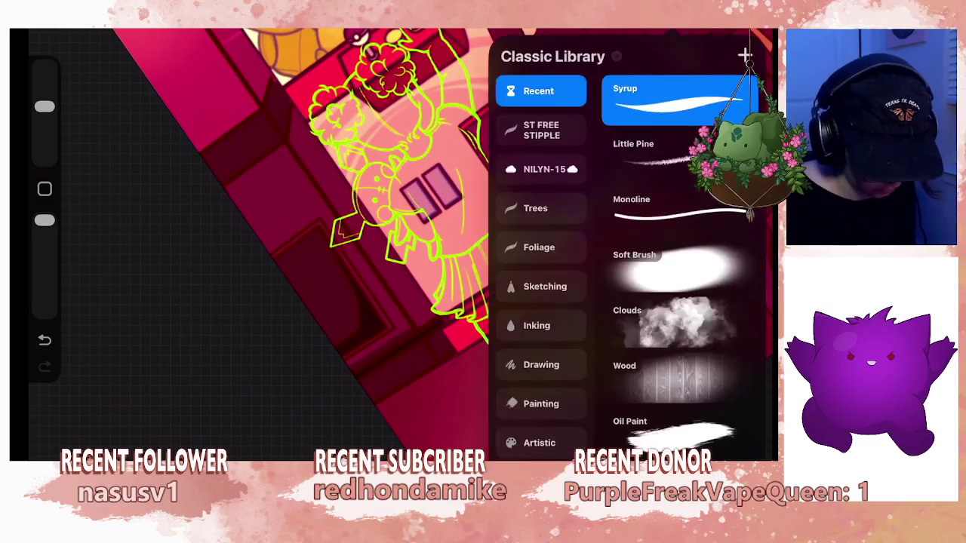
key(b)
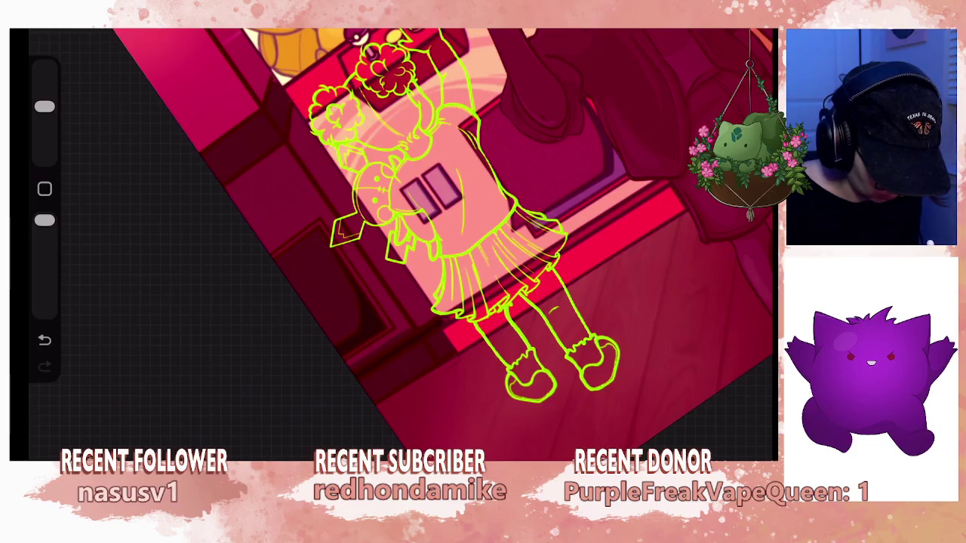
scroll(499, 276, down, 5)
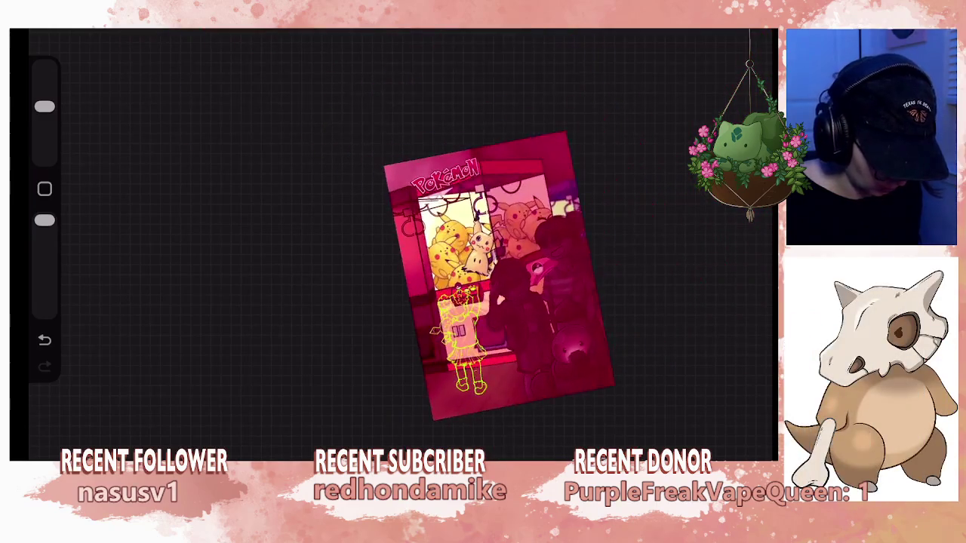
Zoom onto the skirt and undo the stray dash stroke.
scroll(490, 249, up, 3)
scroll(491, 249, up, 2)
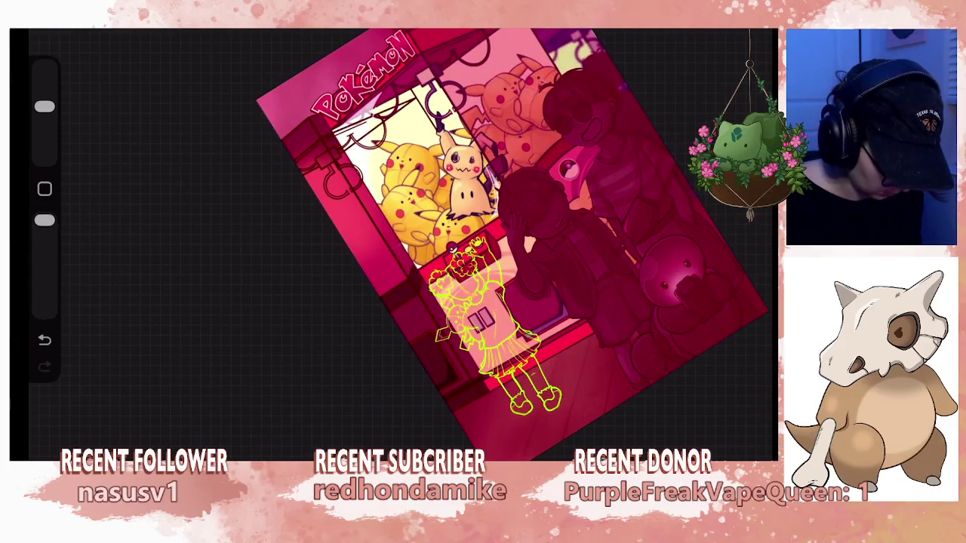
scroll(468, 265, up, 1)
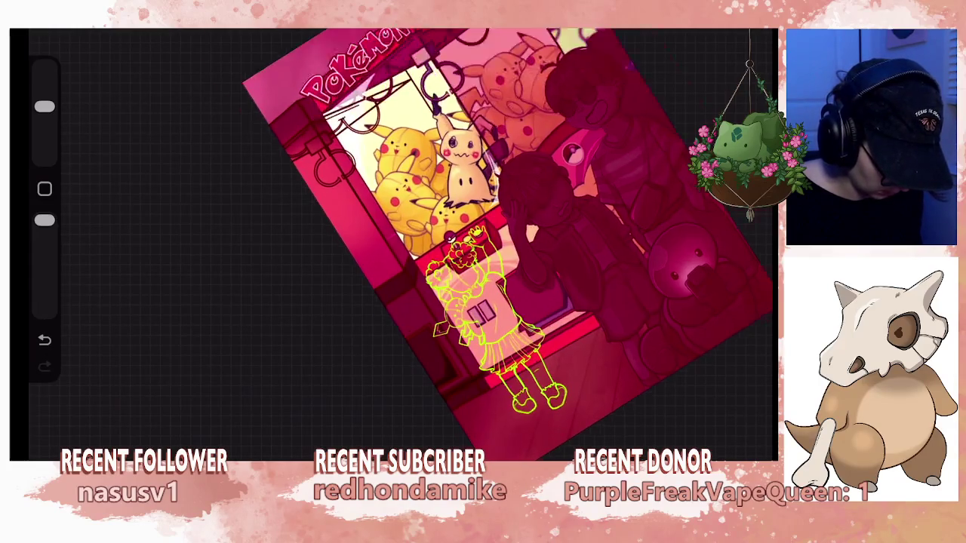
scroll(468, 265, up, 3)
scroll(468, 249, up, 1)
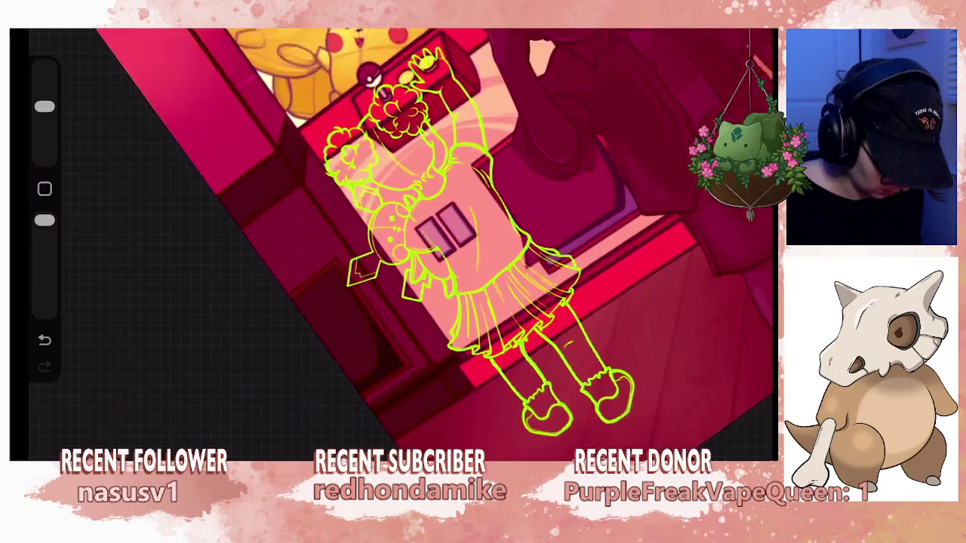
scroll(468, 249, up, 2)
scroll(468, 249, up, 2)
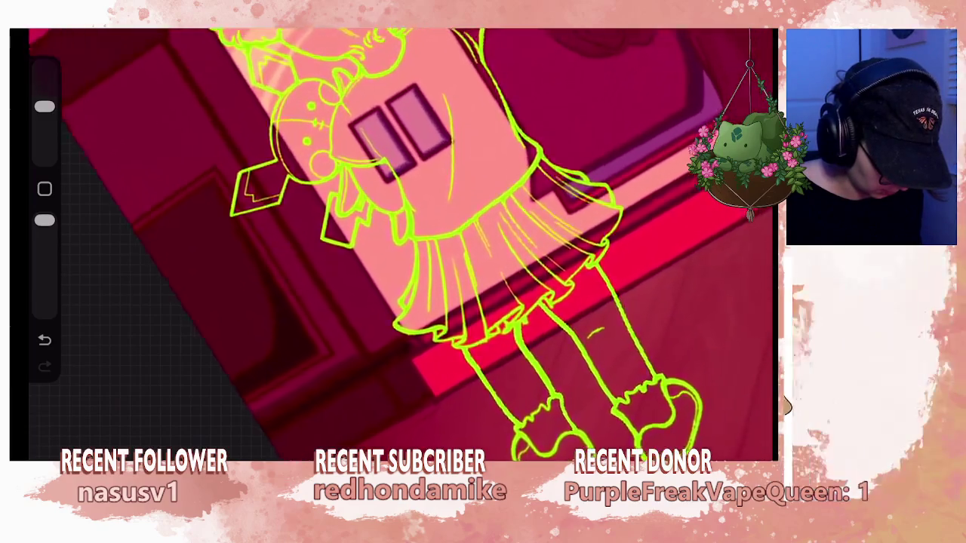
scroll(468, 249, up, 1)
scroll(468, 249, up, 2)
scroll(468, 249, up, 1)
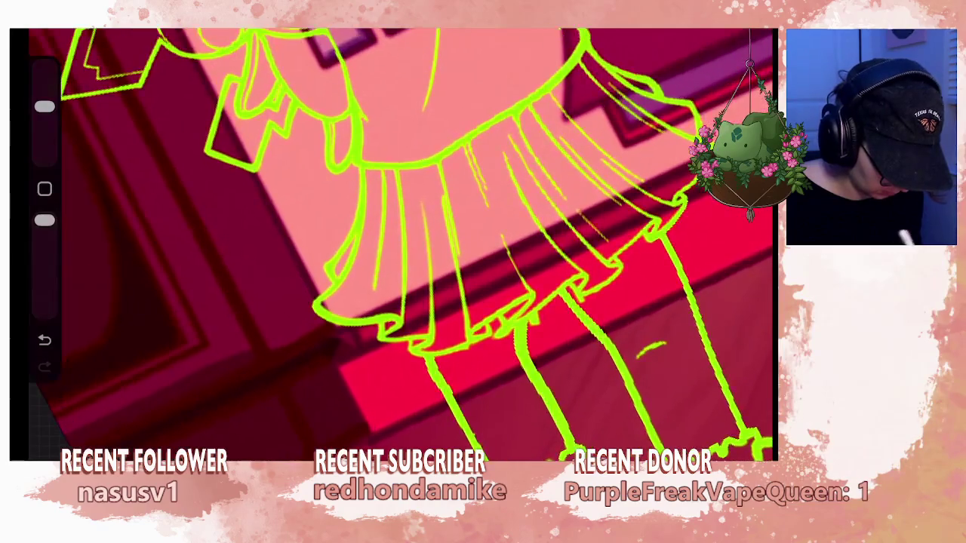
key(ctrl+z)
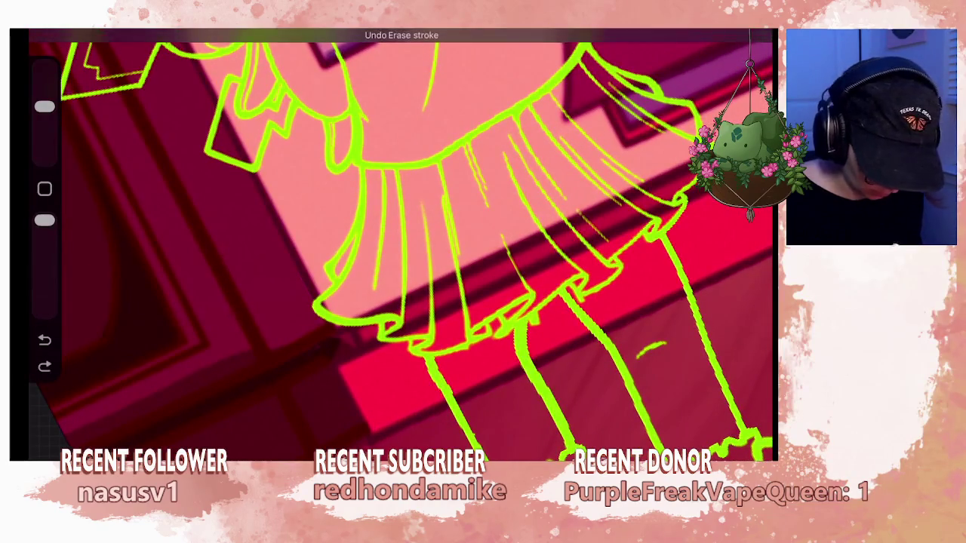
Switch between Layers 36 and 37 and undo the previous erase stroke.
key(l)
click(628, 141)
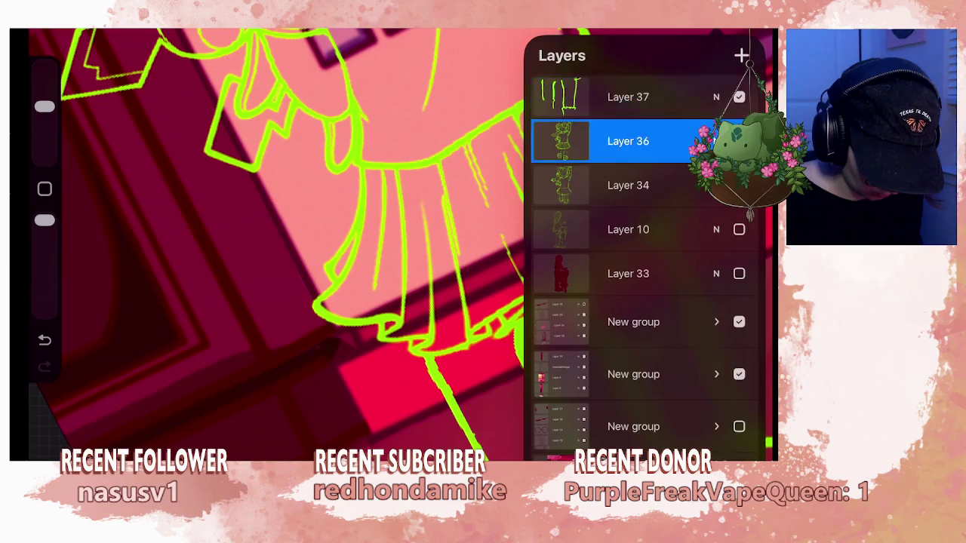
click(628, 97)
key(l)
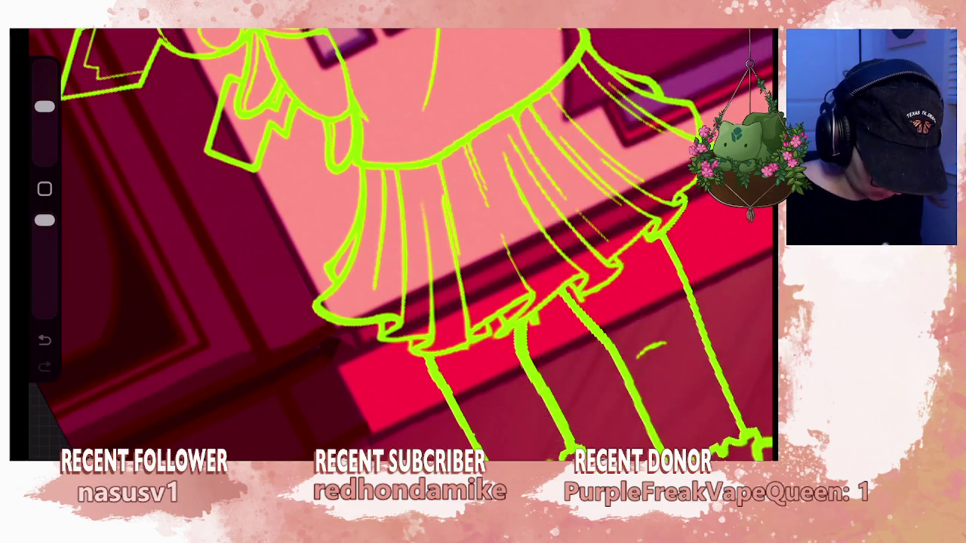
key(ctrl+z)
On Layer 36, erase the stray mark on the skirt hem and shrink the eraser.
key(l)
click(628, 140)
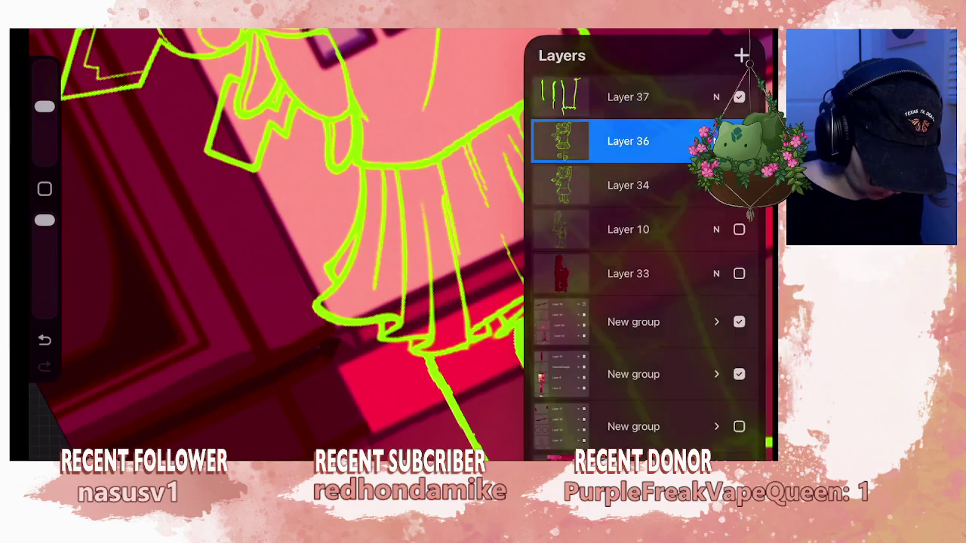
key(l)
scroll(400, 241, up, 3)
drag(533, 329, 526, 344)
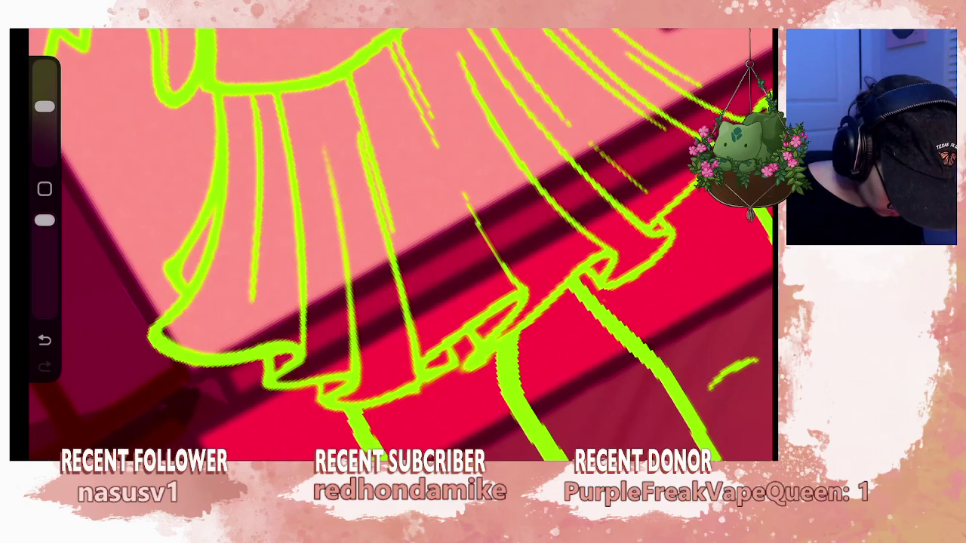
drag(45, 107, 45, 135)
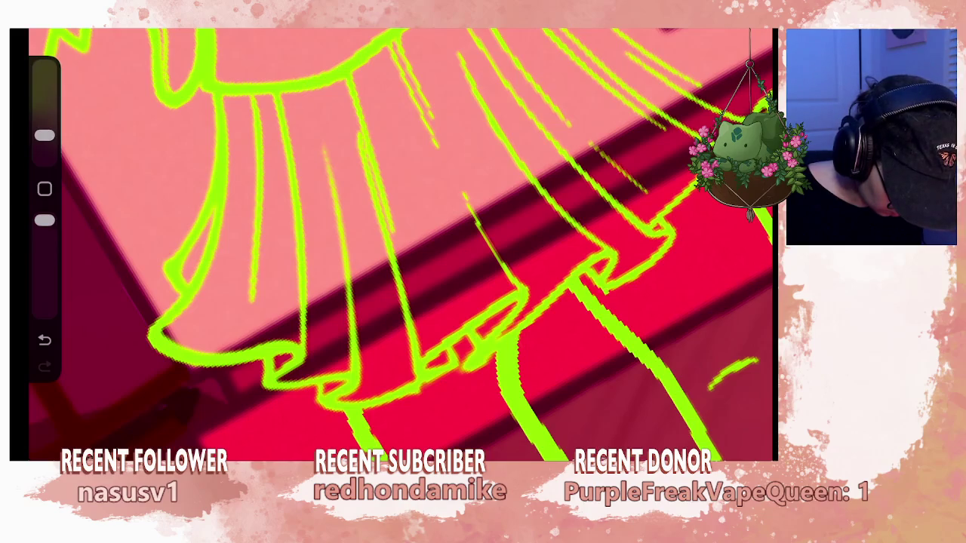
scroll(400, 241, down, 2)
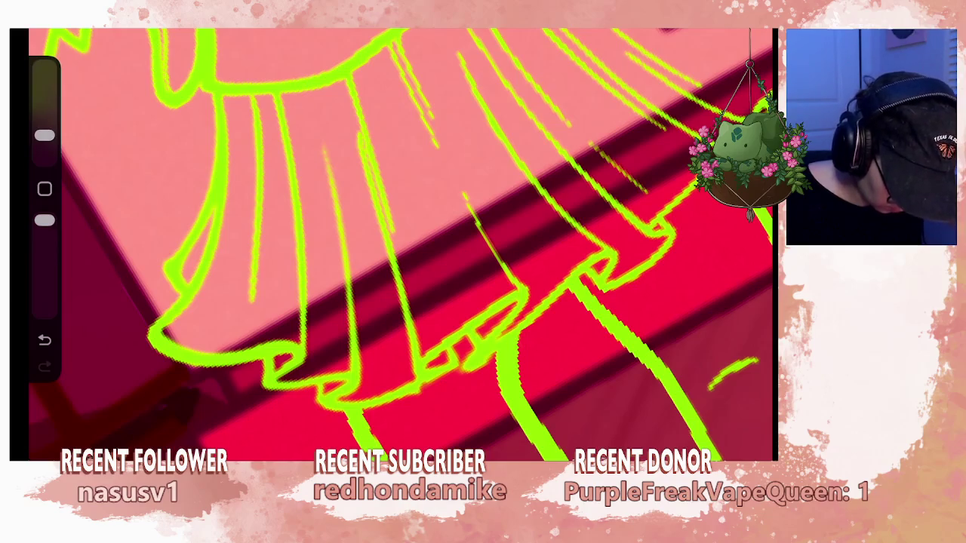
Zoom the view around the girl's legs and enlarge the brush.
scroll(400, 242, down, 3)
scroll(400, 242, down, 2)
scroll(400, 241, down, 1)
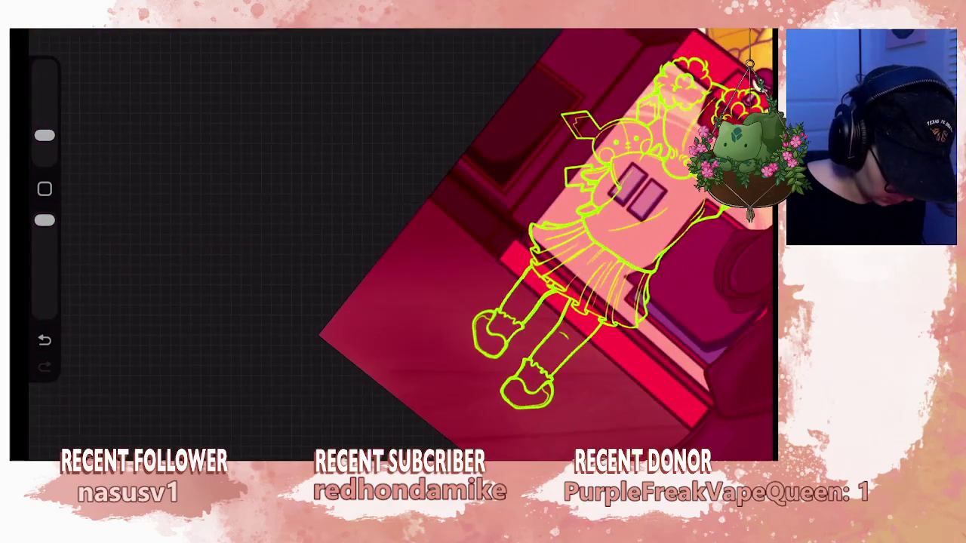
scroll(544, 241, up, 2)
scroll(400, 242, up, 2)
scroll(400, 242, up, 2)
scroll(400, 241, up, 1)
scroll(400, 241, up, 3)
scroll(400, 241, up, 3)
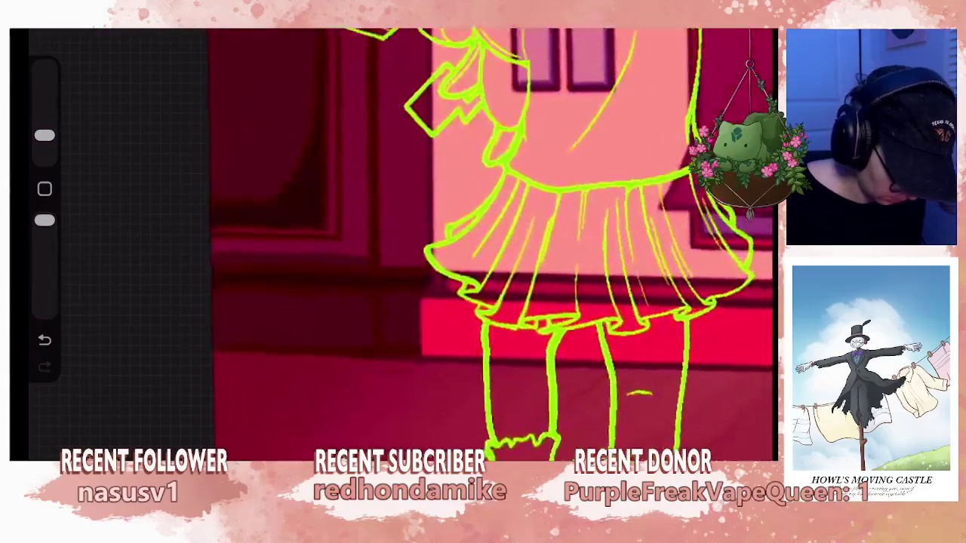
scroll(400, 241, up, 1)
drag(44, 136, 44, 106)
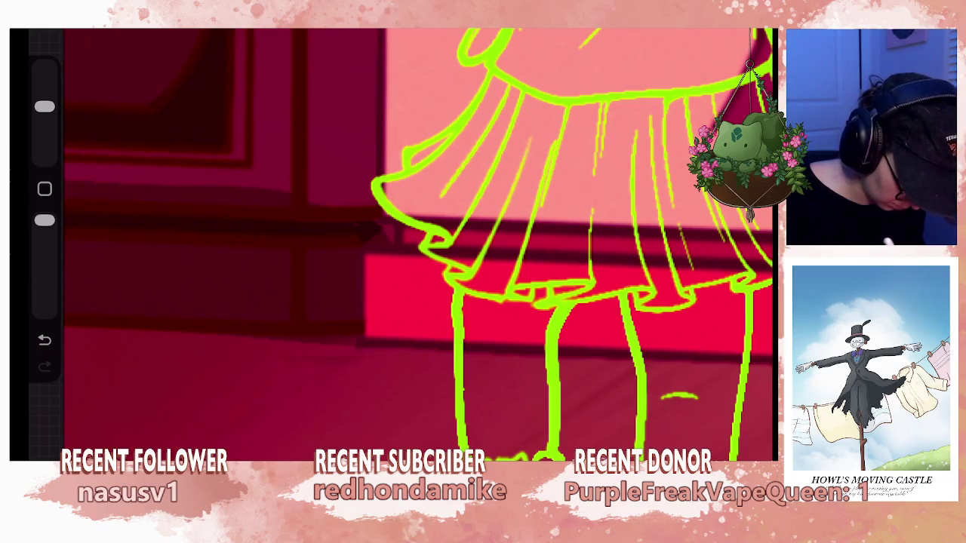
Merge Layer 37 down into Layer 36, then erase the stray strip along the leg outline.
click(717, 29)
click(628, 96)
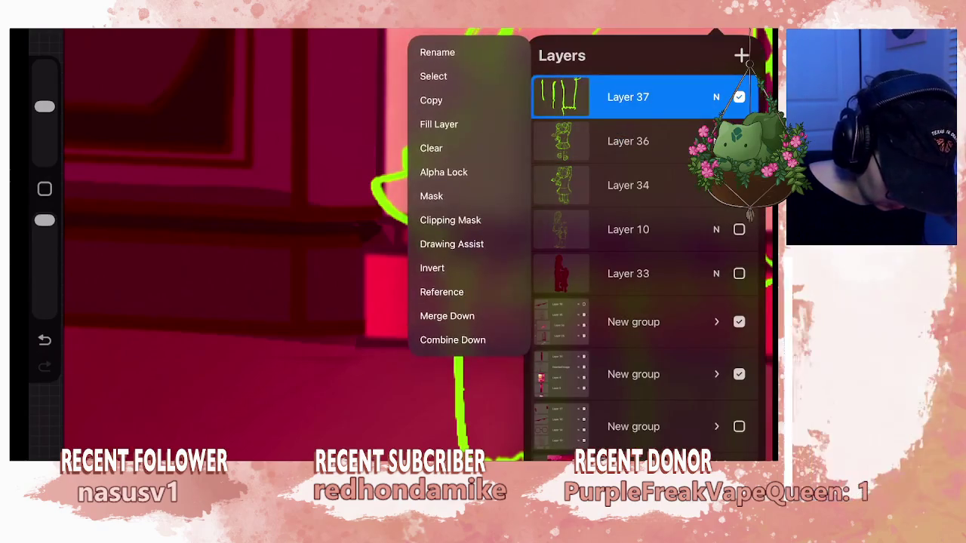
click(442, 315)
click(717, 29)
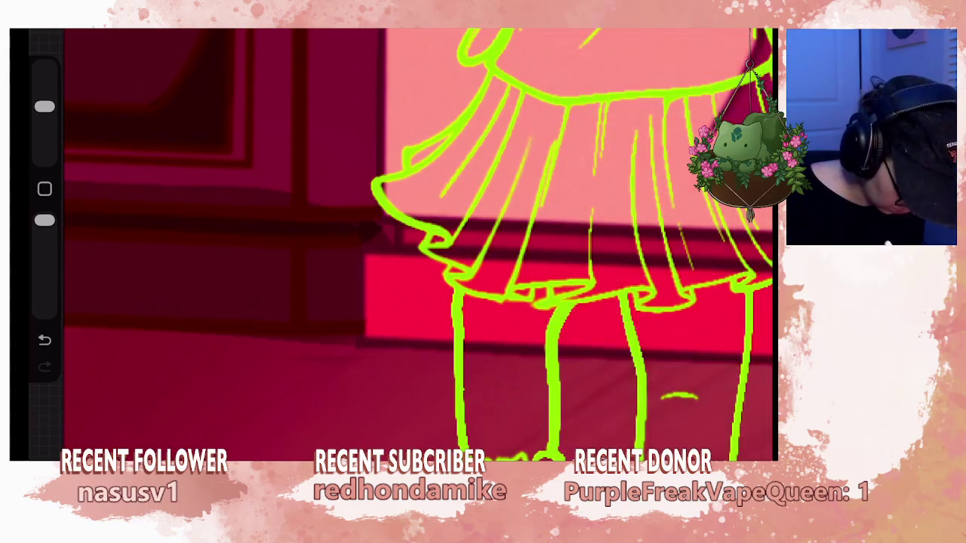
drag(558, 427, 558, 376)
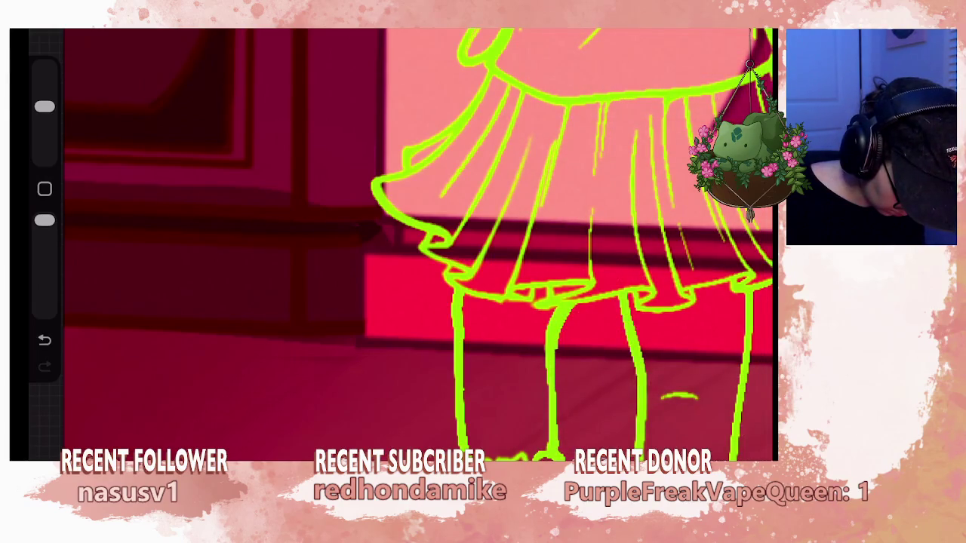
drag(557, 341, 567, 311)
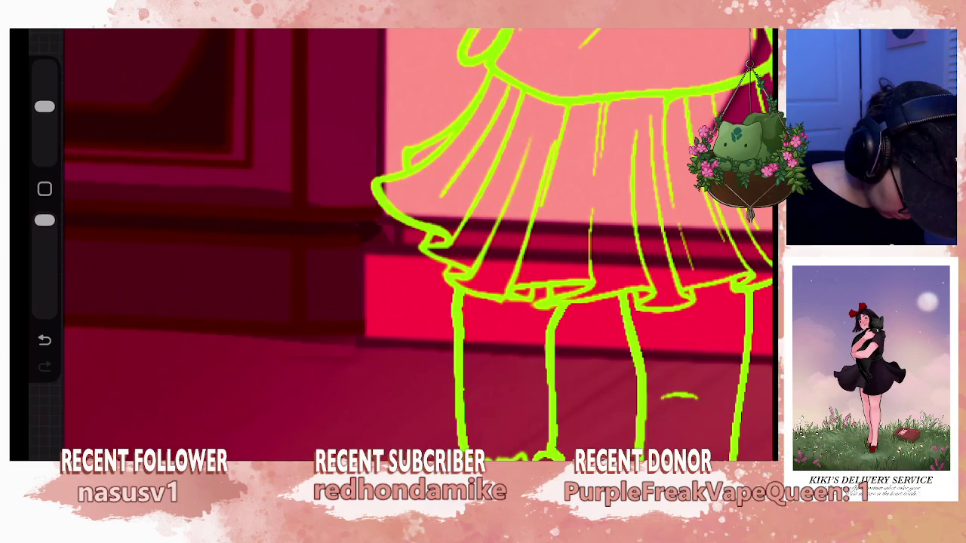
Zoom onto the legs and erase the overlapping join in the leg outline.
scroll(392, 242, down, 2)
scroll(392, 242, down, 5)
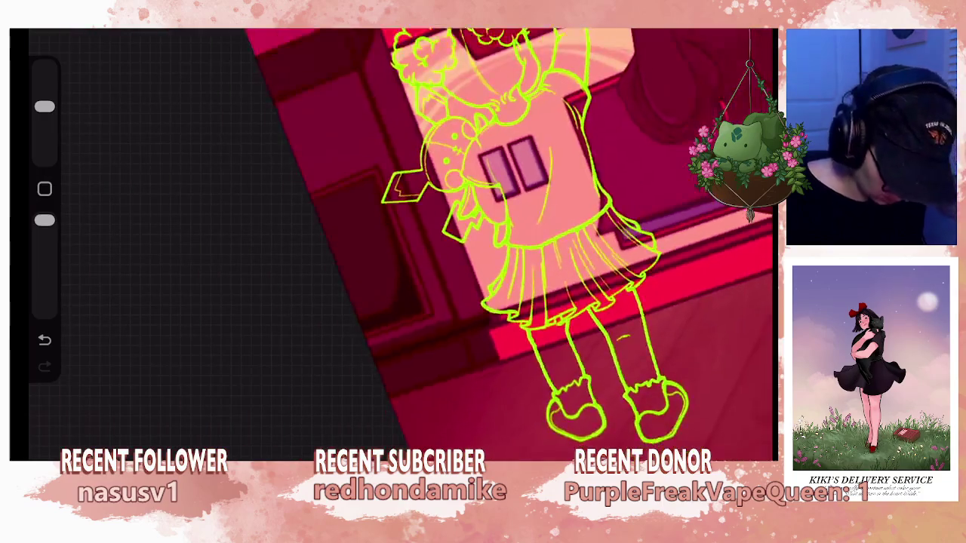
scroll(392, 241, down, 3)
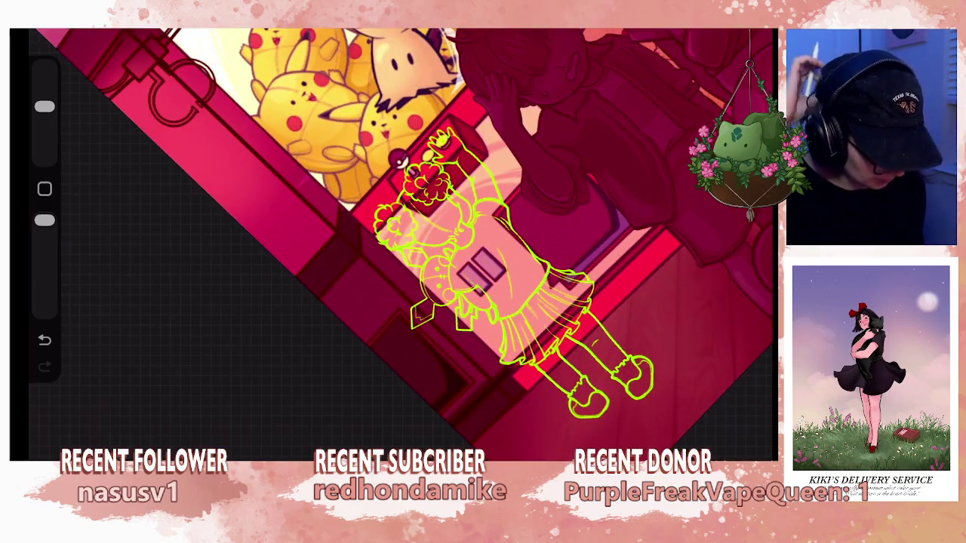
scroll(393, 242, down, 3)
scroll(393, 242, down, 1)
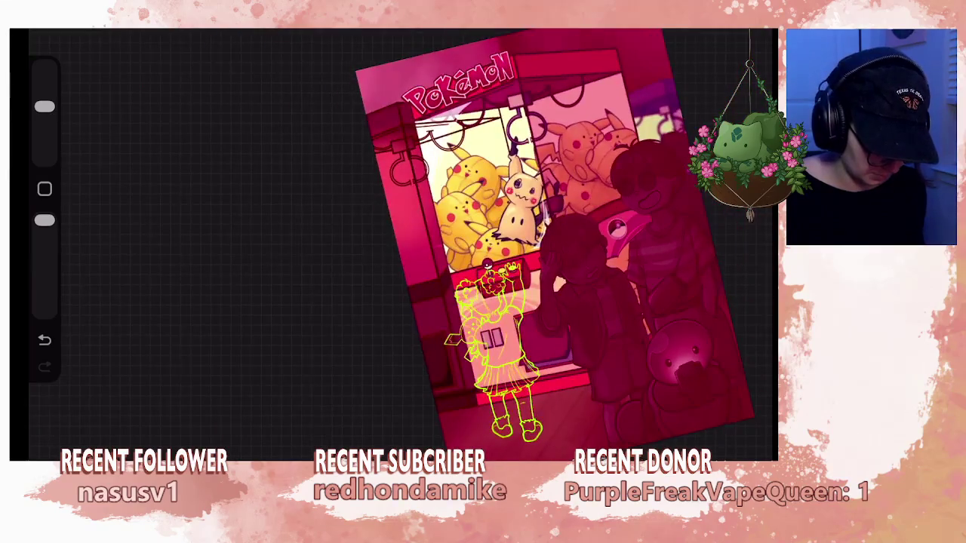
scroll(491, 347, up, 5)
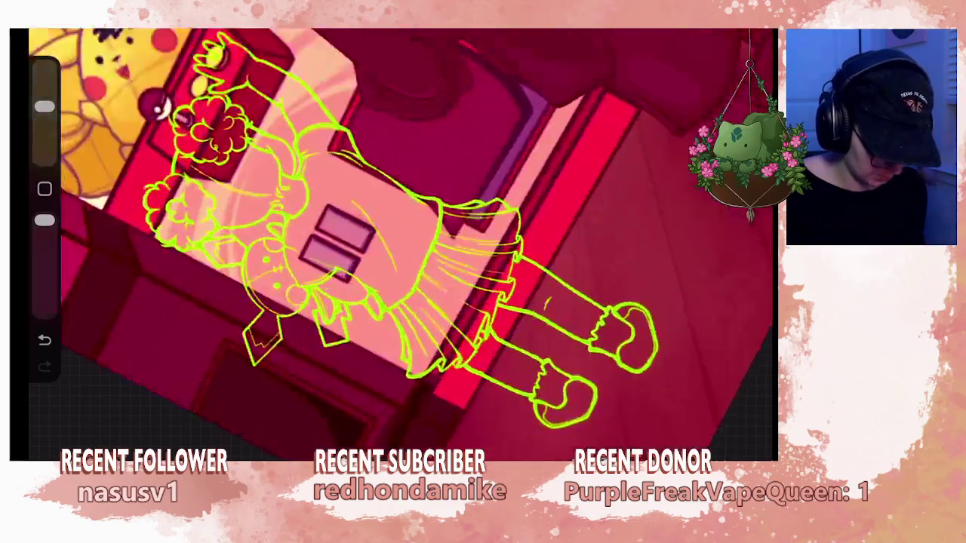
scroll(491, 347, up, 5)
drag(487, 325, 507, 332)
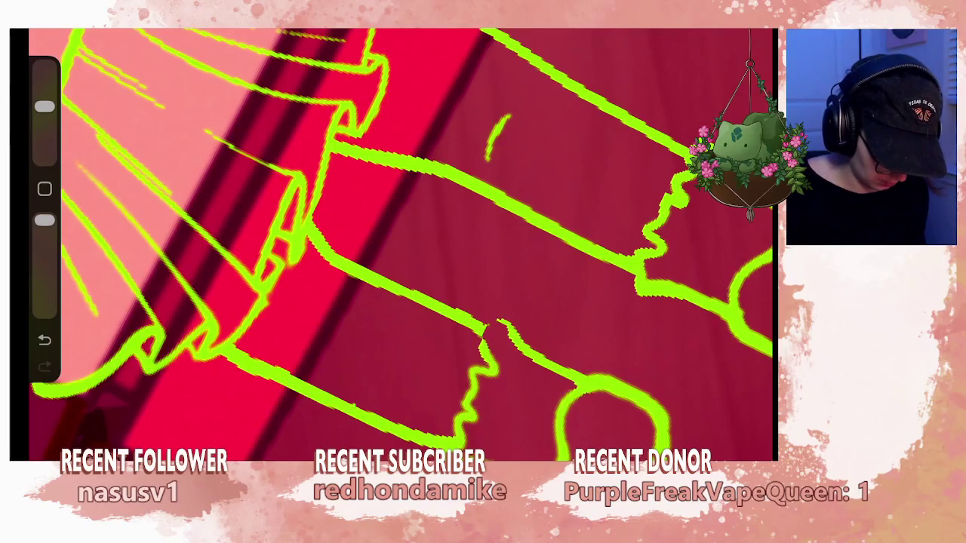
Redraw the outline join with a smaller brush, then rotate to view the skirt and legs.
drag(45, 106, 45, 135)
drag(488, 346, 504, 320)
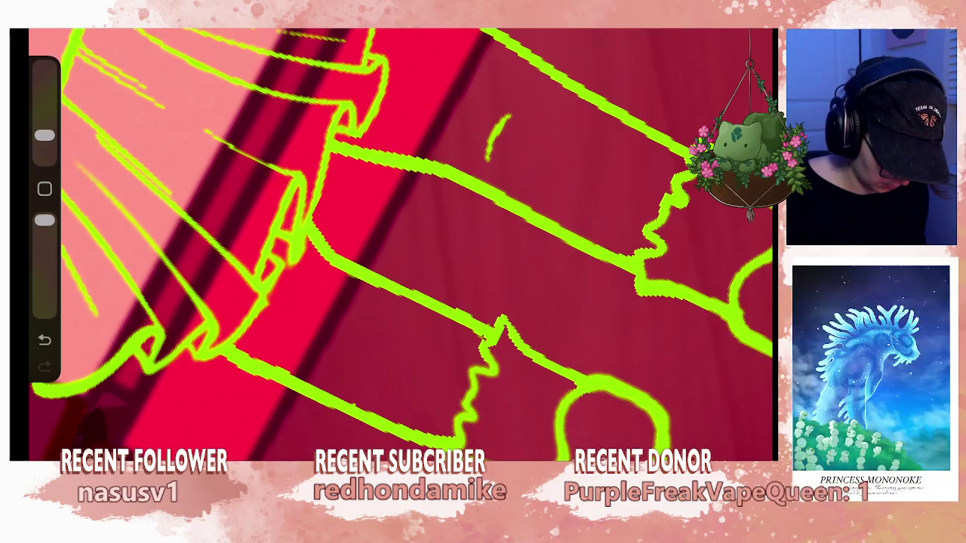
drag(400, 249, 419, 242)
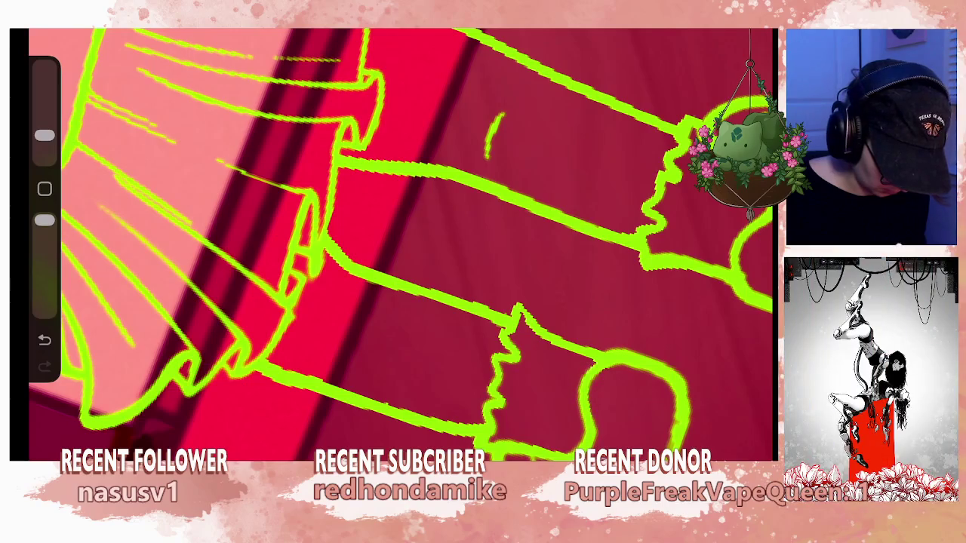
drag(400, 241, 328, 211)
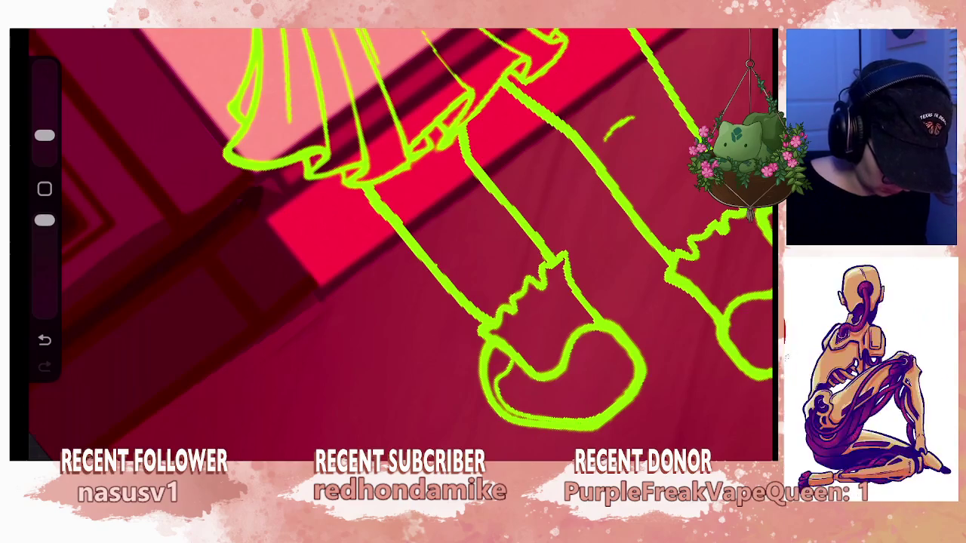
scroll(400, 241, down, 3)
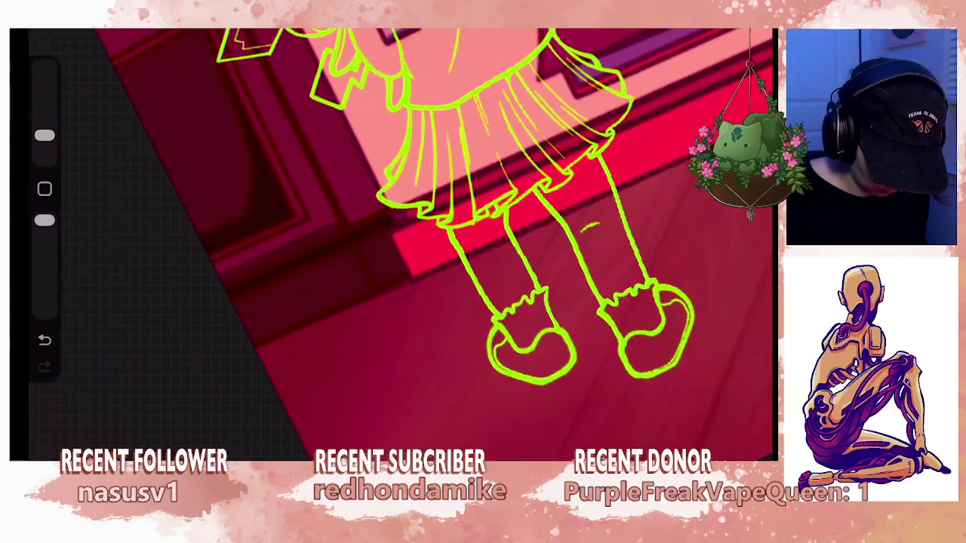
scroll(453, 265, up, 5)
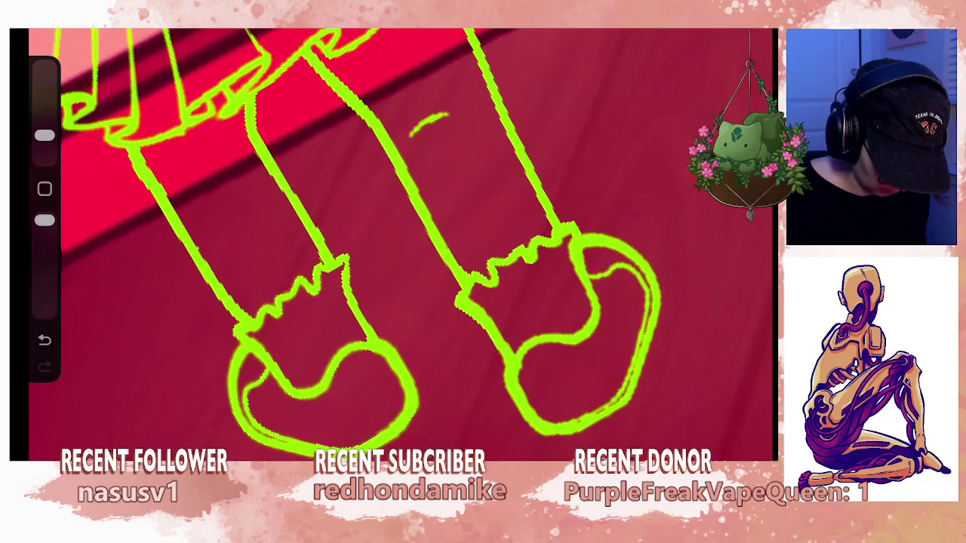
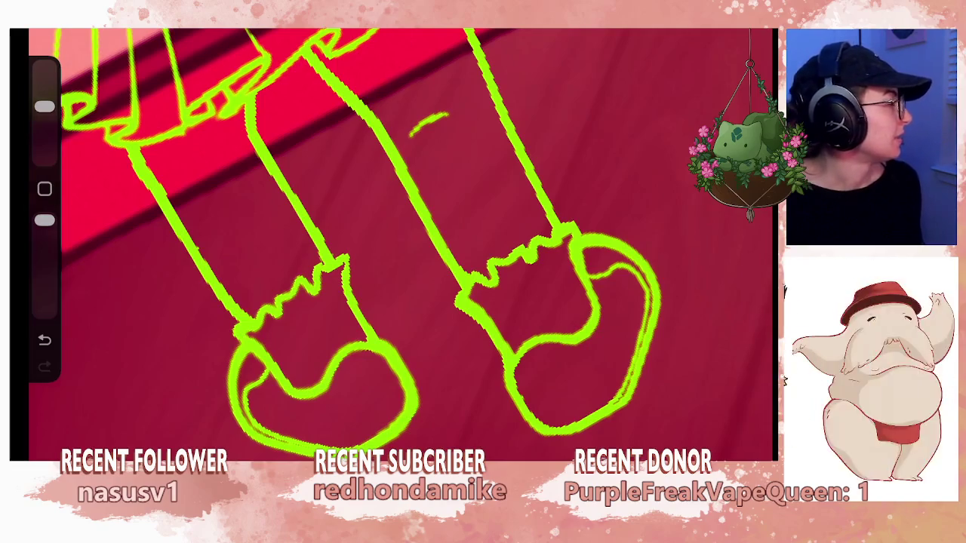
Zoom and rotate in on the girl's feet and undo the small stray leg stroke.
scroll(400, 242, down, 3)
scroll(400, 242, down, 3)
scroll(453, 242, down, 2)
scroll(566, 227, up, 1)
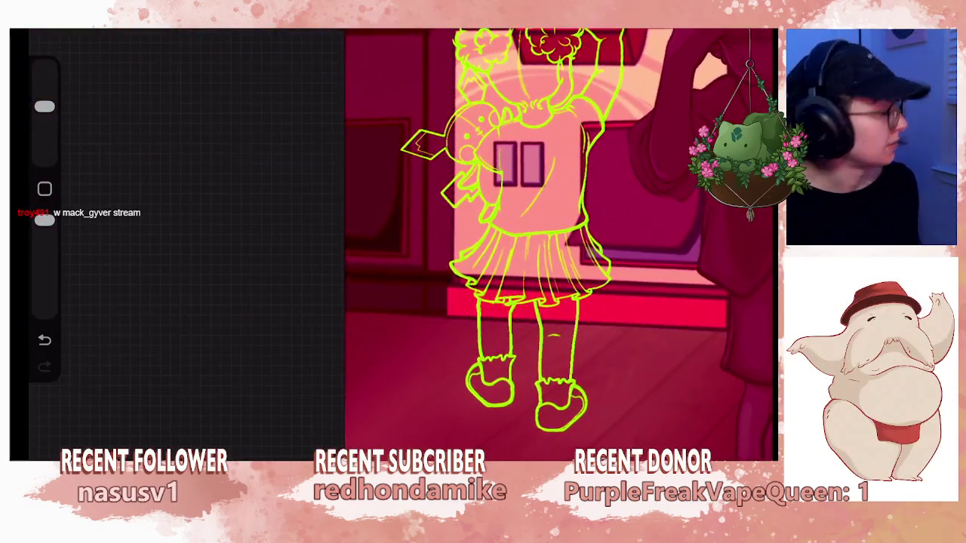
mouse_move(529, 226)
mouse_down()
mouse_move(453, 227)
mouse_move(302, 302)
mouse_up()
scroll(392, 241, up, 5)
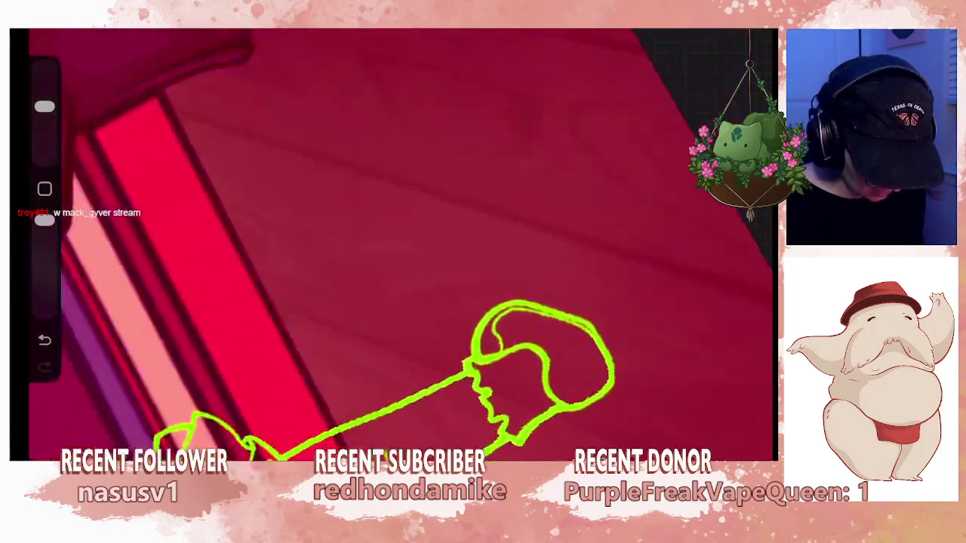
scroll(393, 242, up, 3)
drag(393, 242, 355, 249)
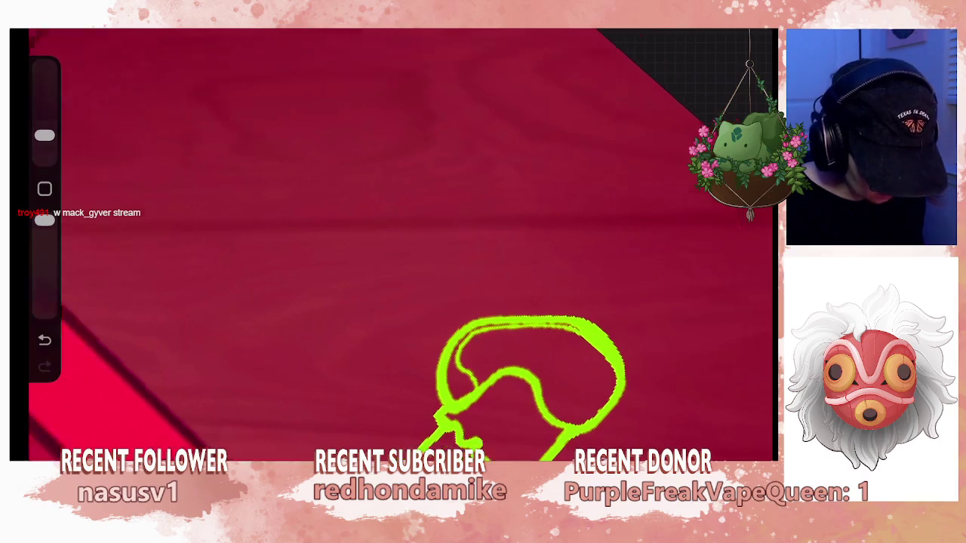
scroll(400, 241, down, 3)
scroll(400, 241, down, 2)
scroll(401, 242, up, 2)
scroll(513, 324, up, 3)
key(ctrl+z)
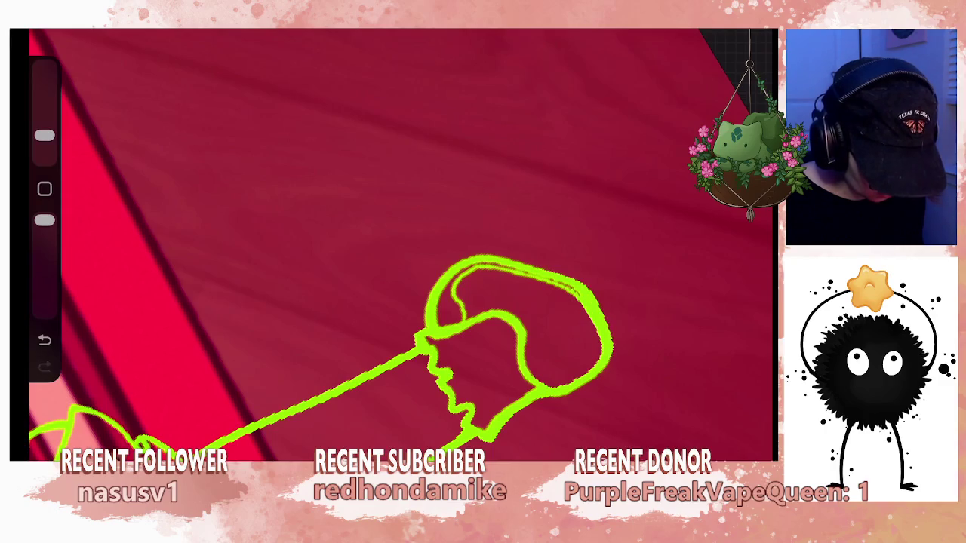
Zoom around to check the cleaned-up leg, then bring up the layer list.
scroll(400, 242, down, 3)
scroll(400, 241, down, 2)
scroll(400, 242, down, 1)
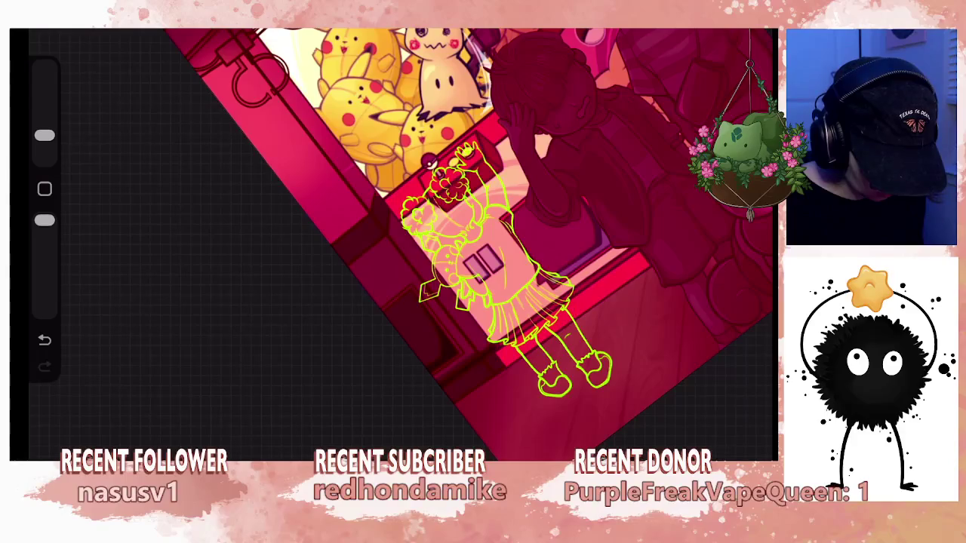
scroll(400, 242, up, 2)
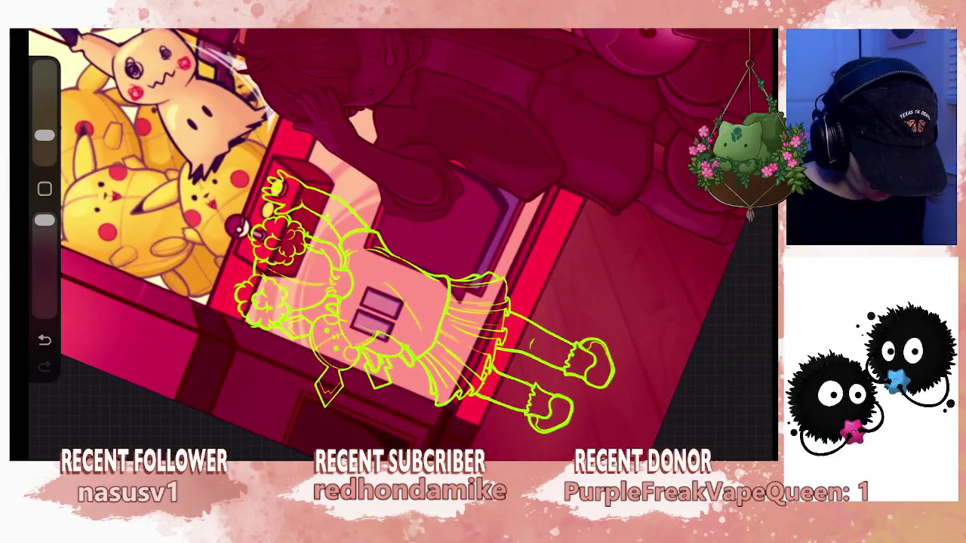
scroll(400, 241, down, 1)
scroll(400, 241, down, 3)
scroll(400, 241, up, 3)
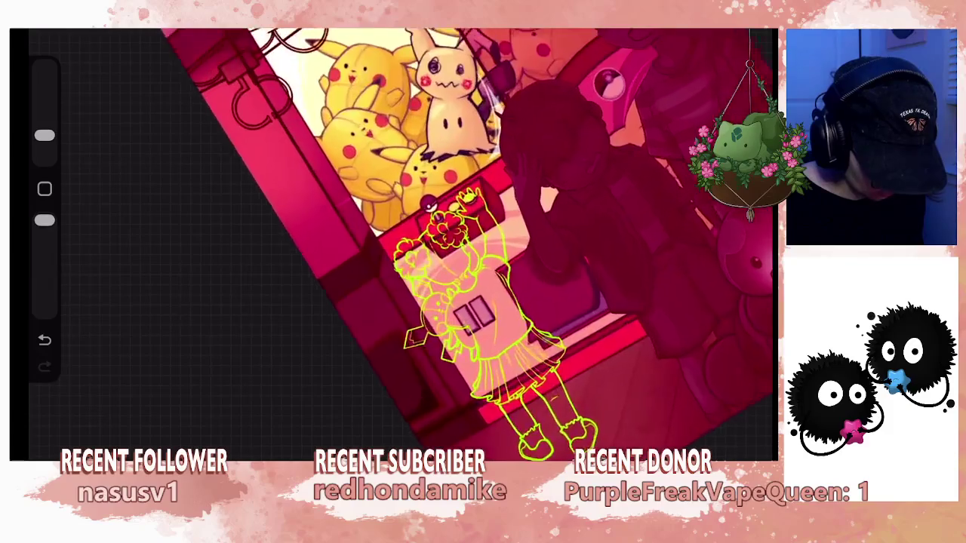
scroll(400, 242, up, 1)
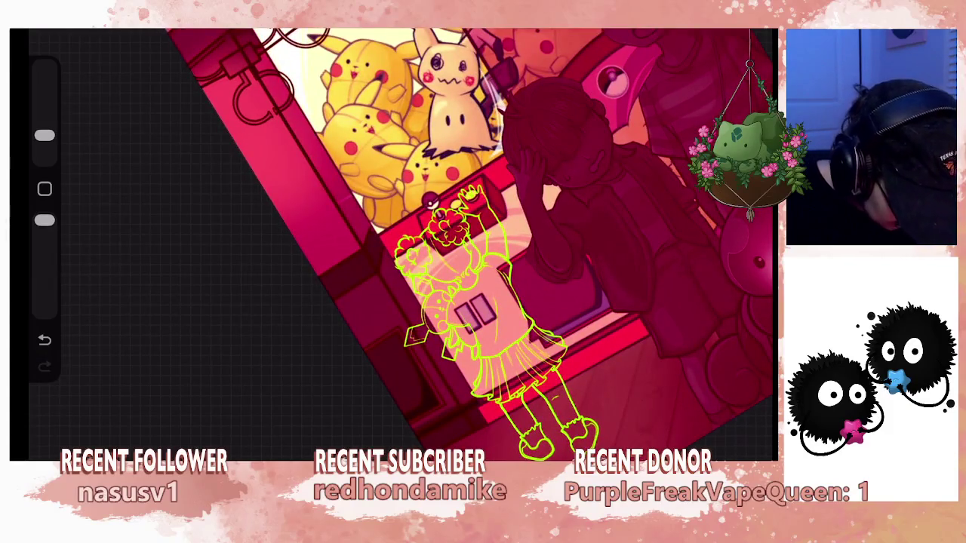
key(l)
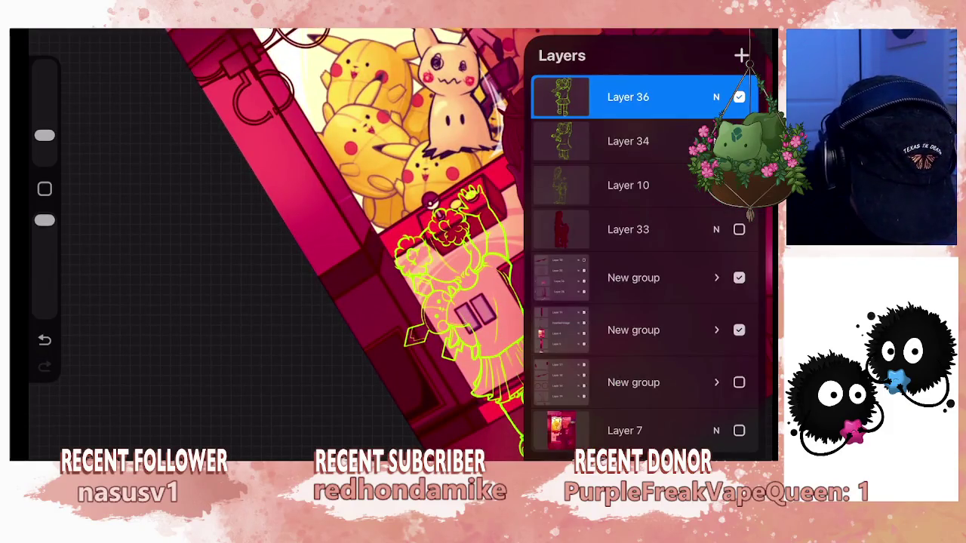
Duplicate the girl's Layer 36 line art and choose a near-white colour.
click(628, 141)
drag(679, 96, 574, 96)
click(675, 95)
click(628, 141)
click(740, 55)
click(598, 150)
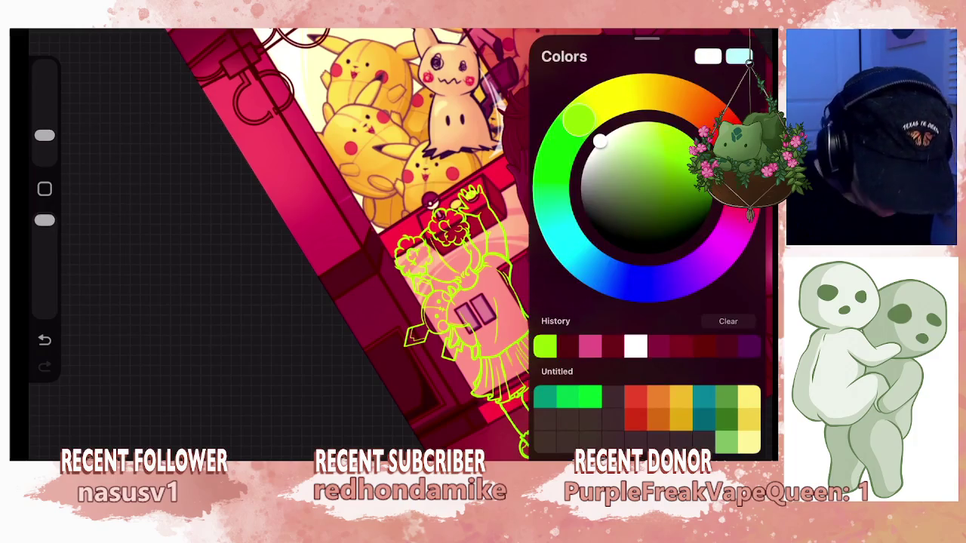
key(b)
Use Automatic selection to select the whole girl figure, including her raised arm.
key(s)
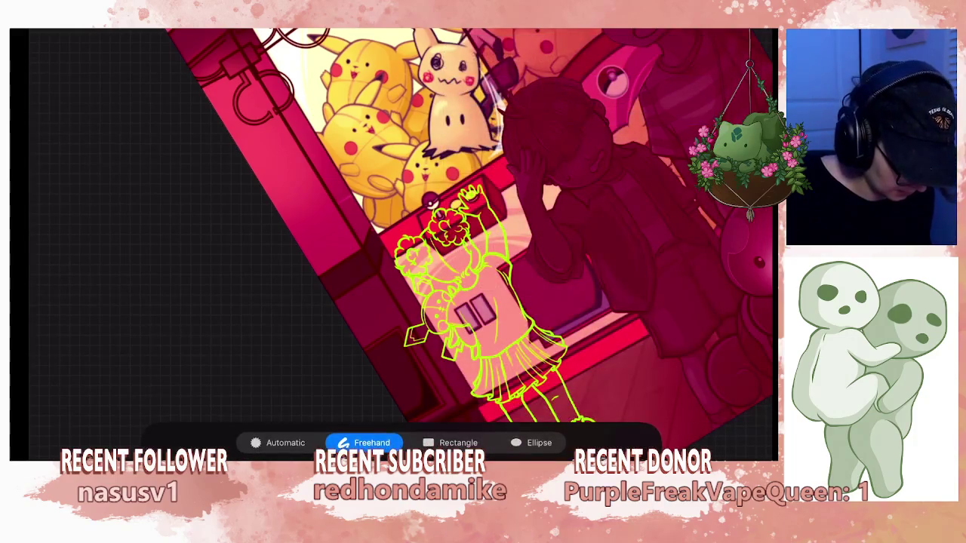
click(277, 443)
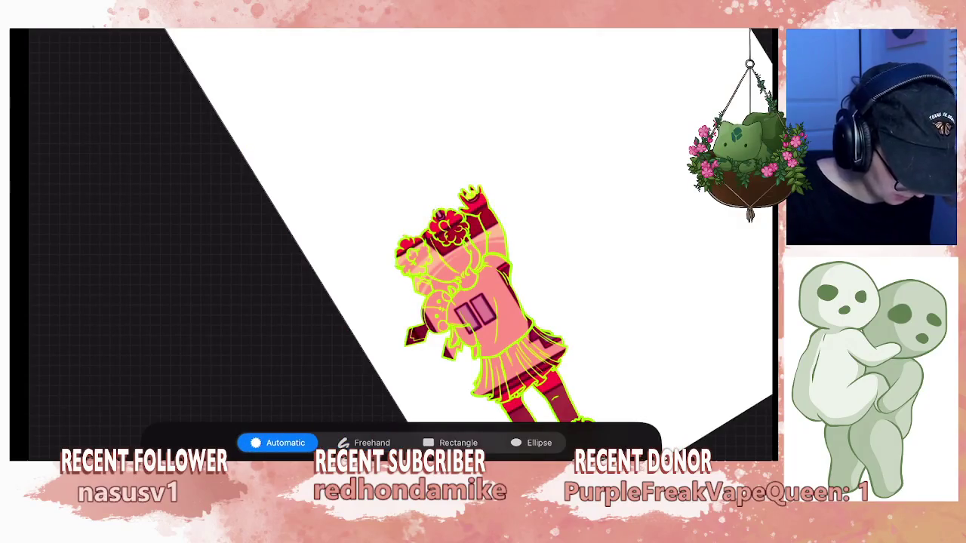
scroll(506, 279, up, 2)
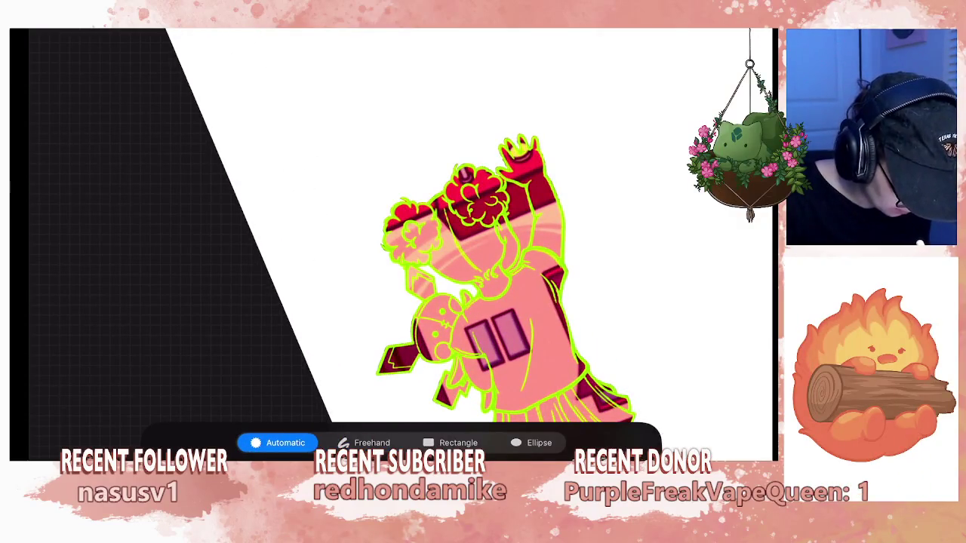
click(530, 227)
scroll(506, 256, down, 2)
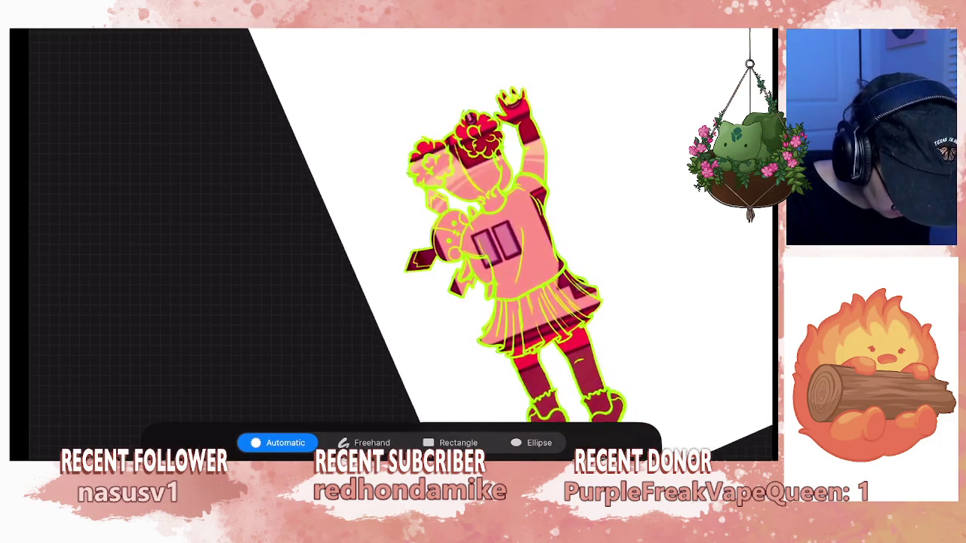
scroll(517, 257, up, 1)
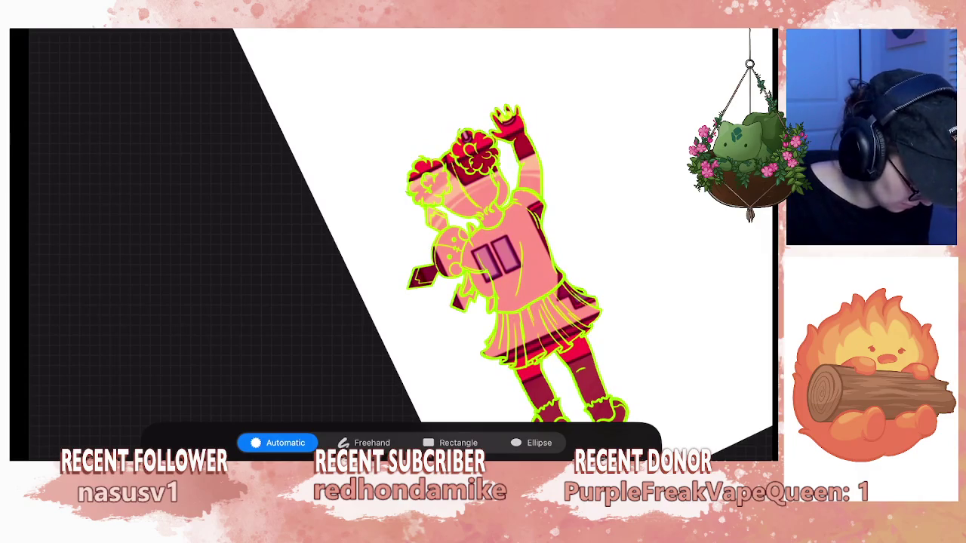
scroll(503, 244, down, 3)
scroll(503, 245, down, 1)
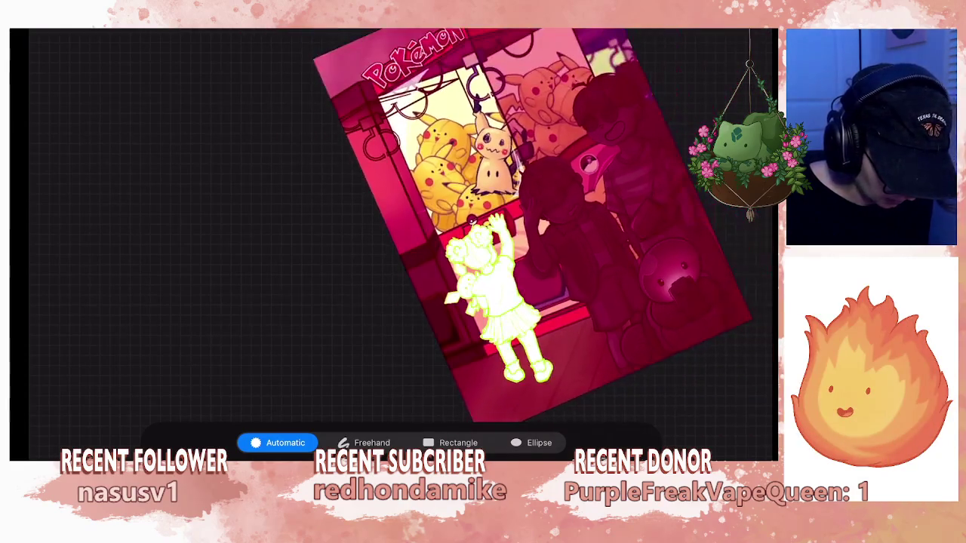
scroll(458, 225, down, 1)
click(743, 38)
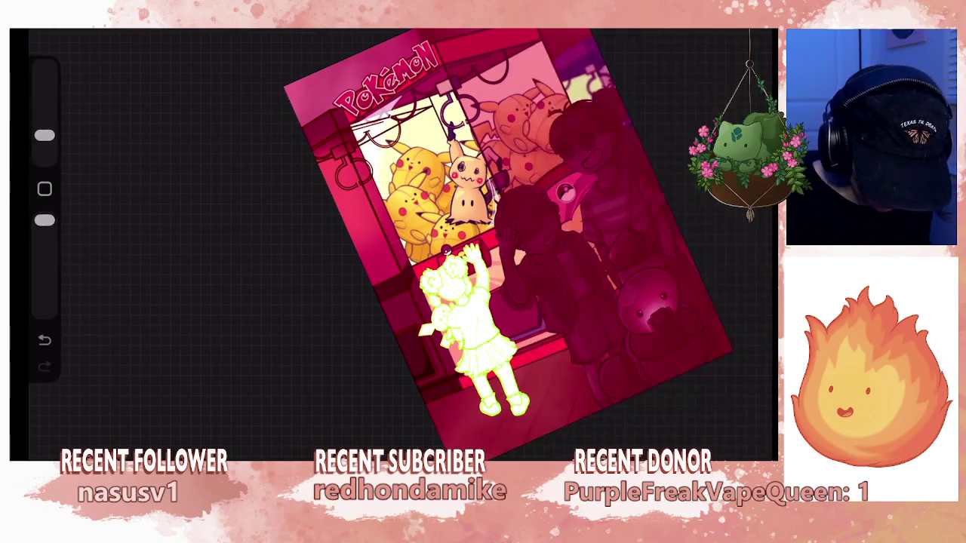
Add Layer 37 as a clipping mask over the girl's silhouette and pick dark red.
click(741, 55)
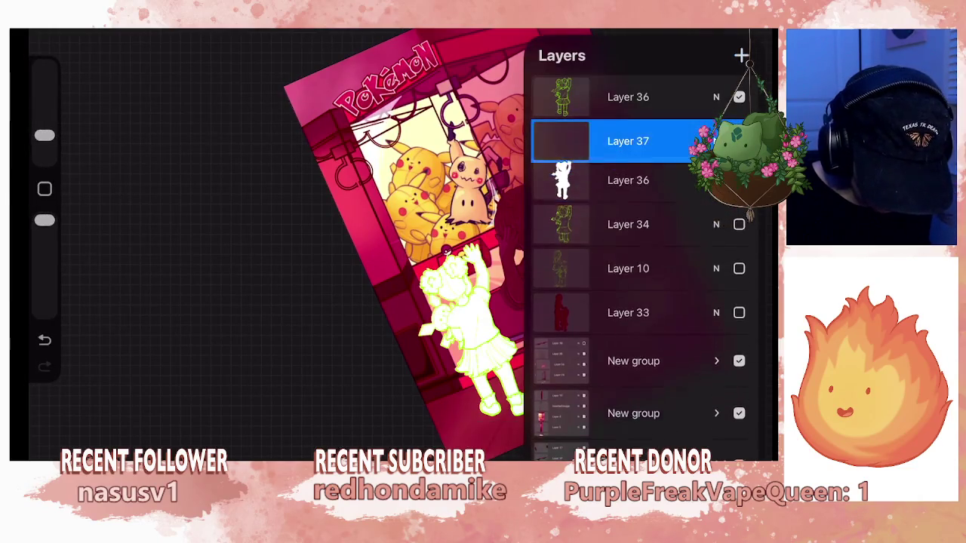
click(628, 141)
click(450, 219)
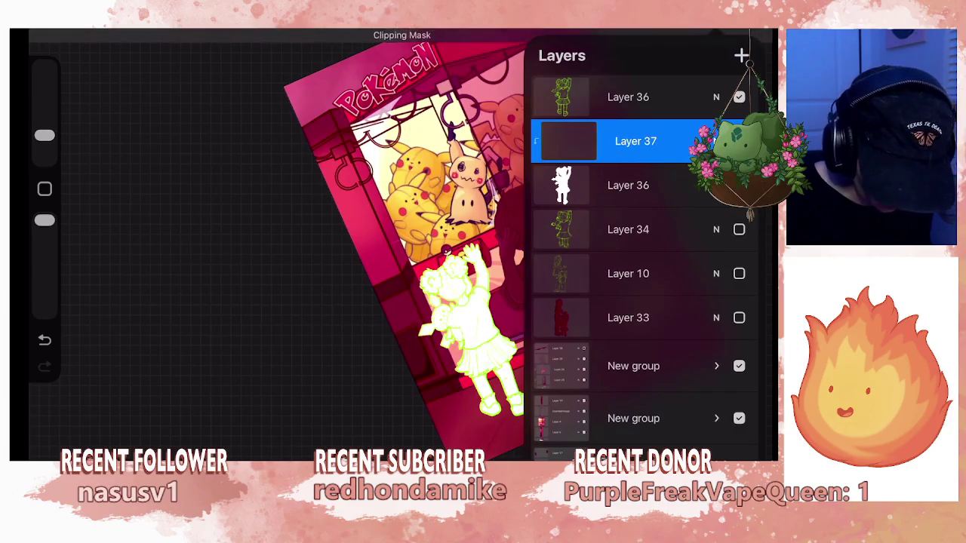
click(764, 38)
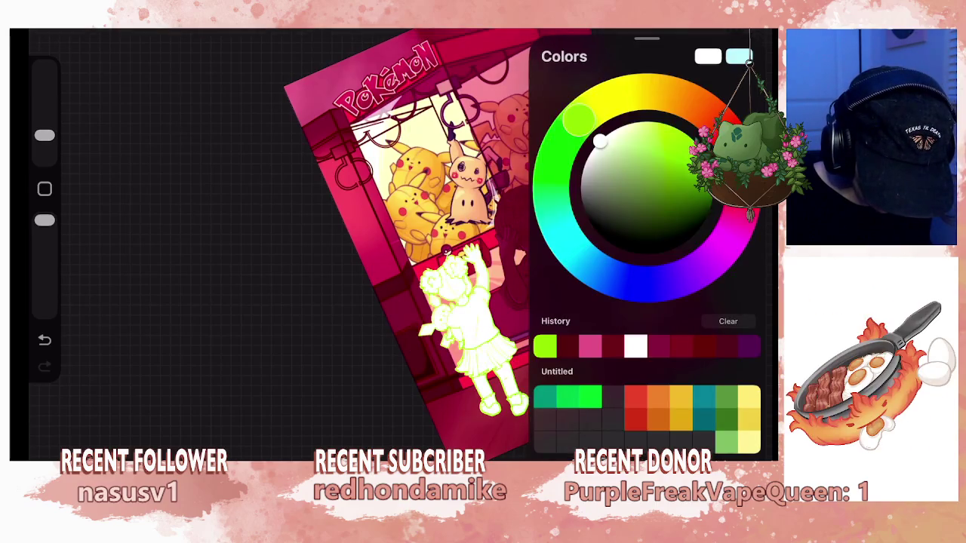
click(705, 347)
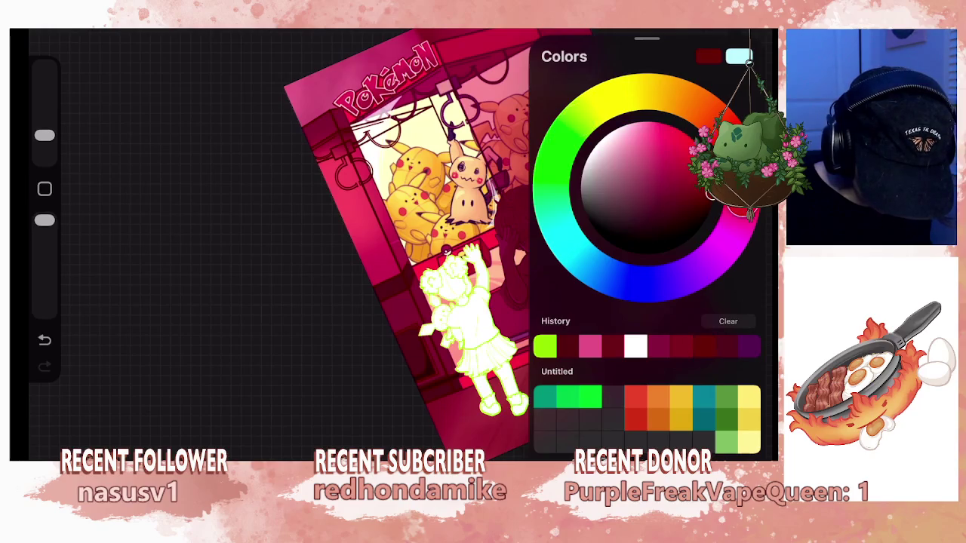
ColorDrop dark red into the girl, redoing the fill once, and zoom out.
drag(763, 38, 464, 332)
scroll(423, 302, up, 5)
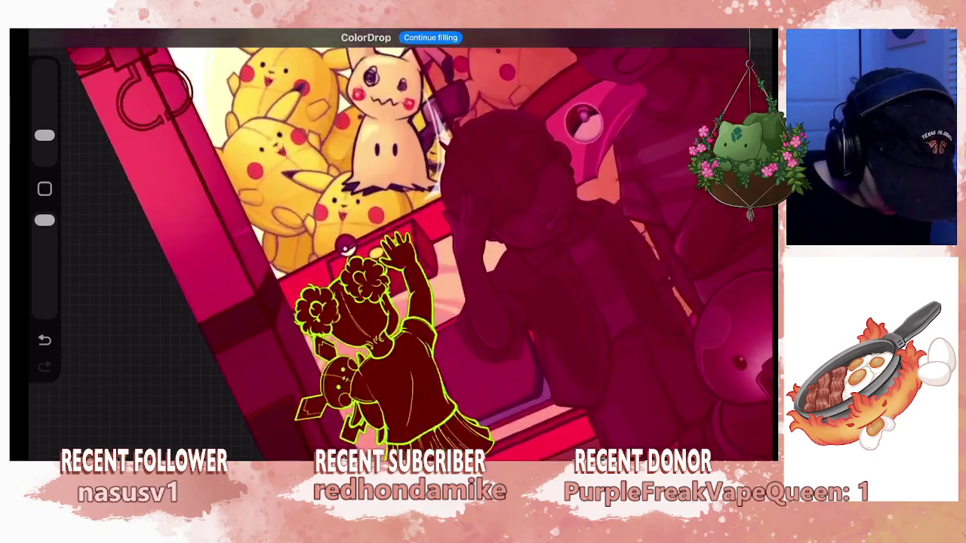
key(ctrl+z)
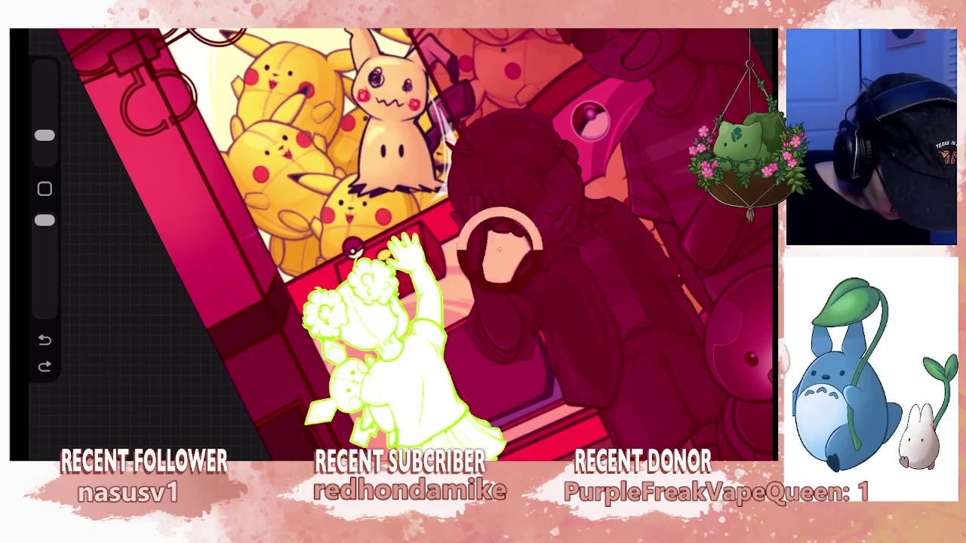
key(l)
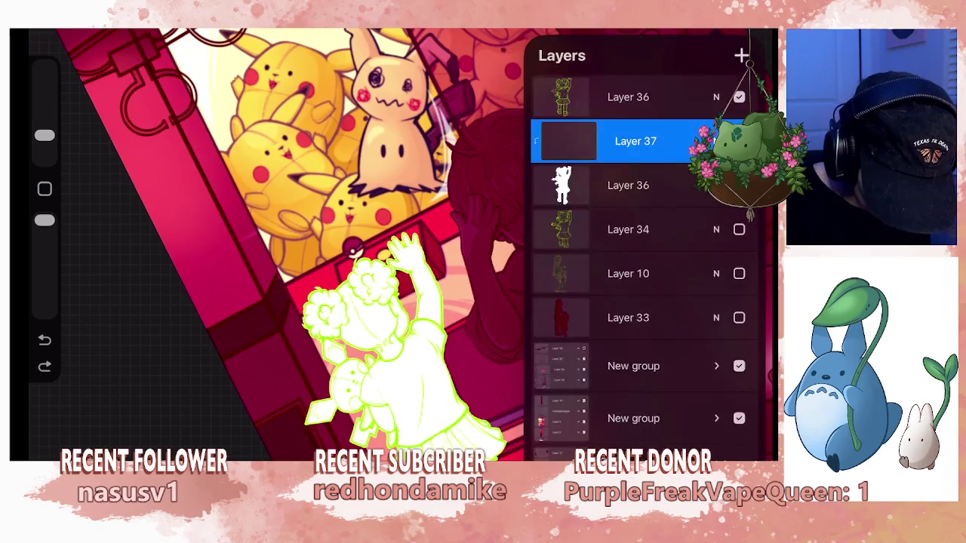
key(c)
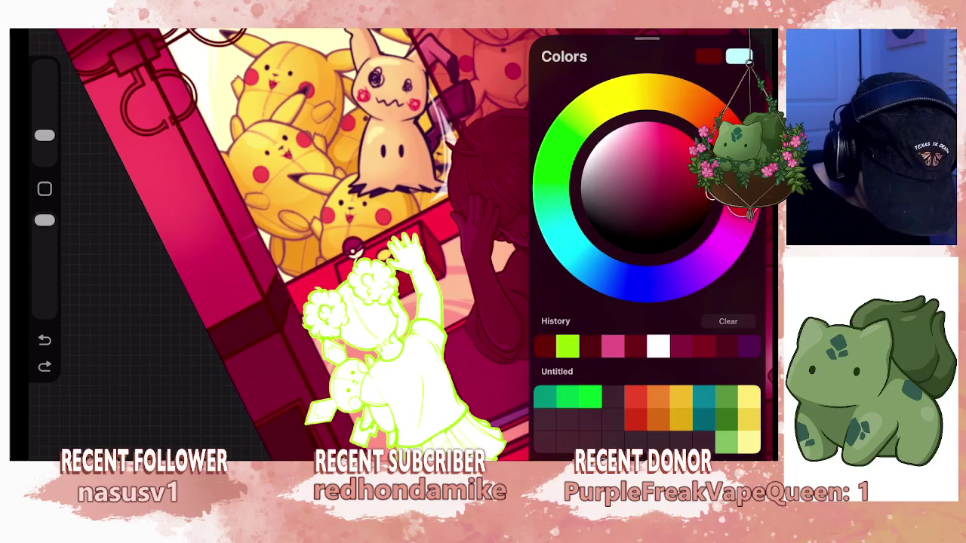
drag(739, 57, 369, 340)
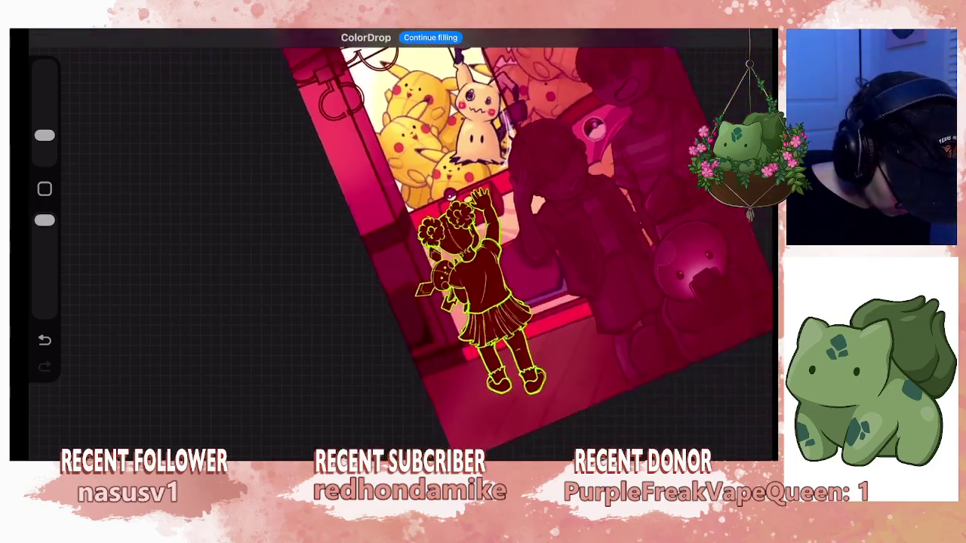
drag(453, 302, 385, 310)
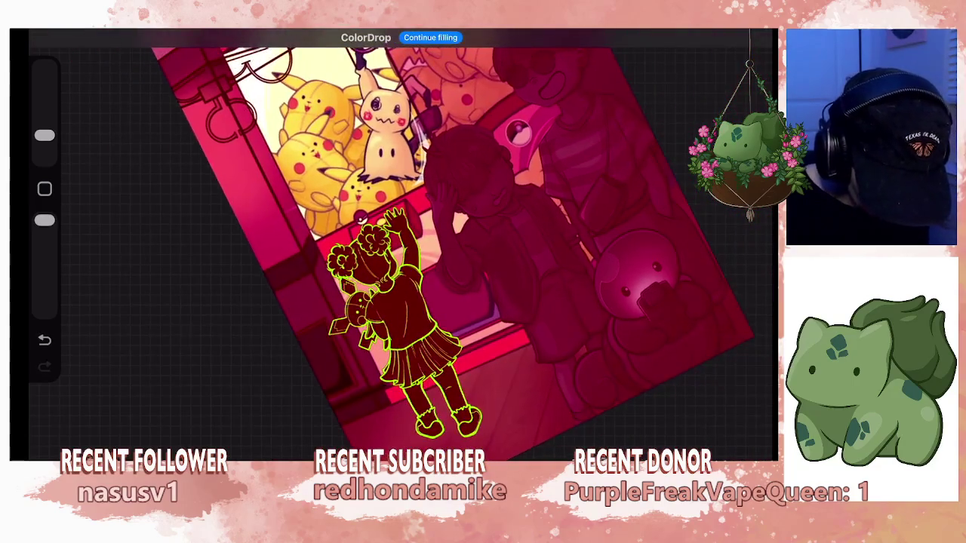
drag(378, 264, 438, 242)
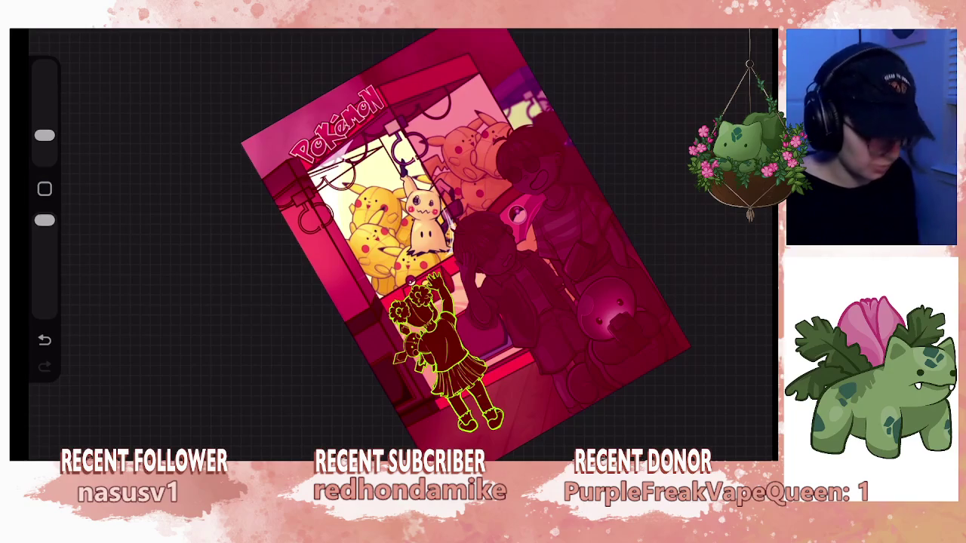
Expand the first layer group and select Layer 19.
scroll(377, 241, up, 5)
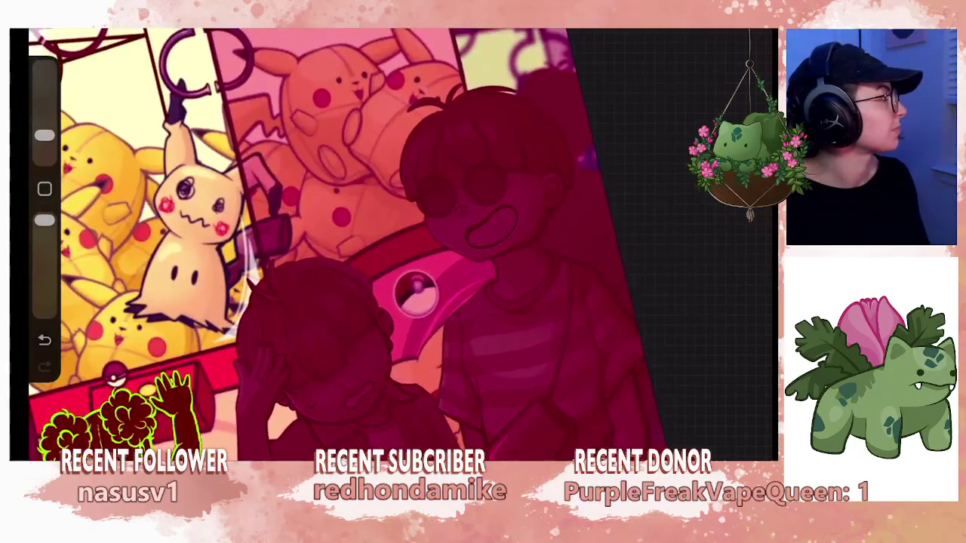
scroll(317, 242, down, 2)
scroll(317, 241, up, 3)
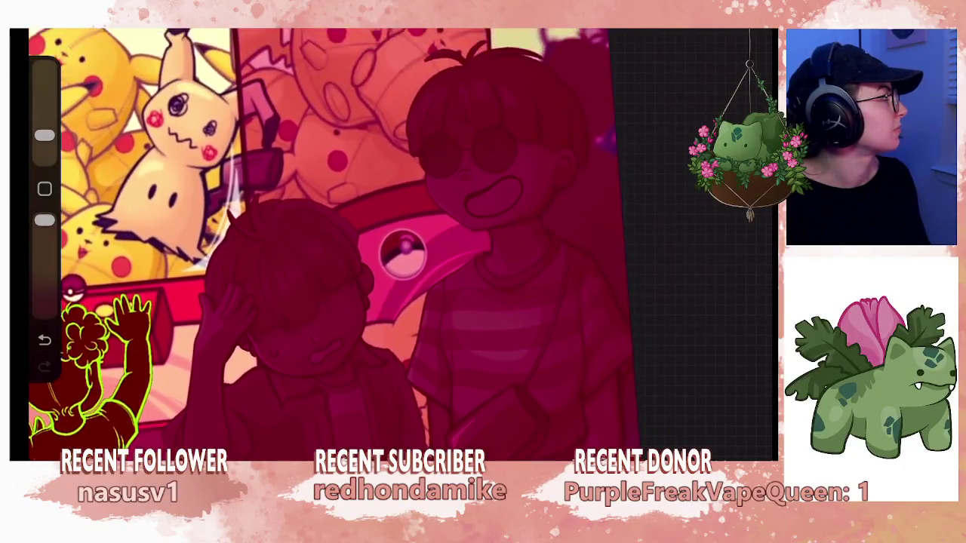
scroll(317, 241, up, 2)
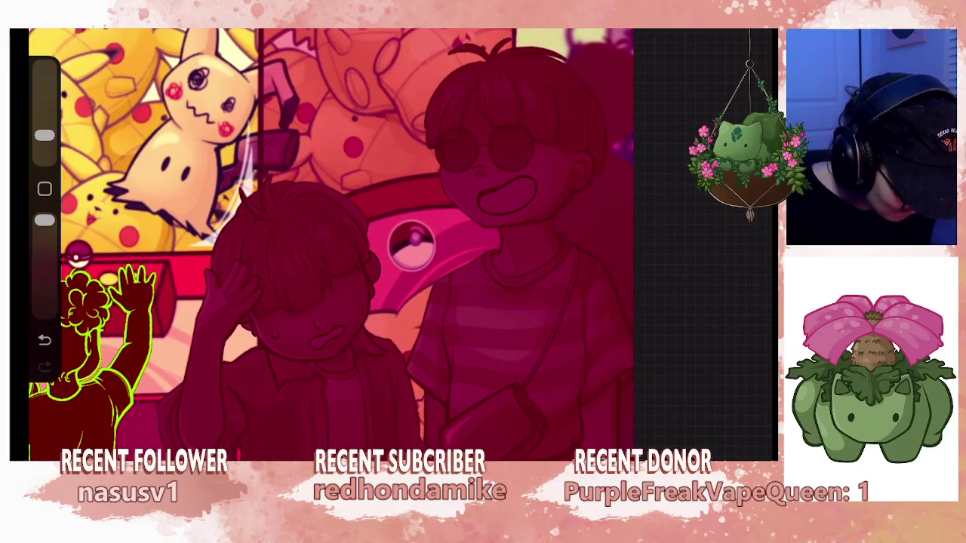
key(l)
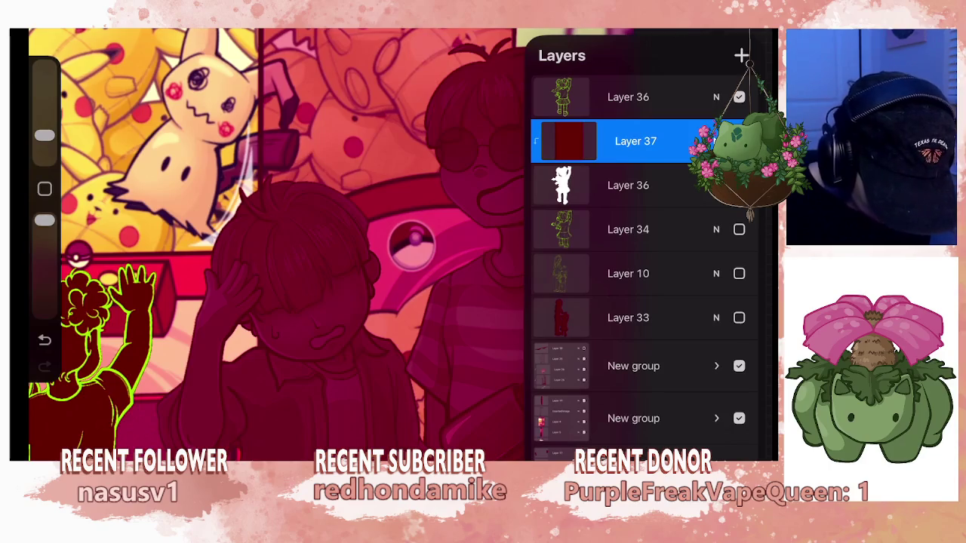
click(717, 366)
scroll(641, 257, down, 5)
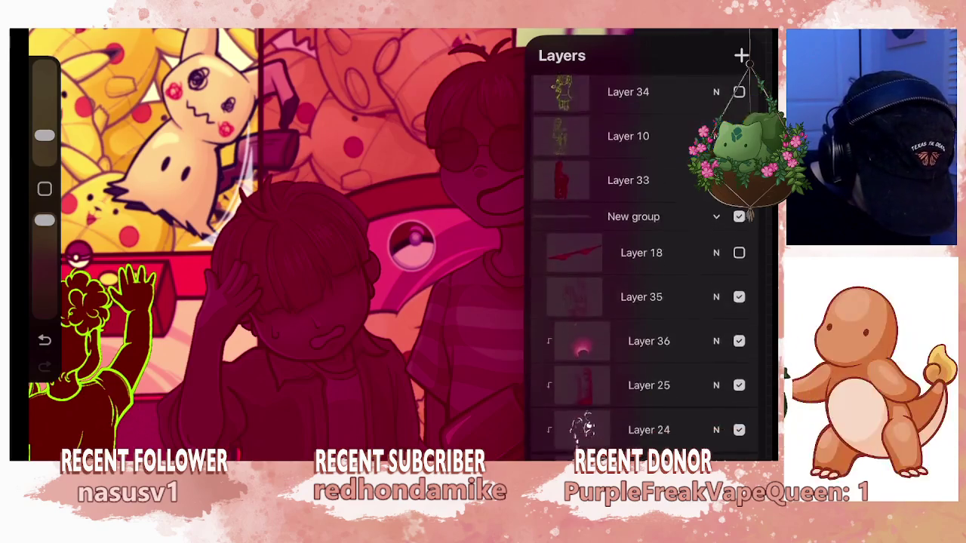
scroll(642, 264, down, 3)
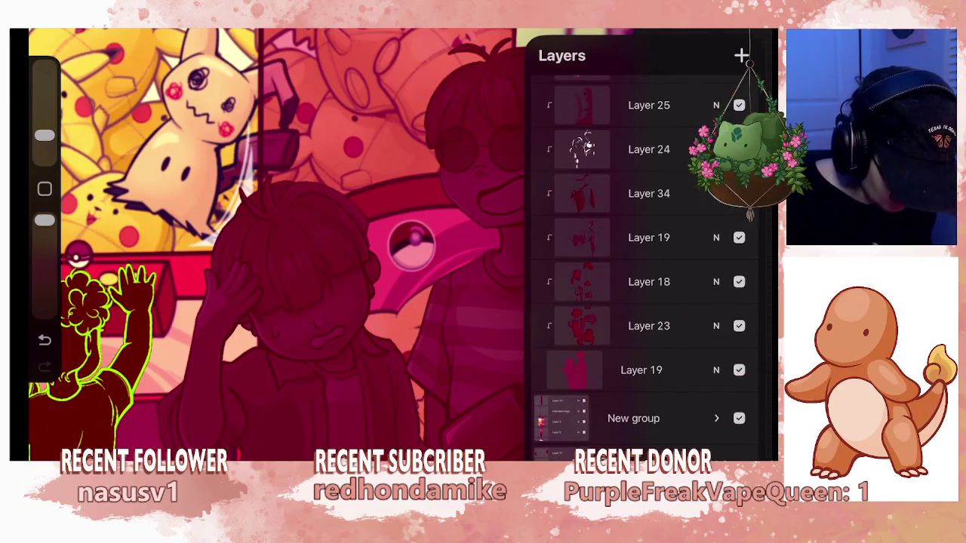
click(649, 237)
Add Layer 38 above Layer 19 and drop pink onto the right-hand figures' area.
click(747, 38)
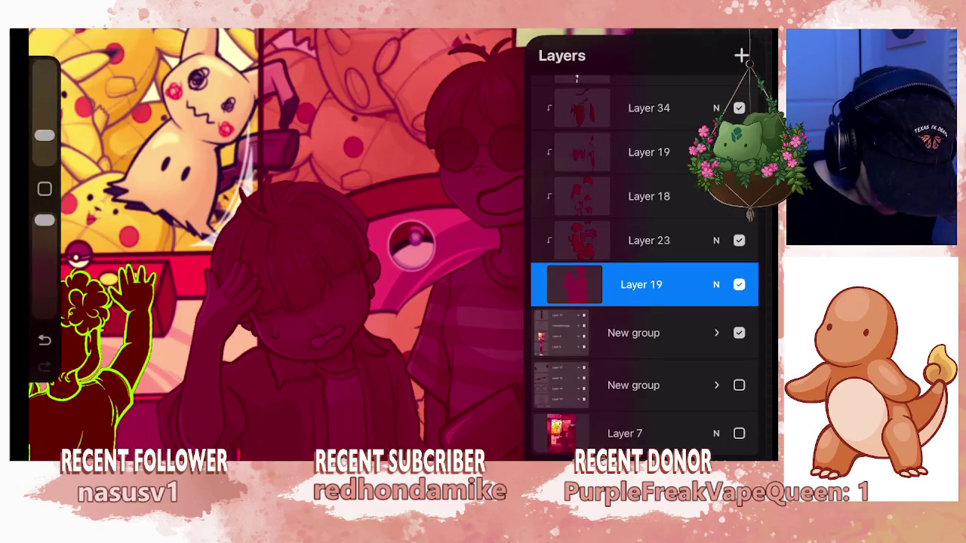
click(741, 55)
click(765, 37)
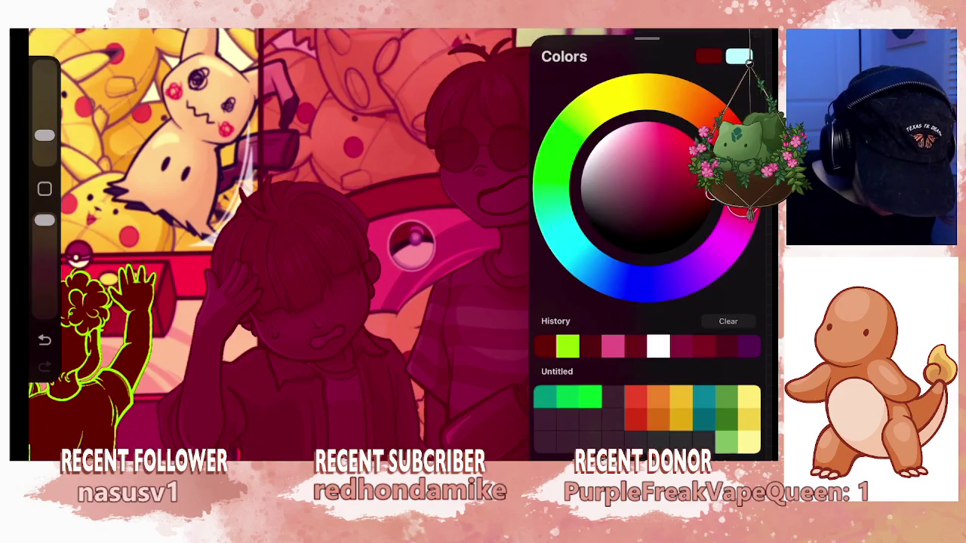
drag(739, 56, 528, 302)
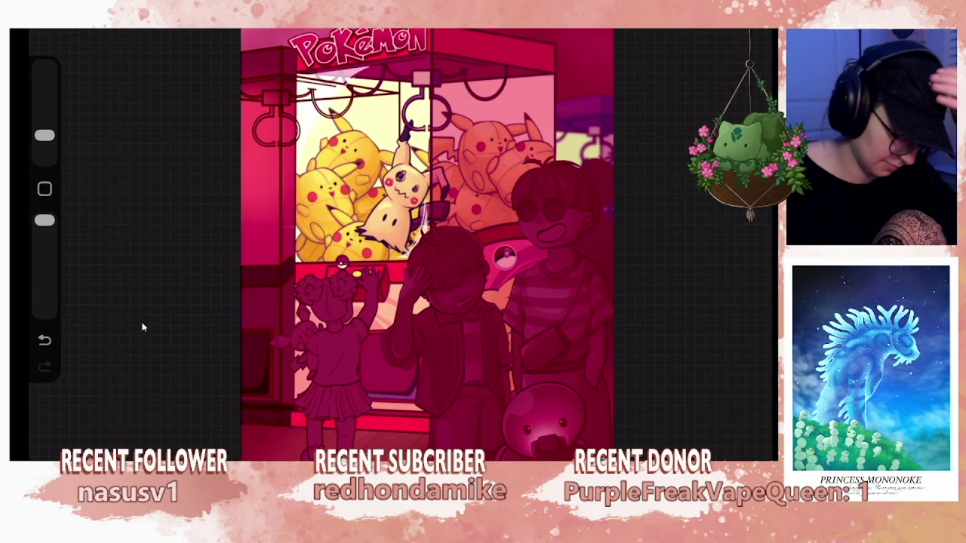
Bring up the layers list after the pink fill and scroll it to the top.
key(l)
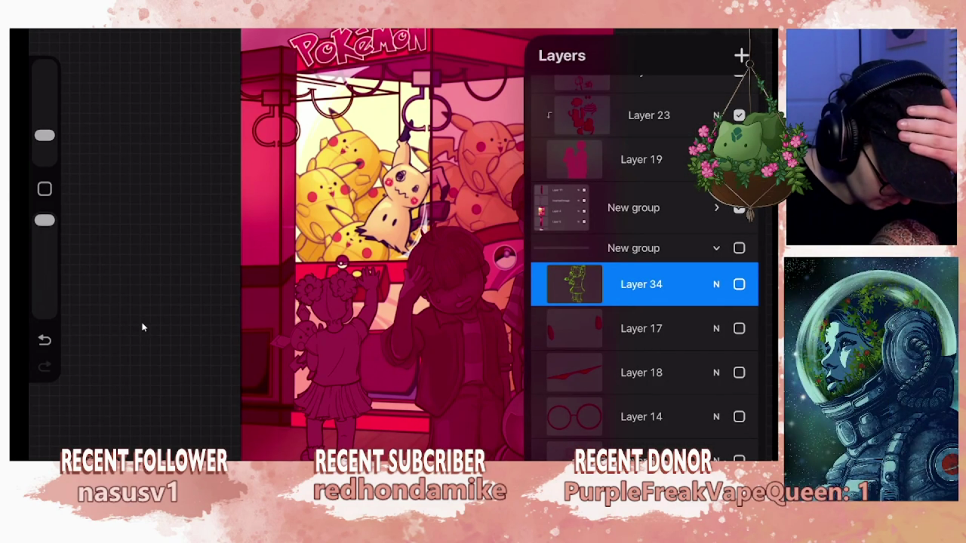
scroll(644, 264, up, 5)
scroll(643, 264, up, 5)
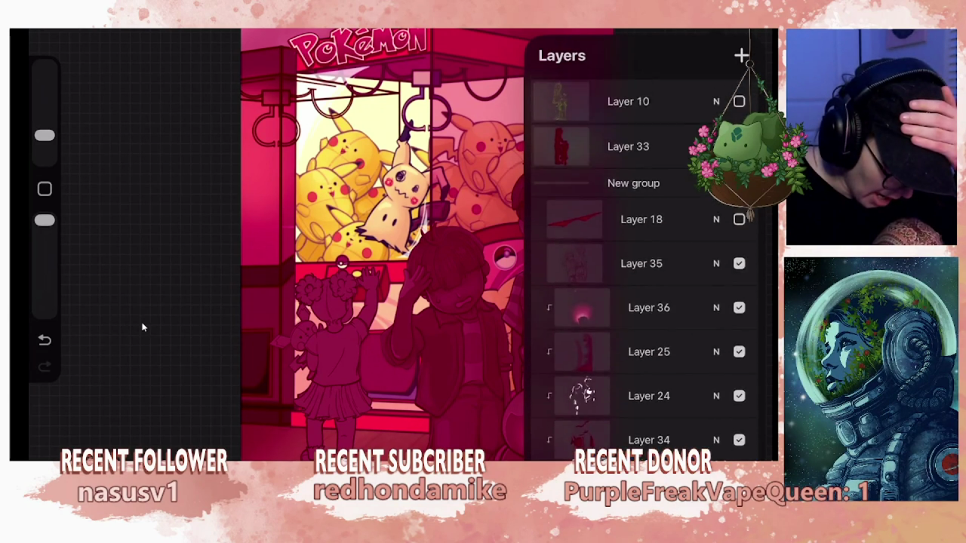
Group the two Layer 36 layers instead of merging them, and collapse the new group.
scroll(644, 264, up, 3)
click(628, 97)
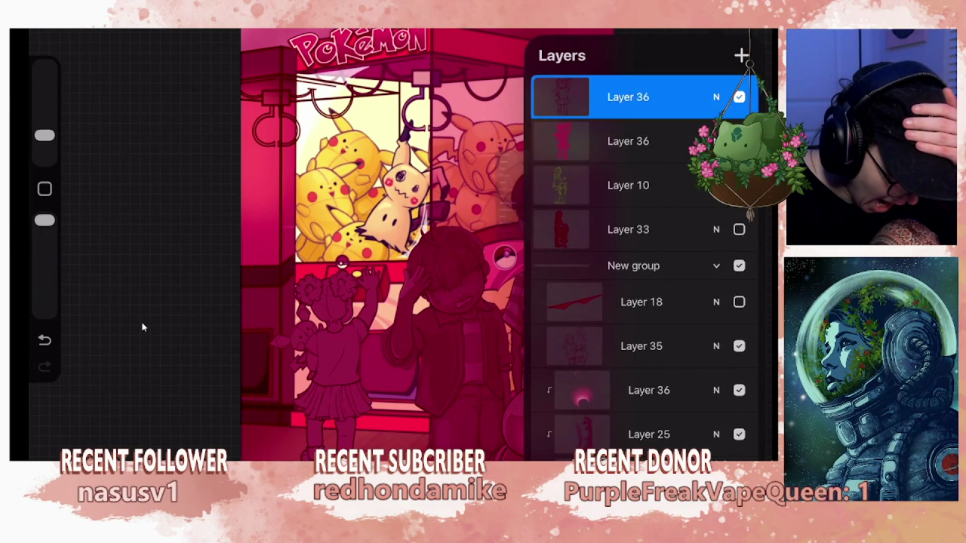
click(447, 315)
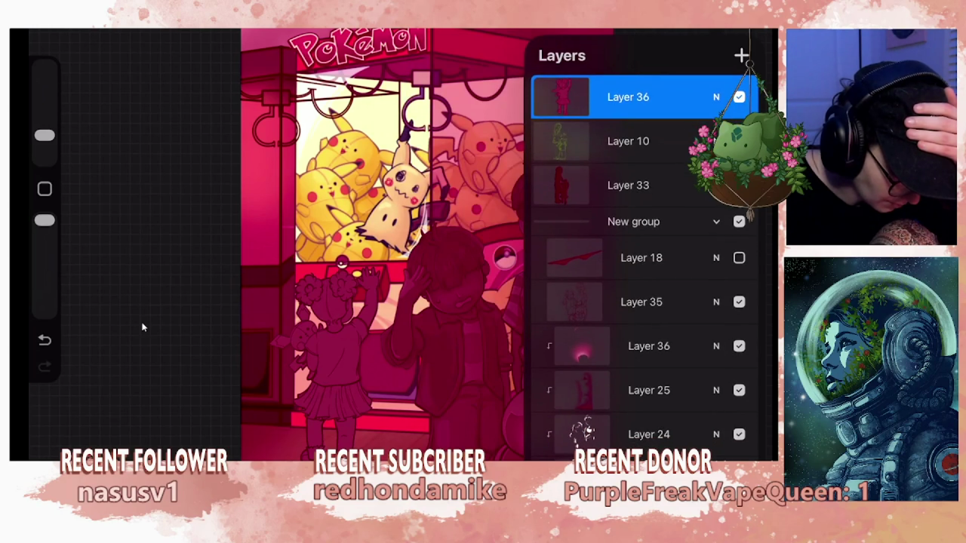
key(ctrl+z)
click(628, 97)
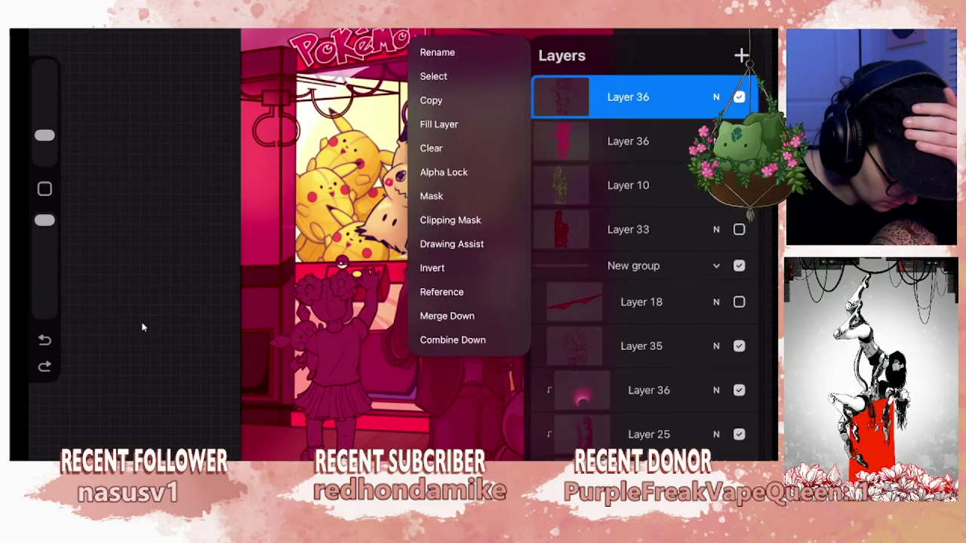
click(452, 340)
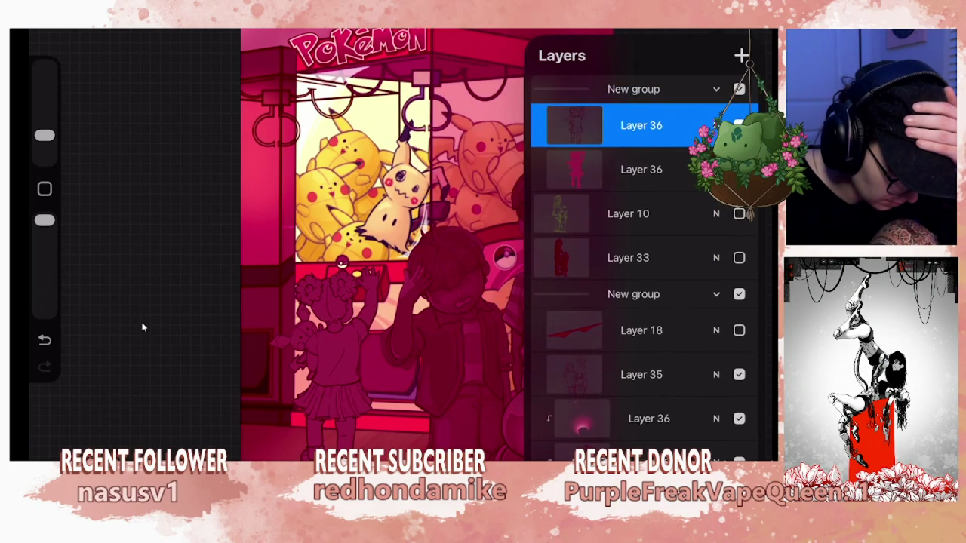
click(716, 90)
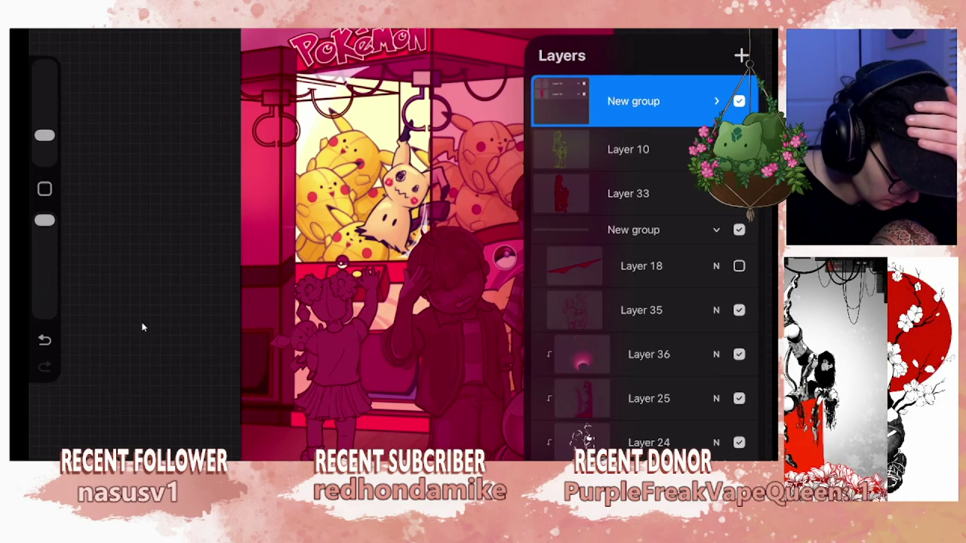
click(144, 326)
scroll(144, 327, up, 3)
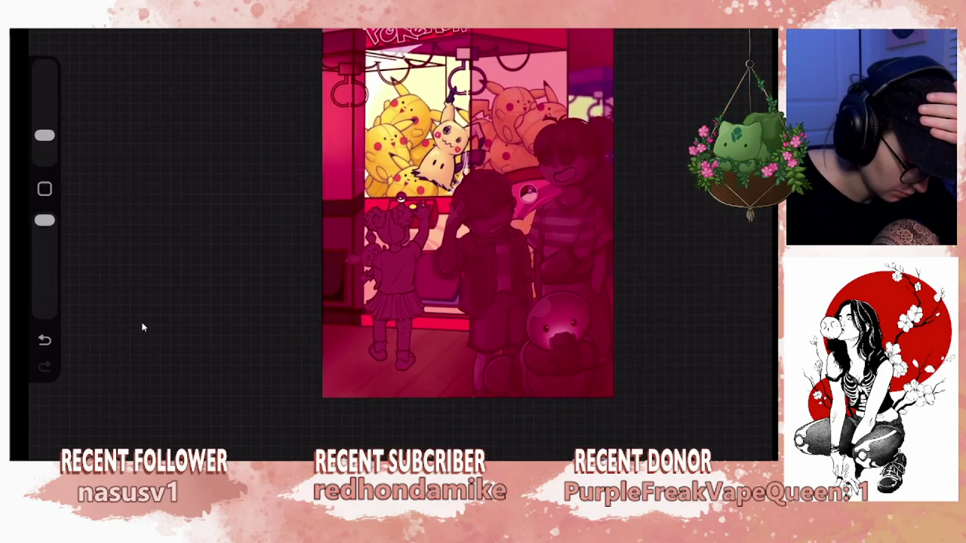
Scale the girl up proportionally with Uniform transform and raise her slightly.
key(v)
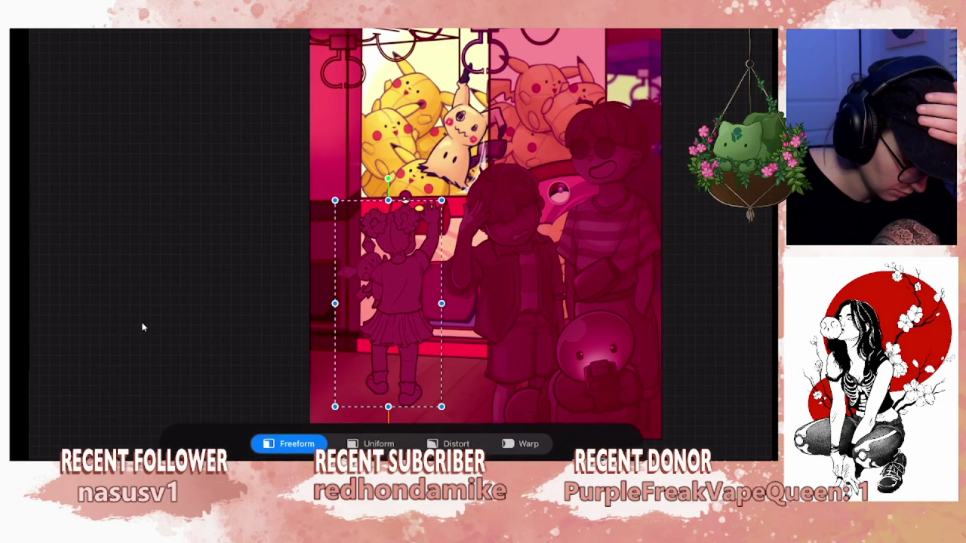
mouse_move(388, 302)
mouse_down()
mouse_move(461, 265)
mouse_move(393, 305)
mouse_up()
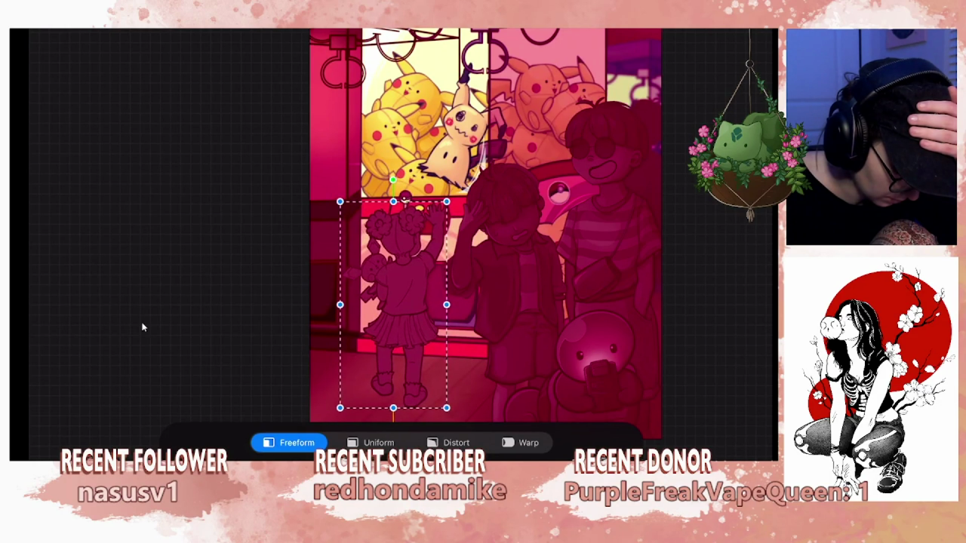
scroll(143, 327, down, 3)
drag(403, 367, 394, 380)
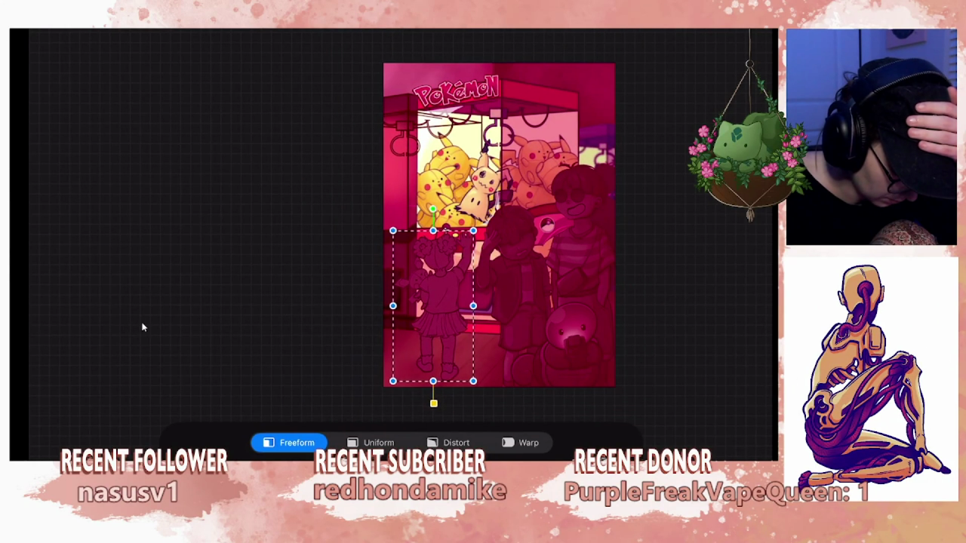
key(ctrl+z)
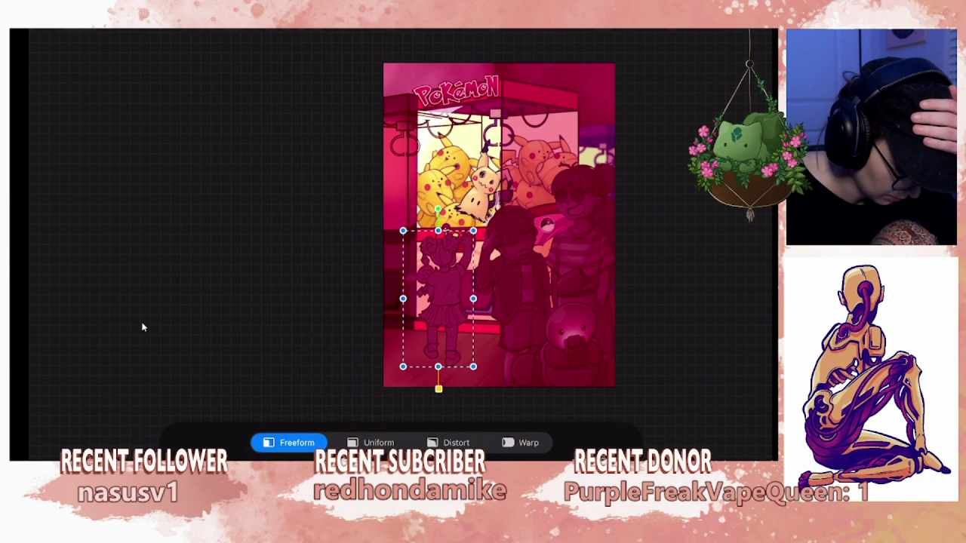
key(u)
key(Up)
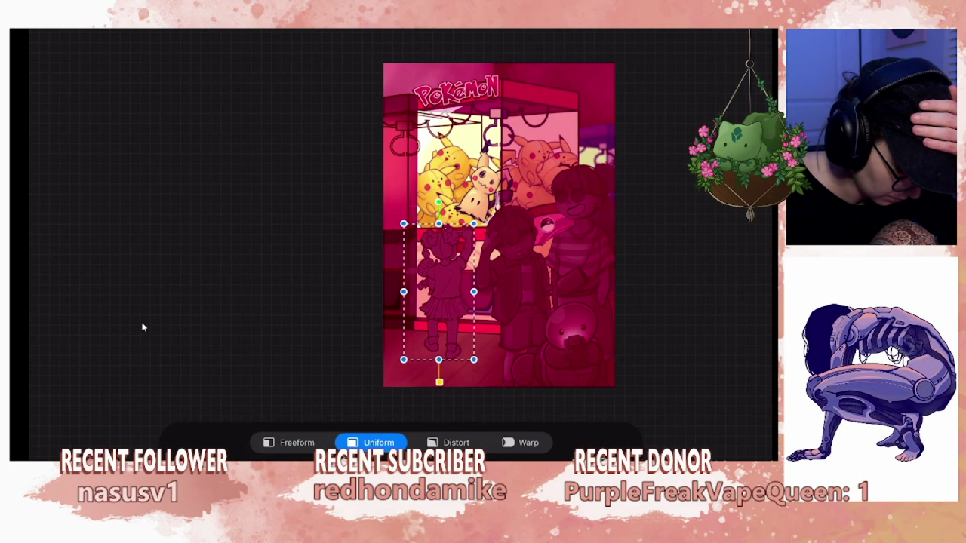
drag(438, 359, 436, 373)
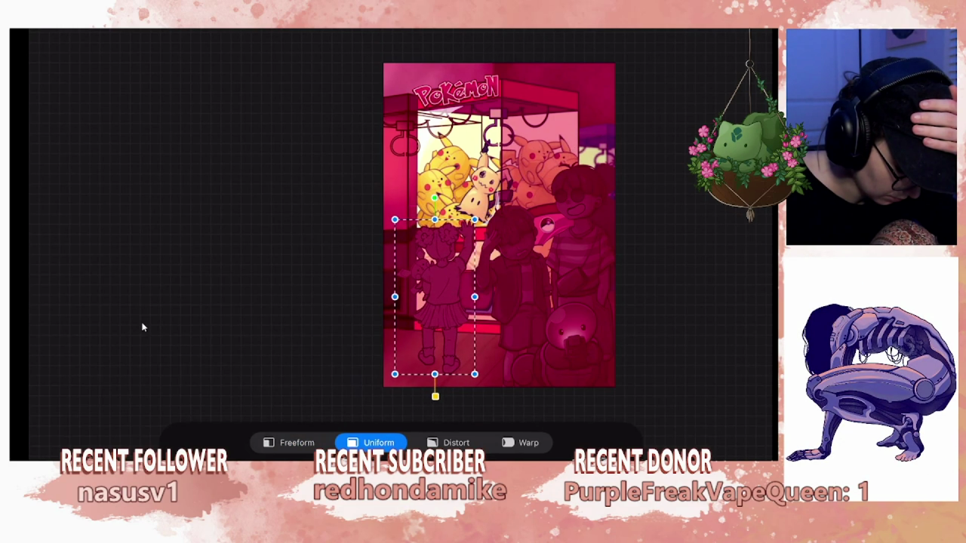
mouse_move(435, 297)
mouse_down()
mouse_move(437, 289)
mouse_move(432, 300)
mouse_up()
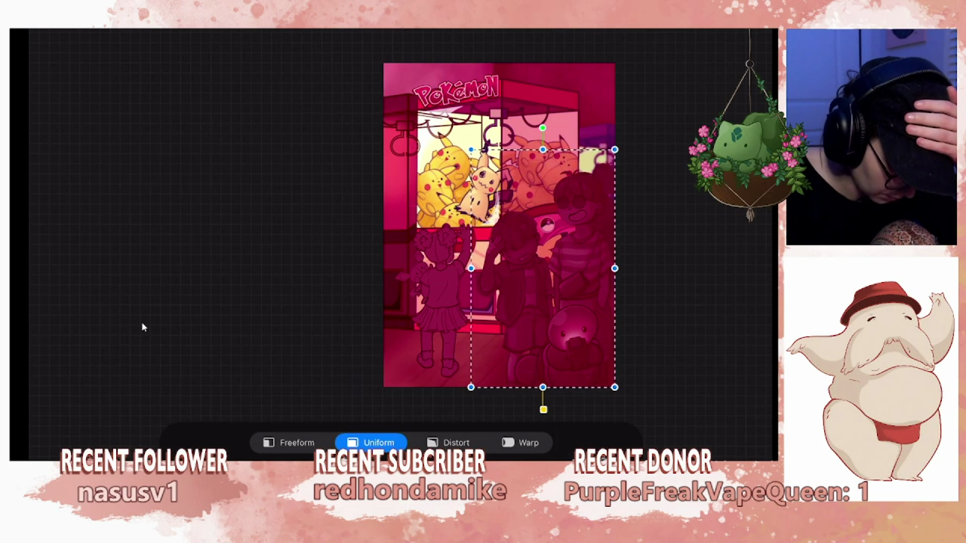
Zoom around the whole claw-machine composition to review it, then bring up the layers list.
scroll(499, 225, up, 5)
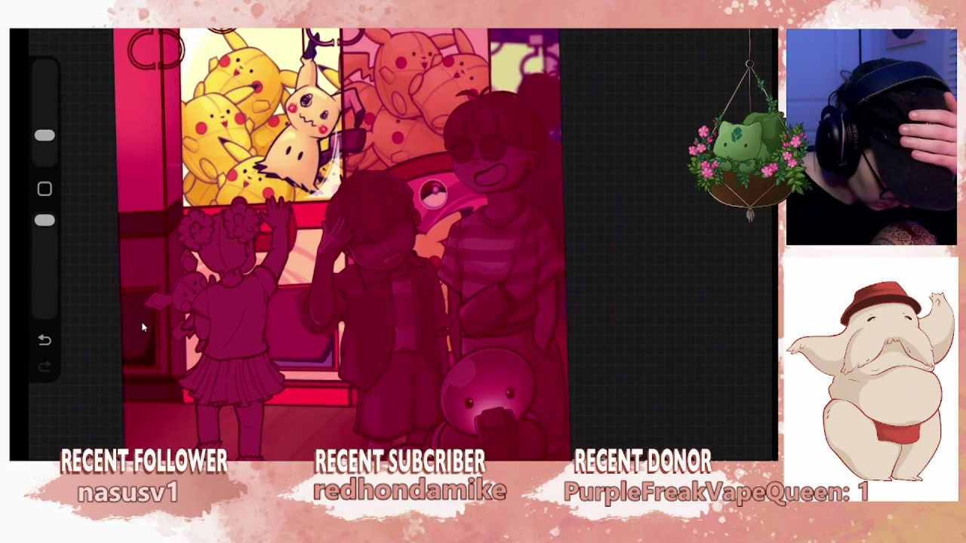
scroll(343, 244, down, 3)
scroll(426, 238, up, 2)
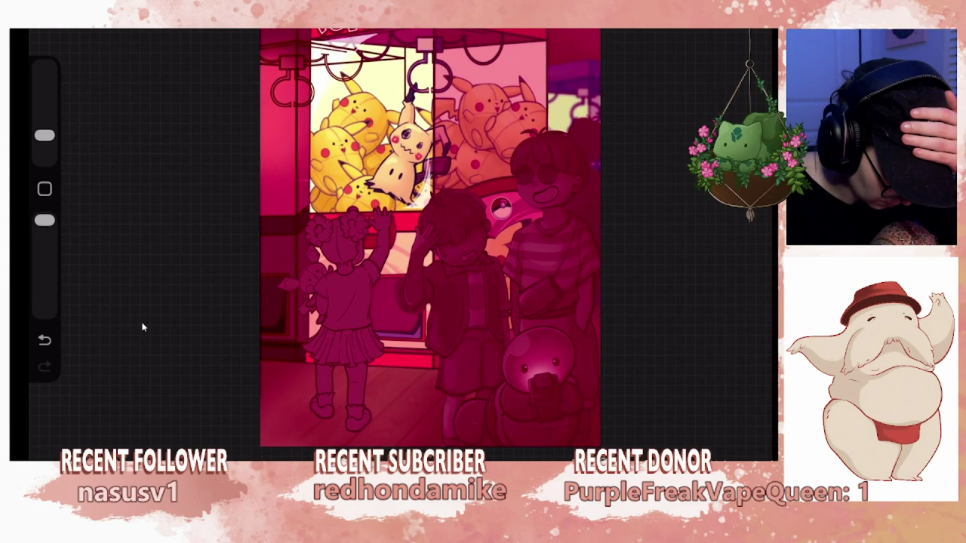
scroll(430, 241, down, 2)
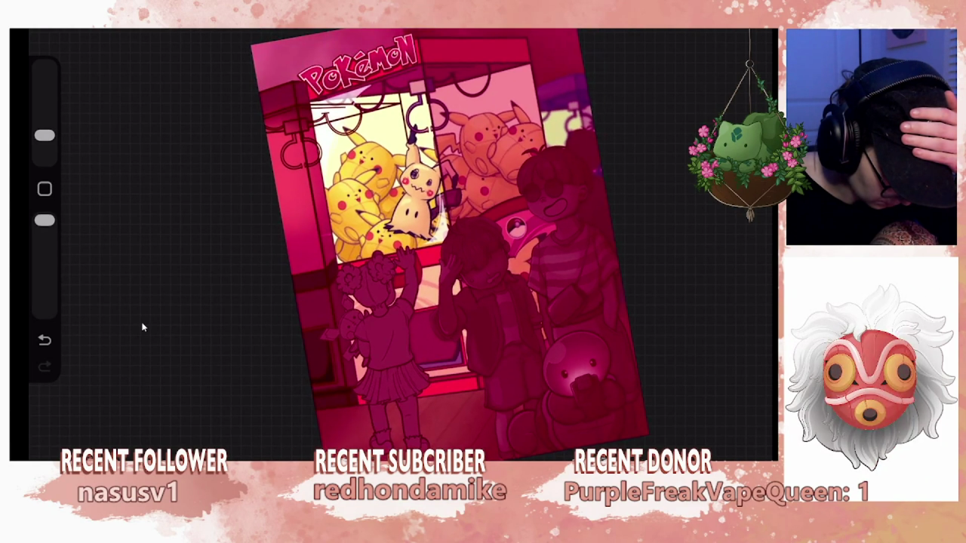
scroll(453, 242, down, 2)
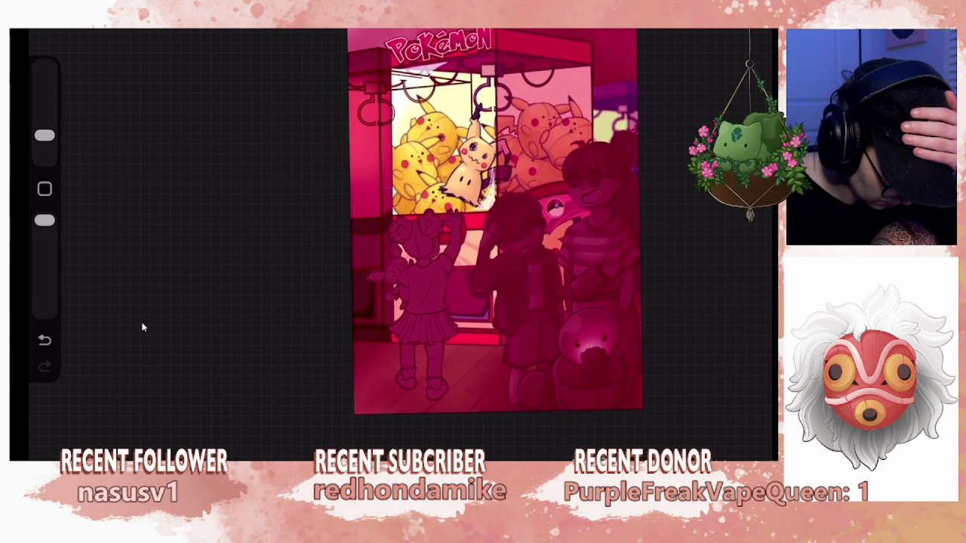
scroll(494, 222, up, 1)
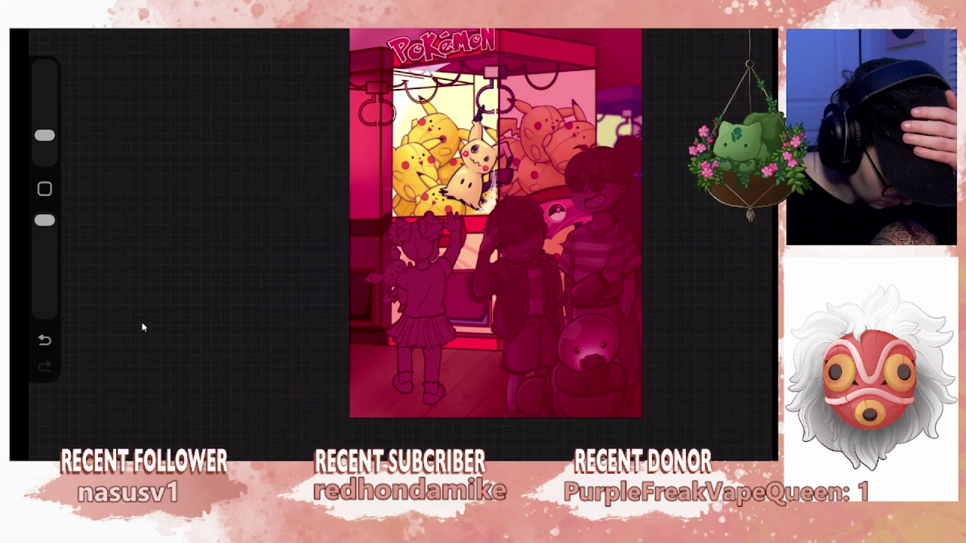
scroll(491, 242, up, 2)
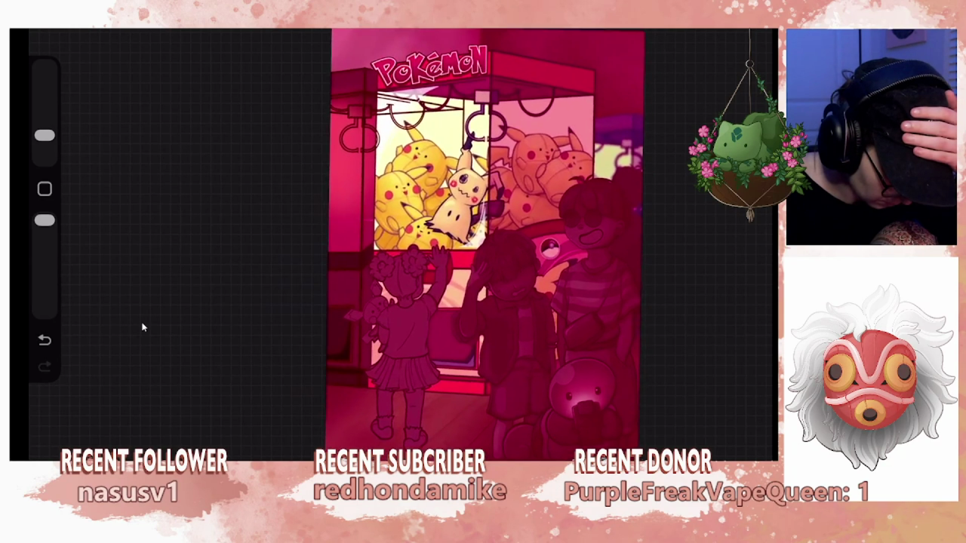
scroll(490, 242, up, 2)
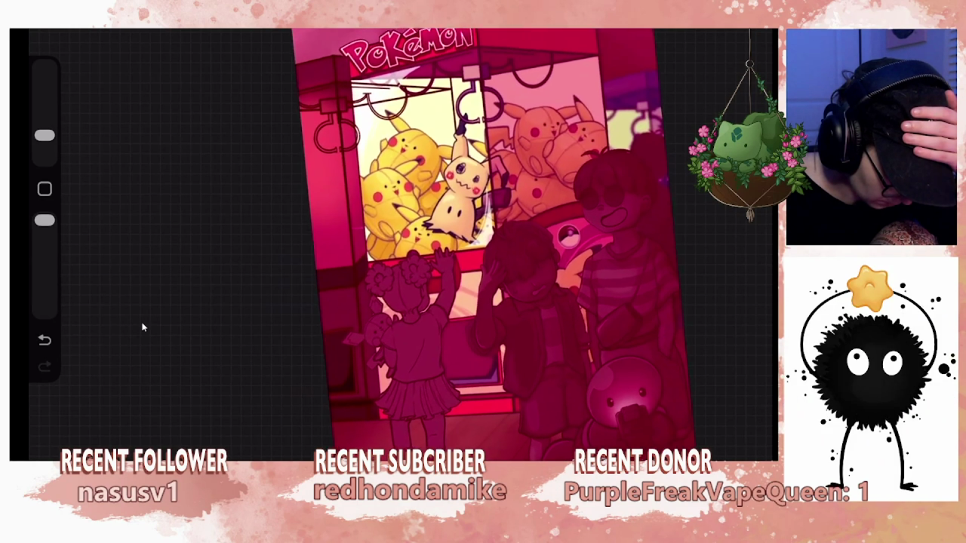
scroll(529, 242, up, 2)
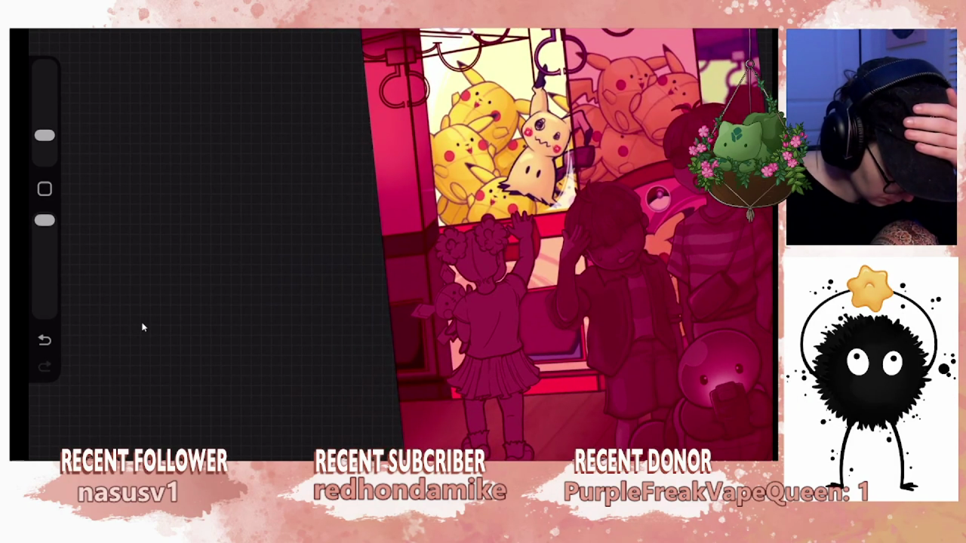
key(l)
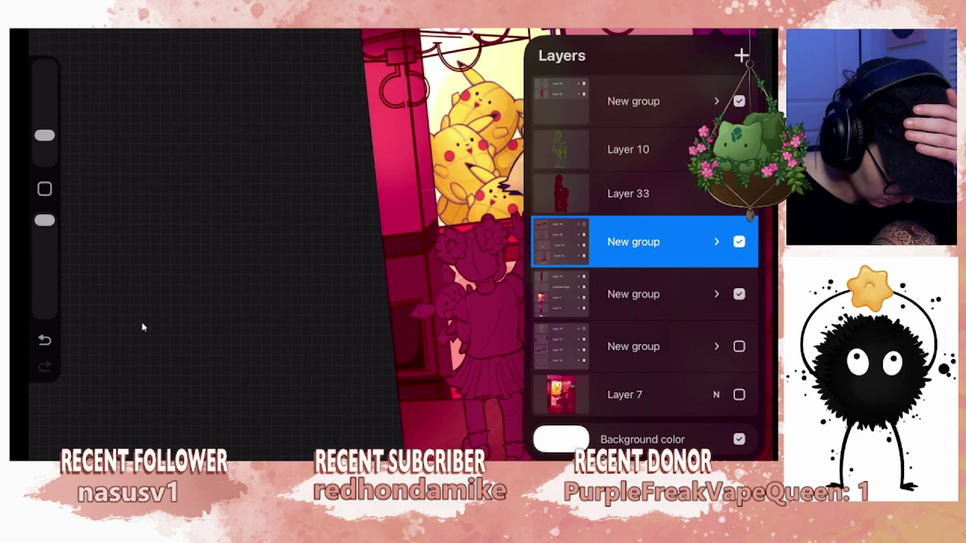
Nudge the girl's group upward and drag it below the next group in the stack.
key(alt+bracketright)
key(alt+bracketright)
key(alt+bracketright)
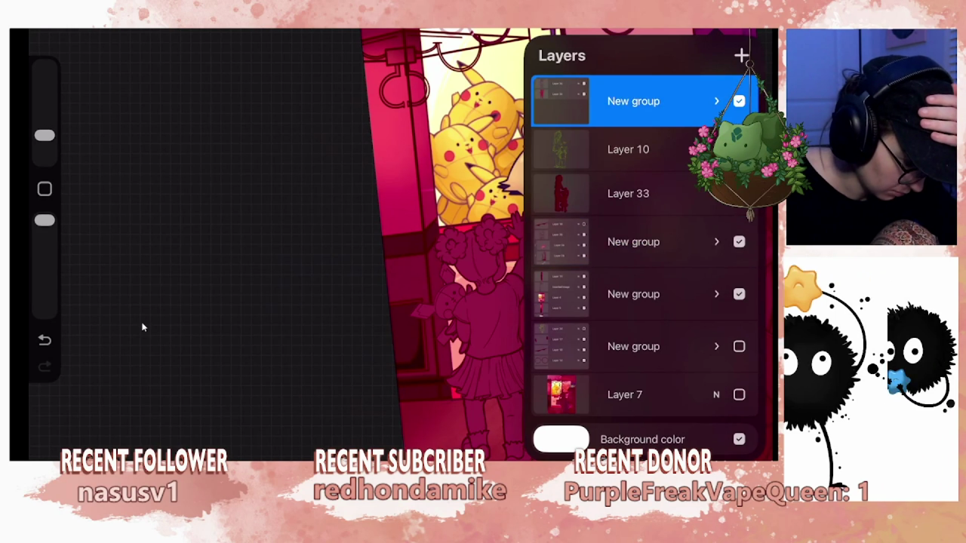
key(v)
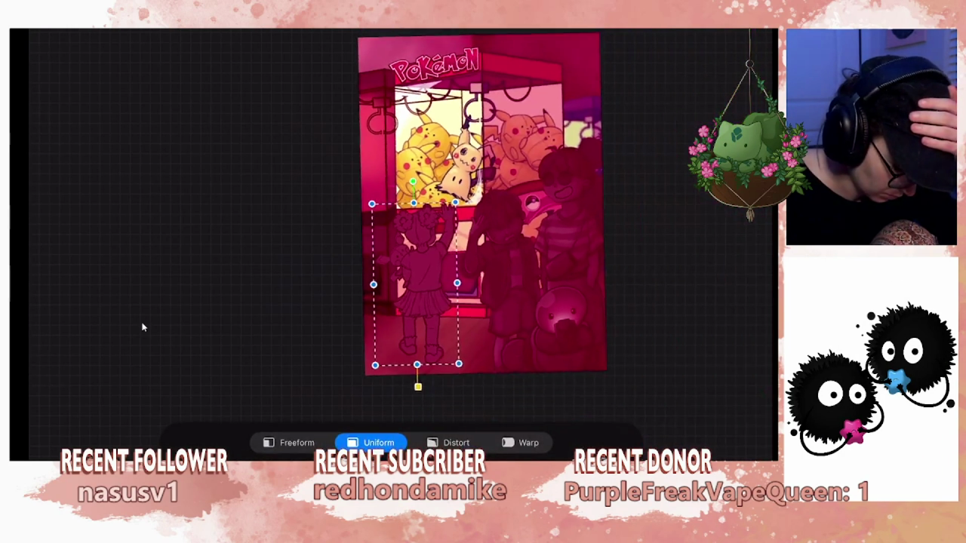
mouse_move(393, 287)
mouse_down()
mouse_move(396, 271)
mouse_move(417, 272)
mouse_up()
key(l)
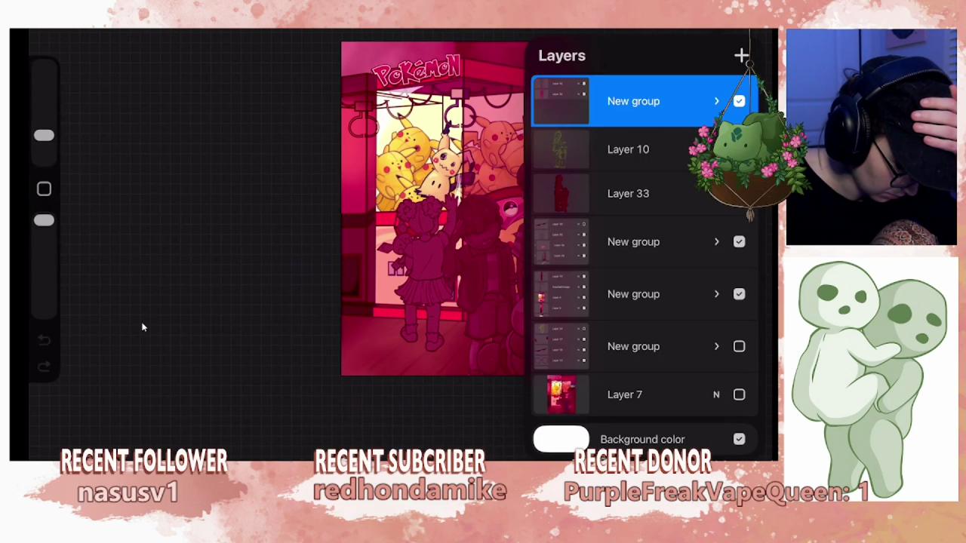
drag(634, 101, 634, 239)
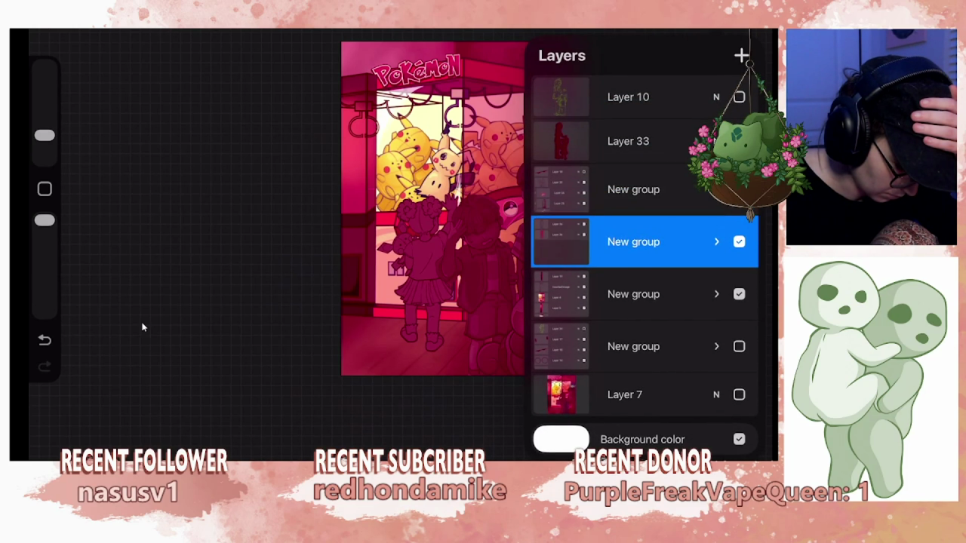
Drag the girl leftward in front of the machine, undoing the last two moves.
key(v)
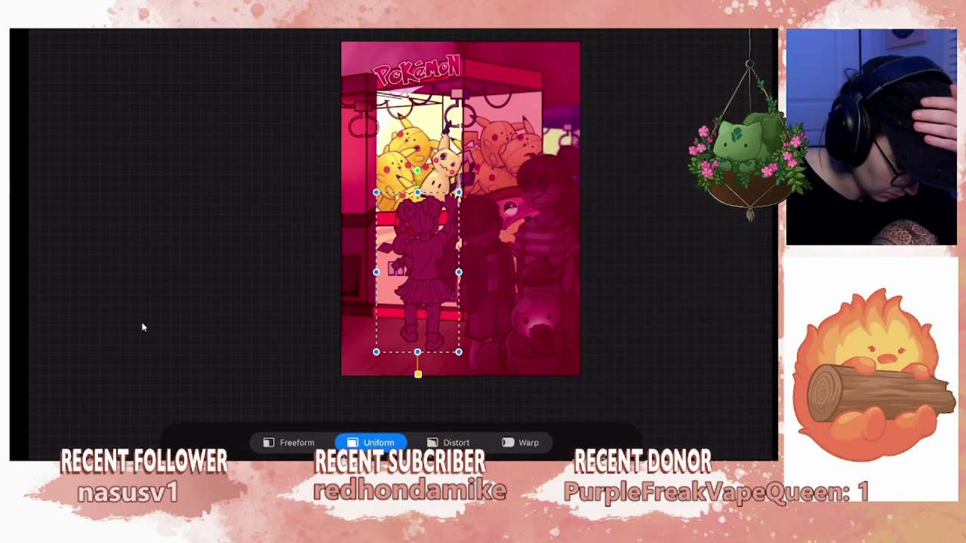
key(v)
scroll(530, 239, up, 3)
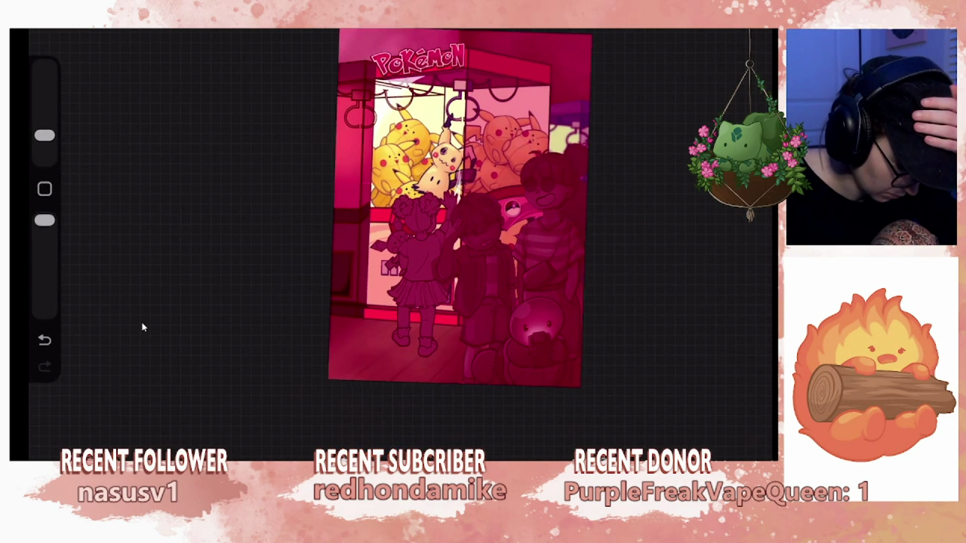
key(v)
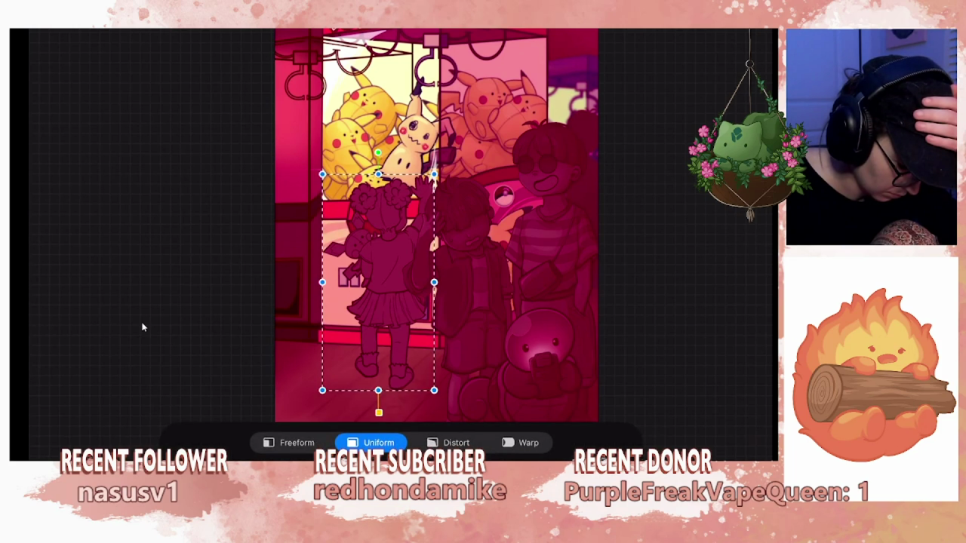
mouse_move(380, 287)
mouse_down()
mouse_move(367, 283)
mouse_move(350, 306)
mouse_move(367, 288)
mouse_up()
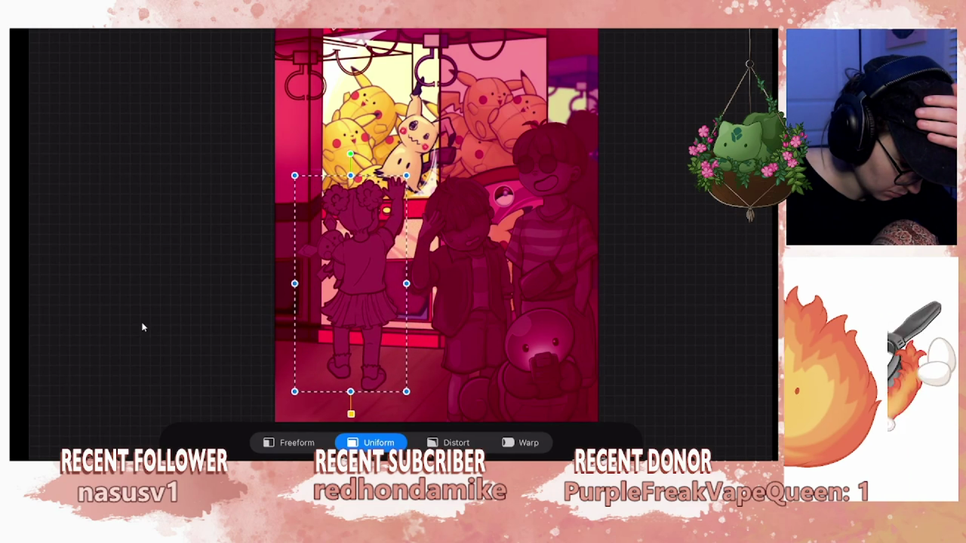
mouse_move(367, 288)
mouse_down()
mouse_move(318, 309)
mouse_move(317, 300)
mouse_up()
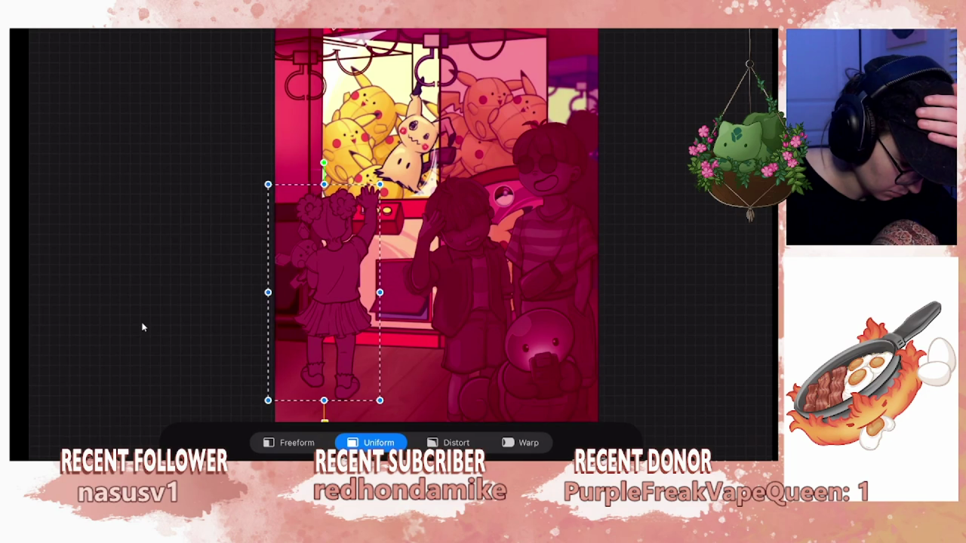
scroll(143, 327, down, 2)
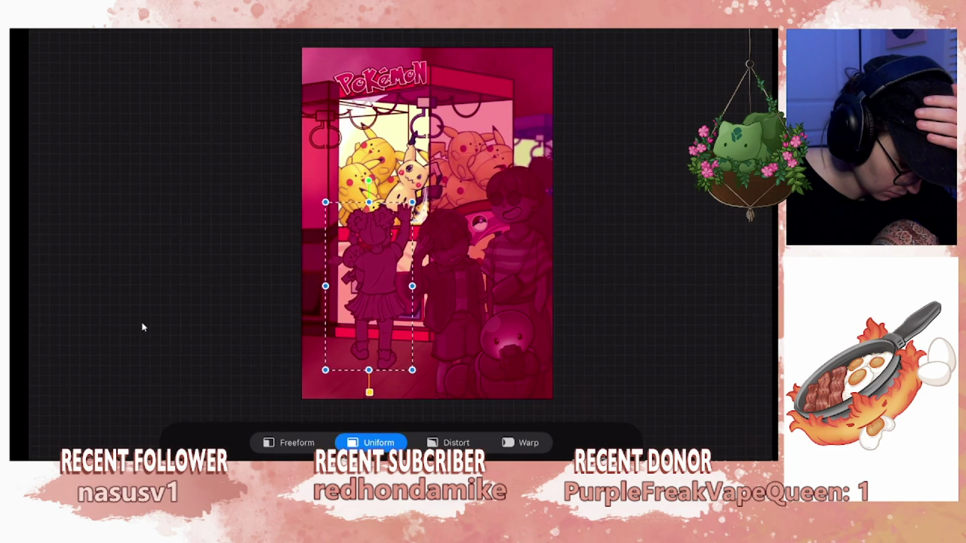
drag(353, 287, 334, 287)
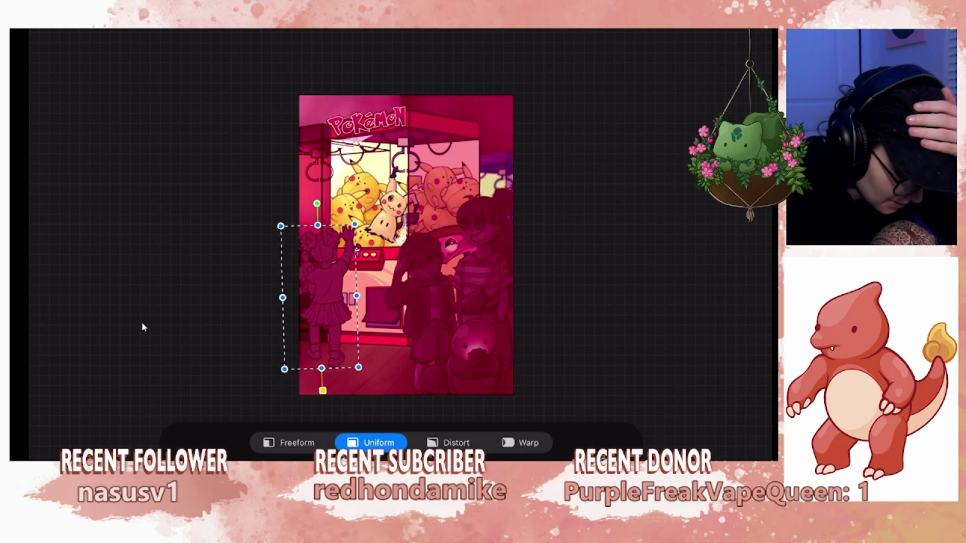
key(ctrl+z)
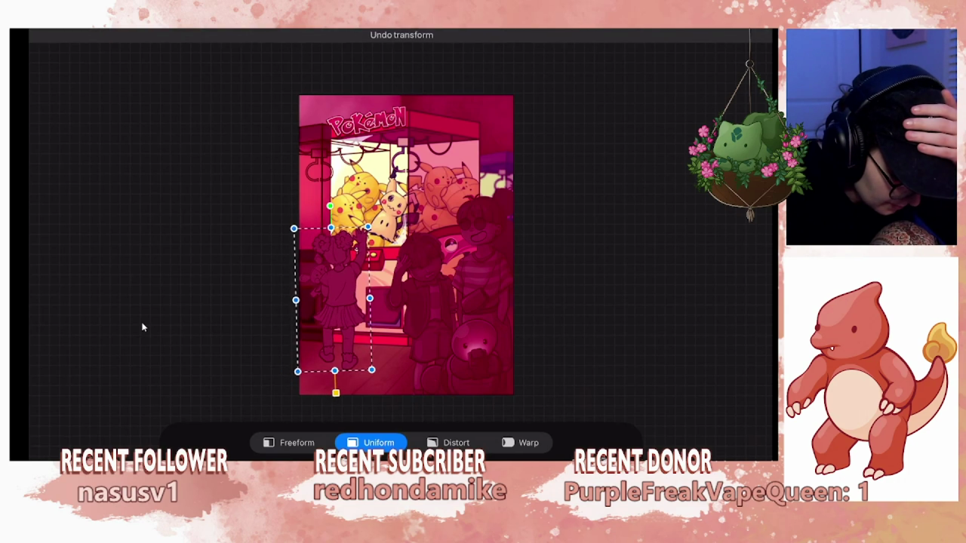
key(ctrl+z)
Duplicate the girl's group, hide the copy, and shift the girl slightly further left.
key(l)
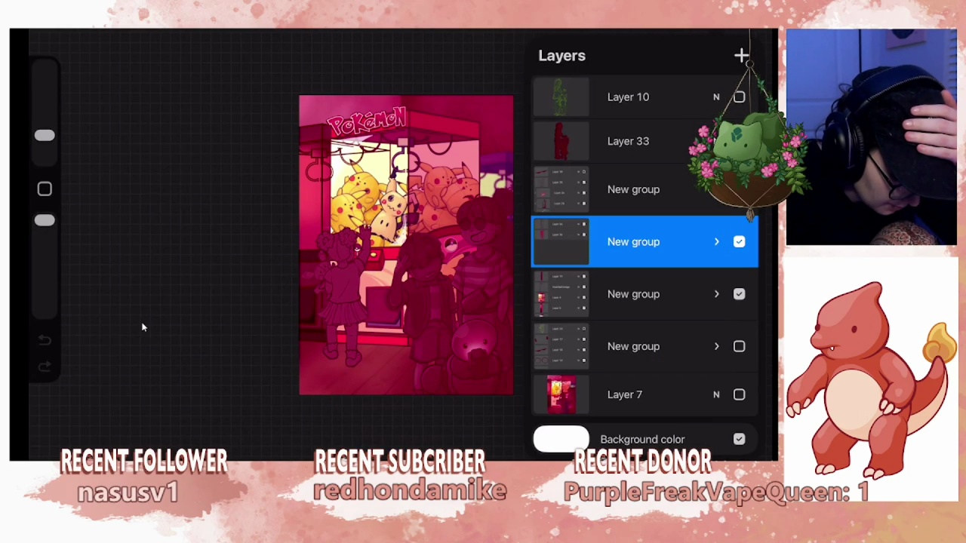
drag(679, 242, 574, 242)
click(685, 239)
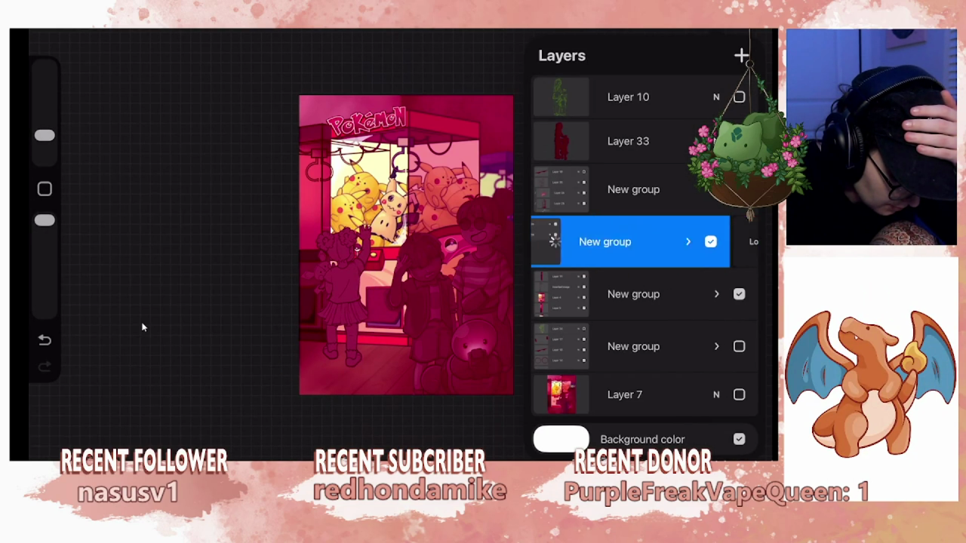
click(739, 293)
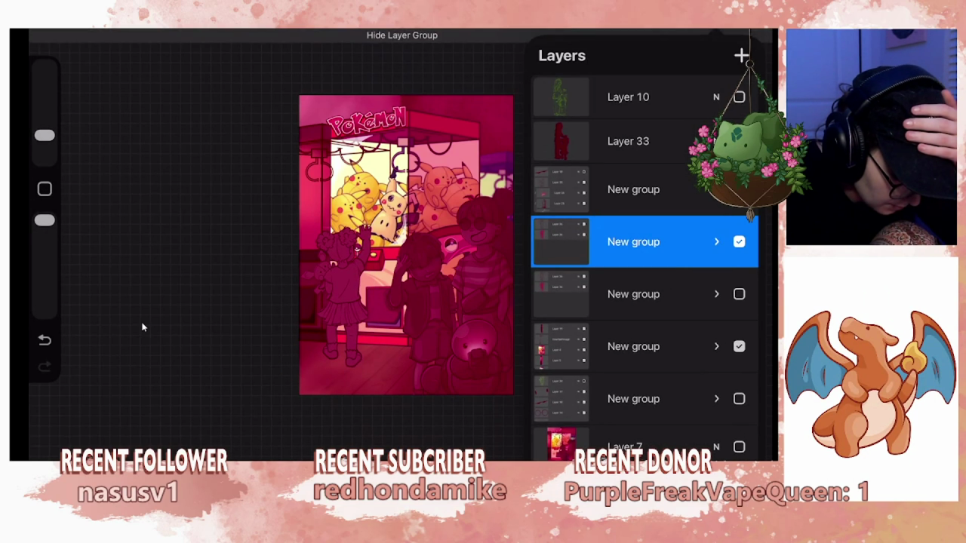
key(v)
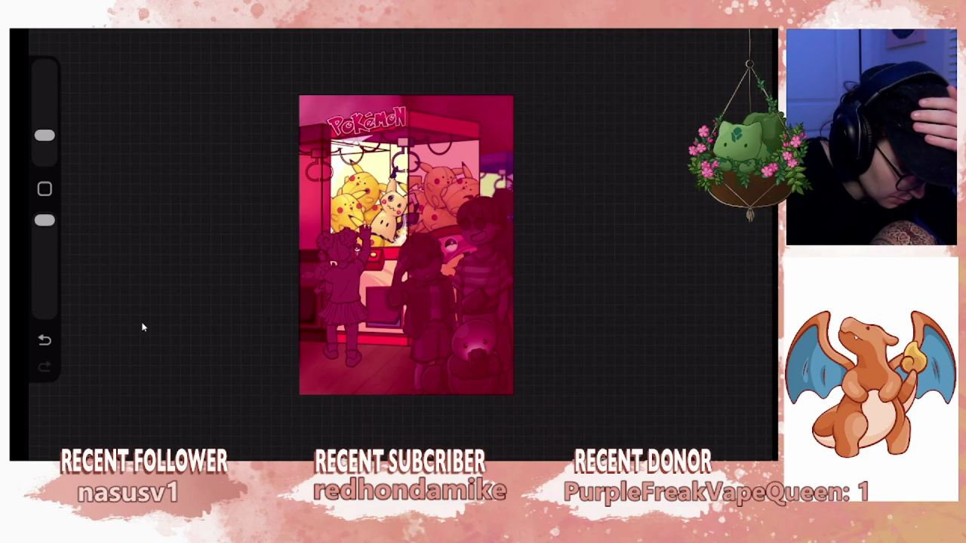
drag(336, 294, 329, 294)
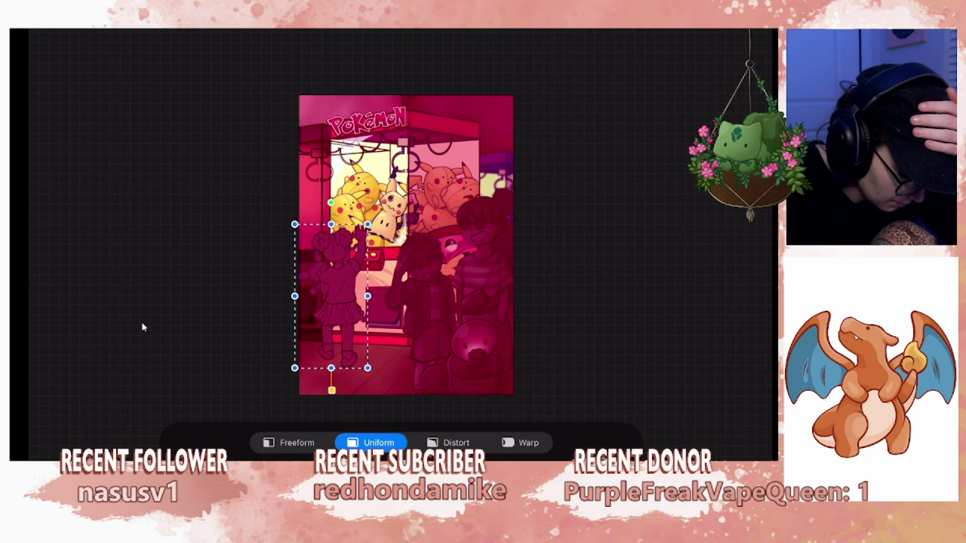
drag(329, 294, 315, 300)
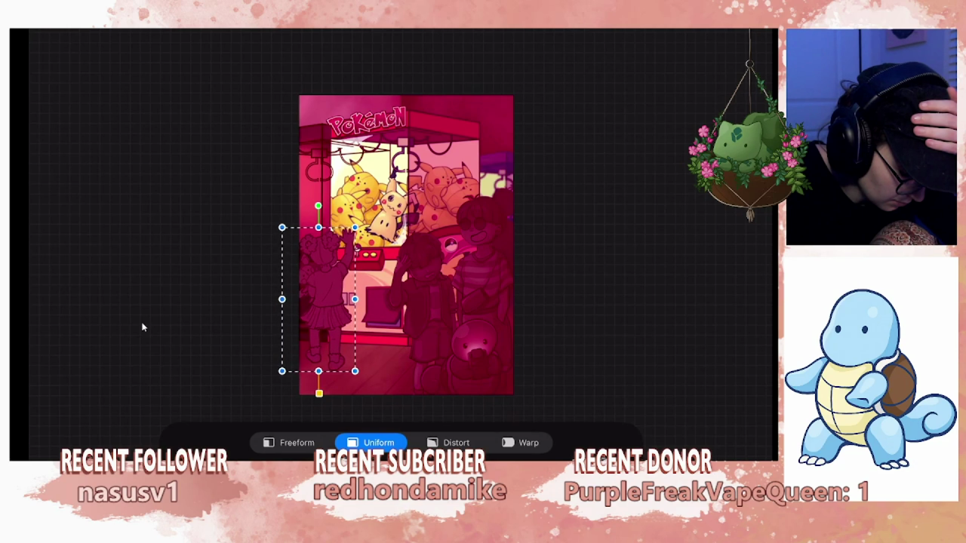
drag(316, 300, 314, 301)
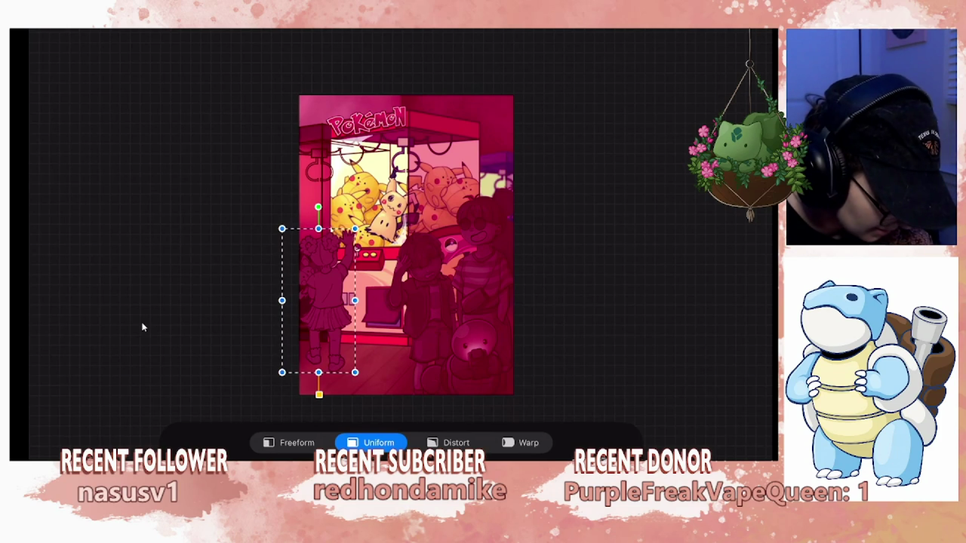
click(143, 326)
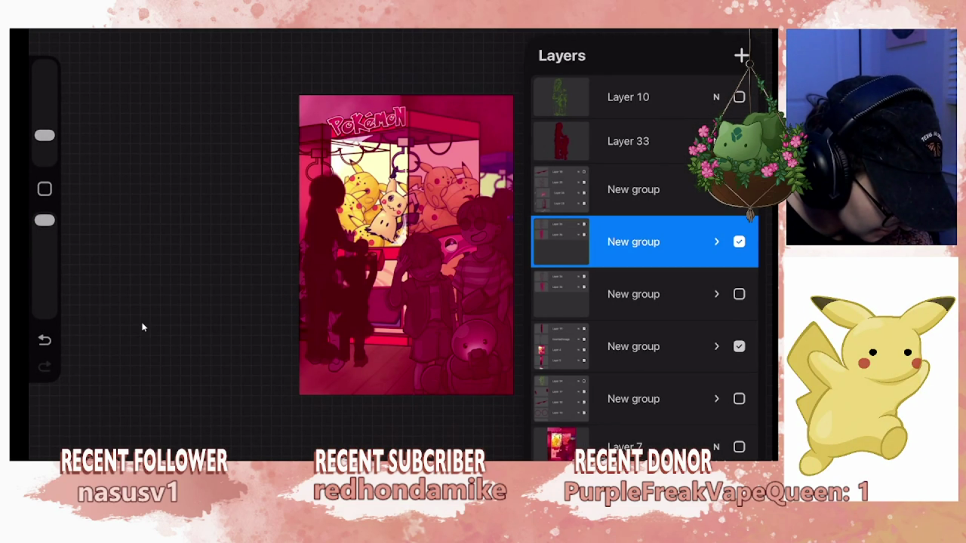
Undo the girl's repositioning, the group hiding and the group duplicate, then redo one step.
key(ctrl+z)
key(ctrl+z)
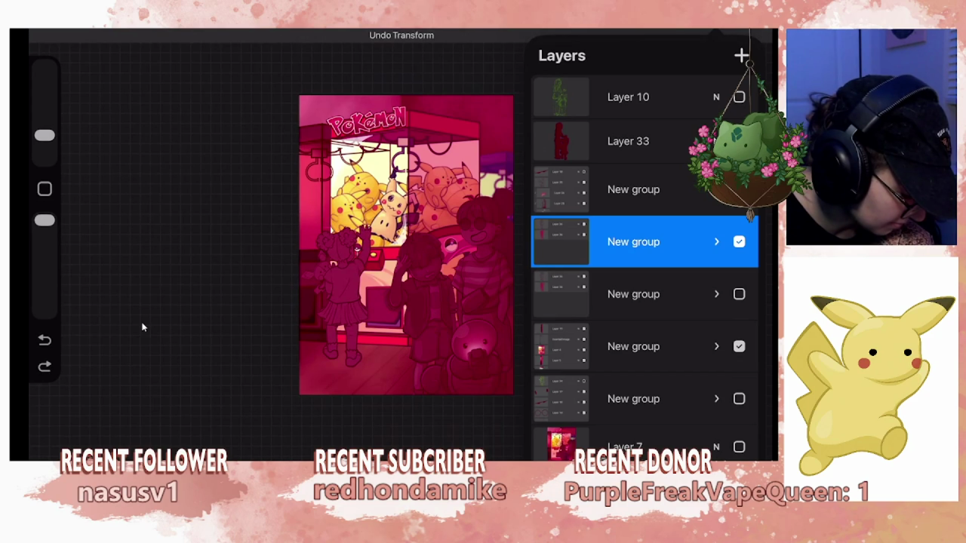
key(ctrl+z)
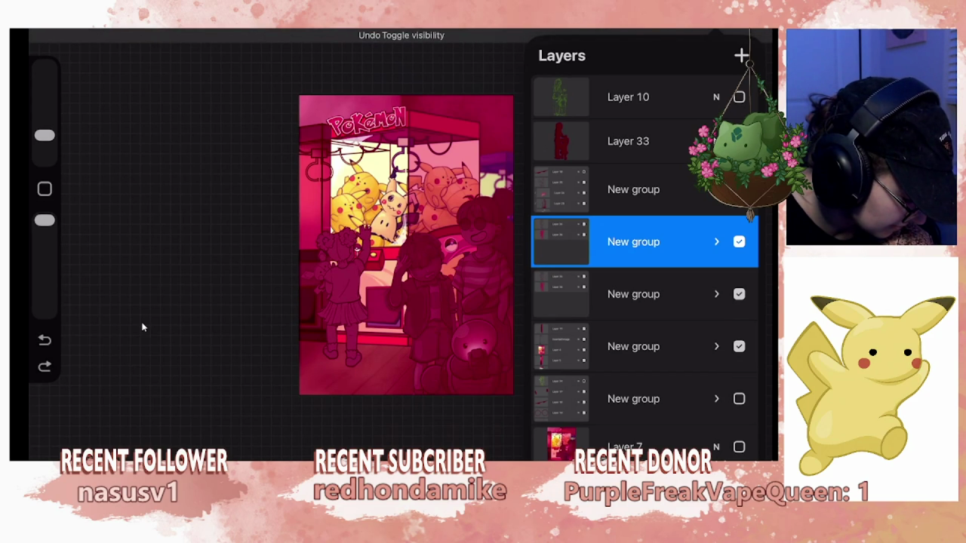
key(ctrl+z)
key(ctrl+z)
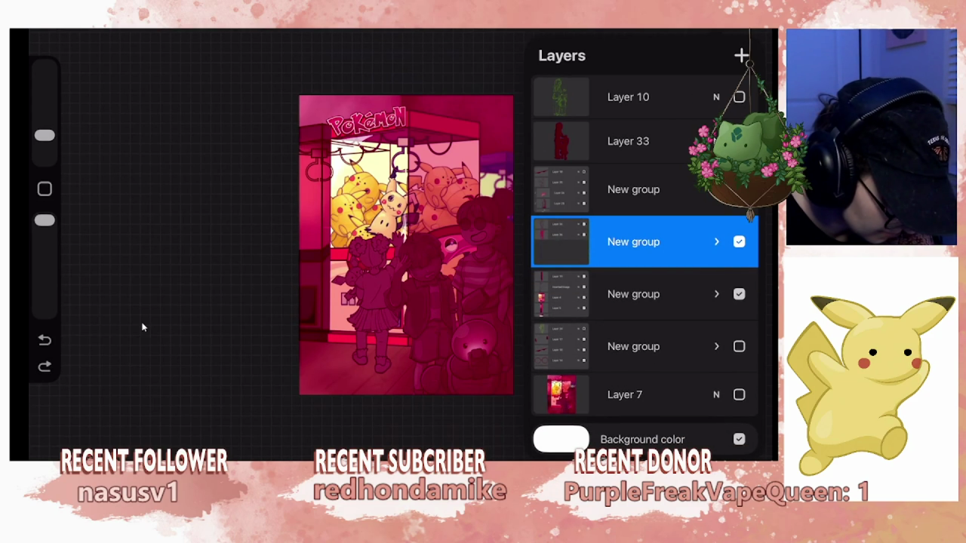
key(ctrl+shift+z)
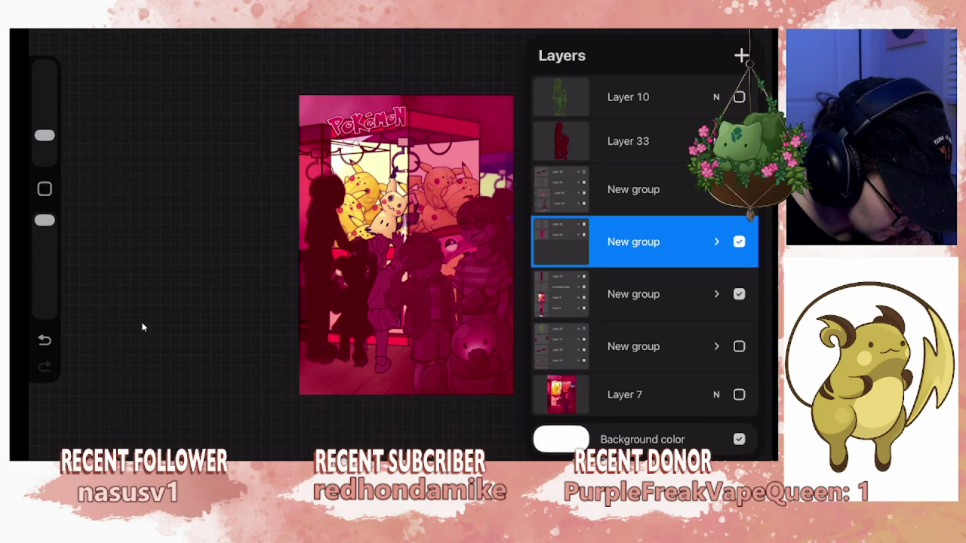
Shift the girl's group left and slightly up, then brush a light highlight down her arm.
key(v)
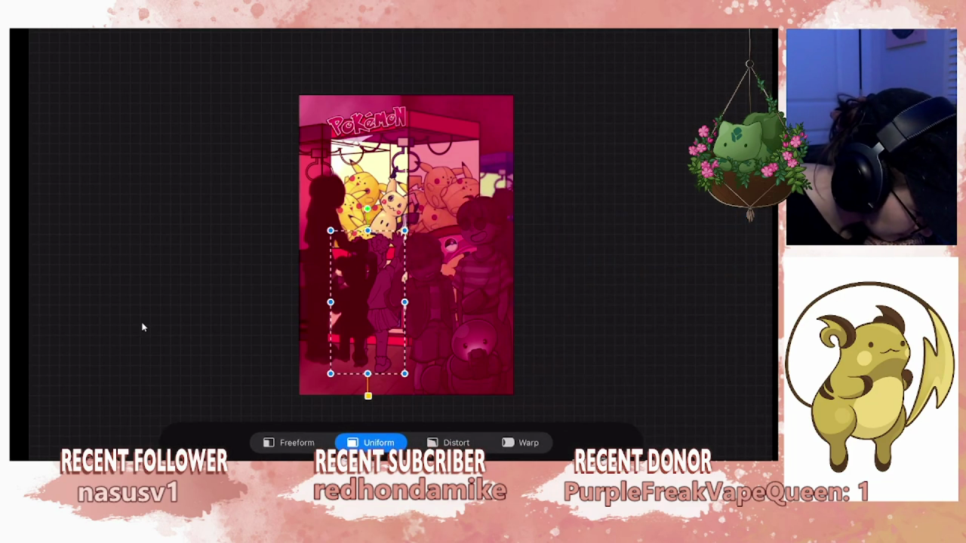
drag(368, 302, 353, 297)
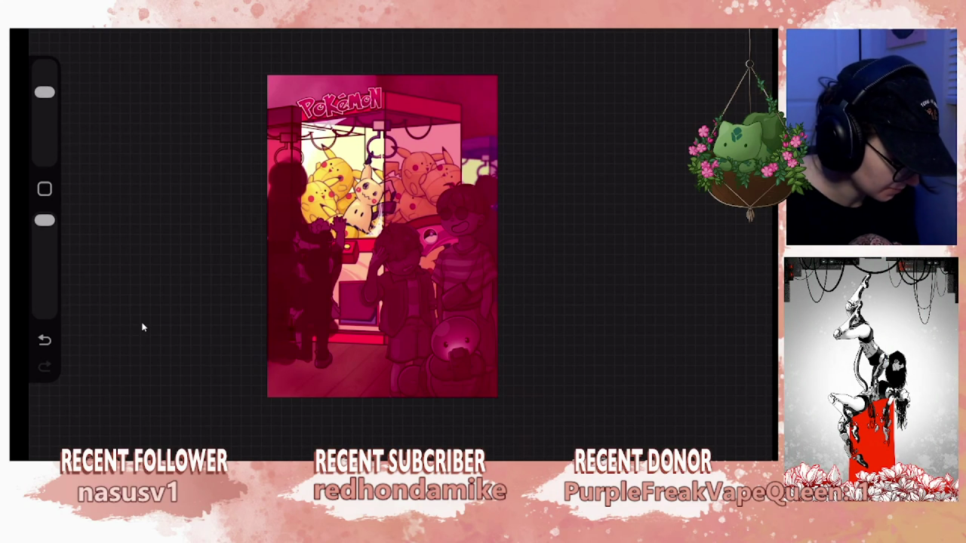
mouse_move(307, 226)
mouse_down()
mouse_move(304, 364)
mouse_move(323, 318)
mouse_move(321, 268)
mouse_move(333, 240)
mouse_move(335, 292)
mouse_up()
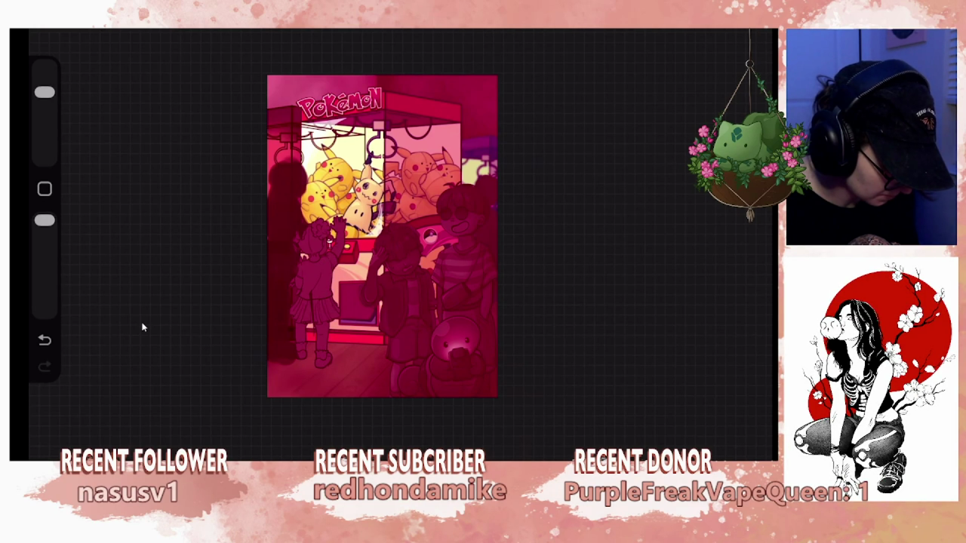
Zoom the view in and out around the girl's raised arm and hand.
scroll(382, 237, up, 3)
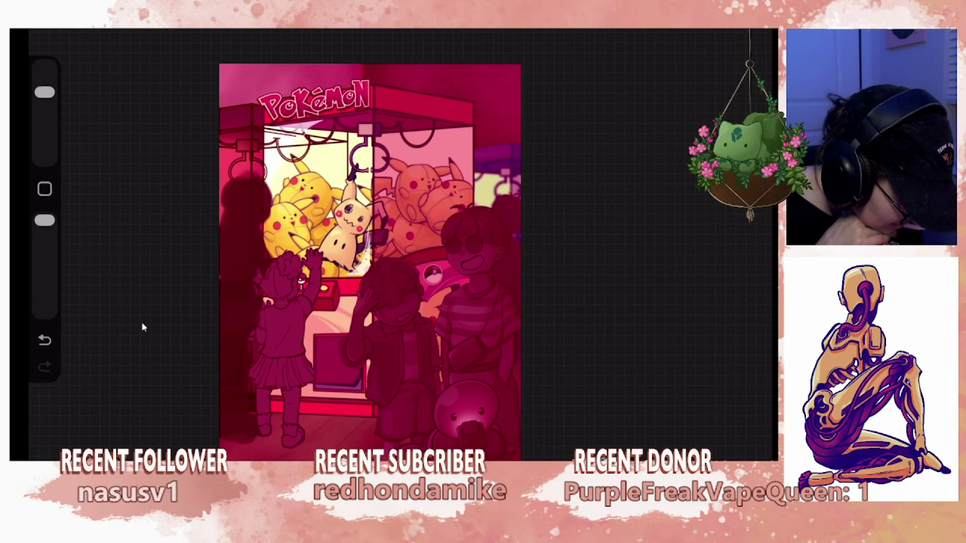
scroll(370, 262, down, 3)
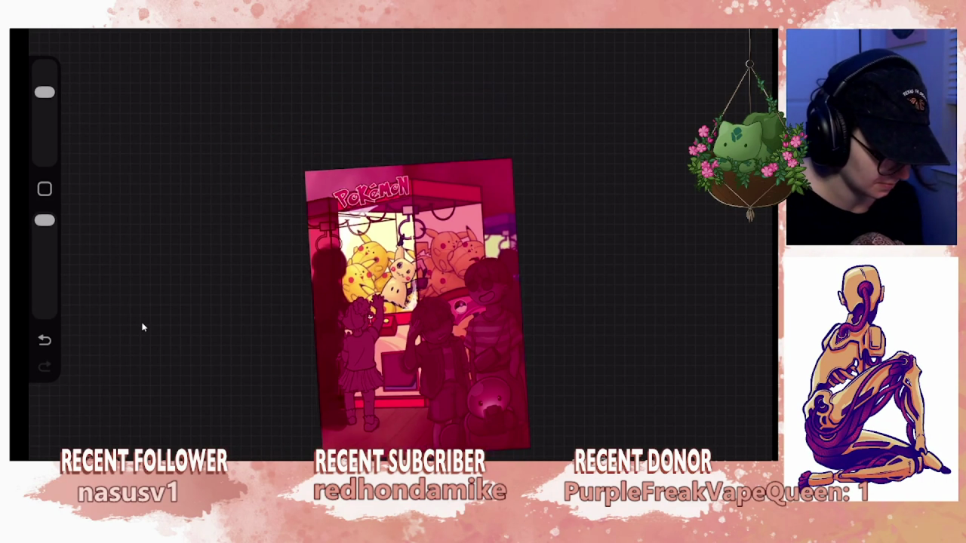
scroll(421, 310, up, 2)
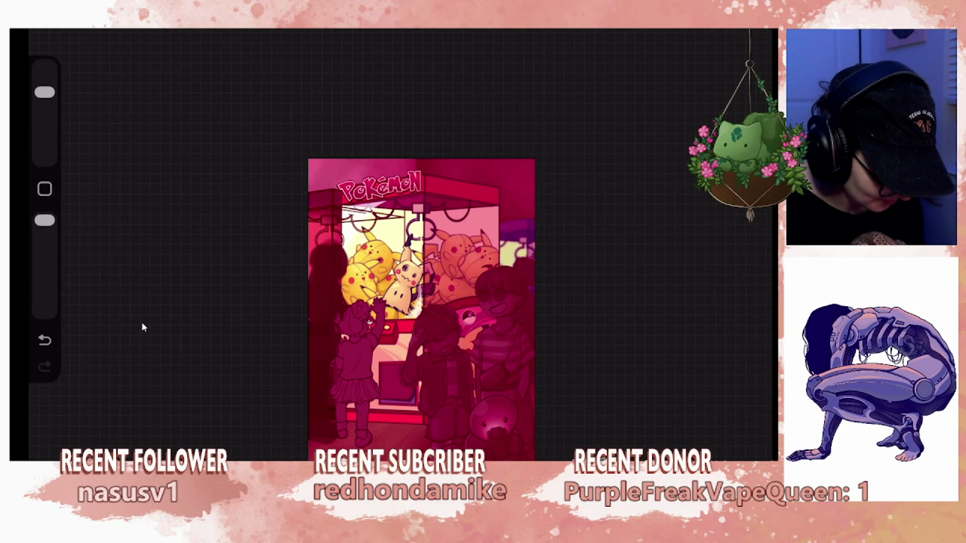
Hide Layer 33's dark silhouettes, show them again, and zoom back over the illustration.
key(l)
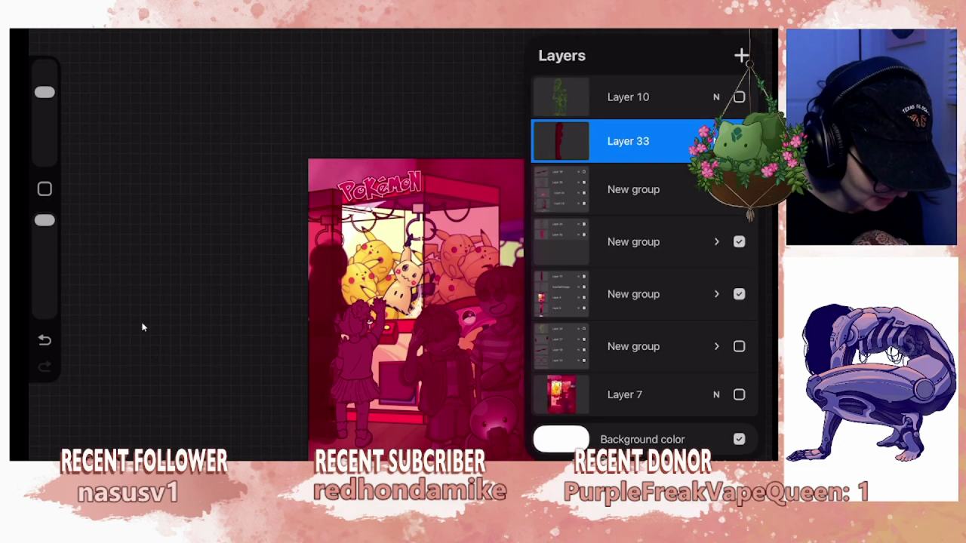
click(739, 142)
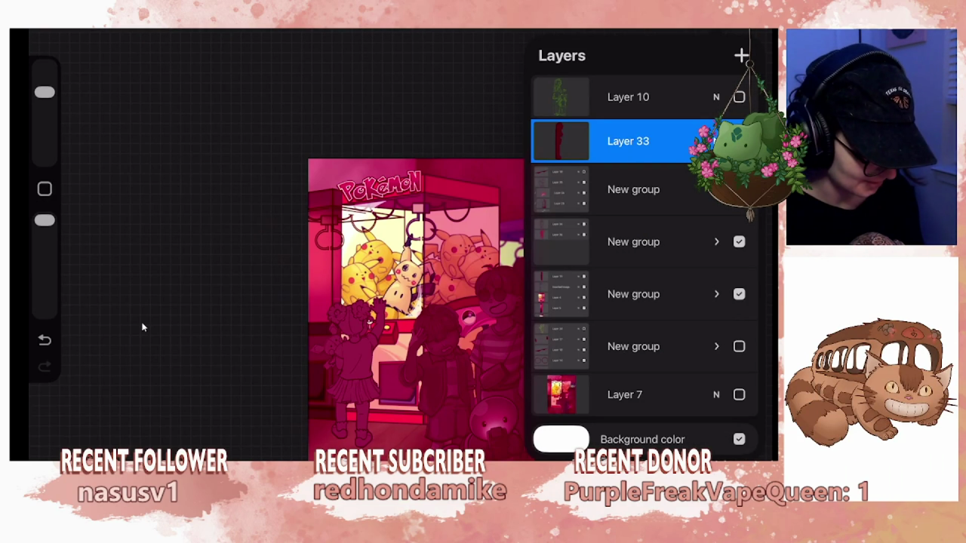
click(739, 141)
key(l)
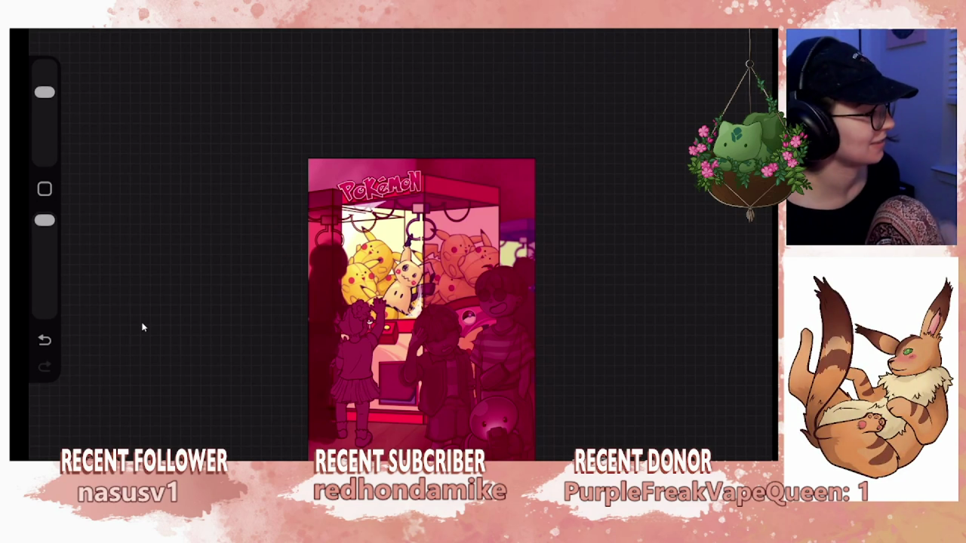
scroll(422, 302, up, 3)
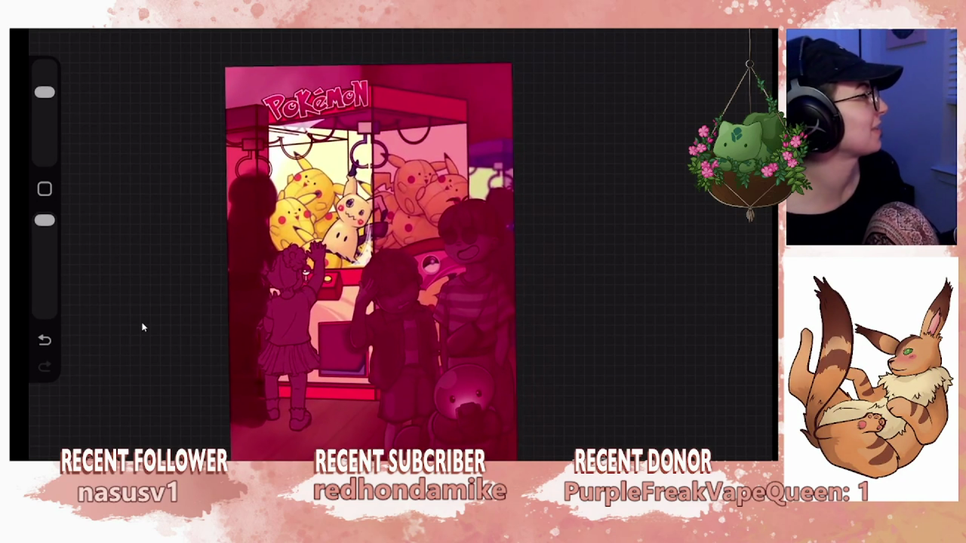
scroll(373, 257, up, 1)
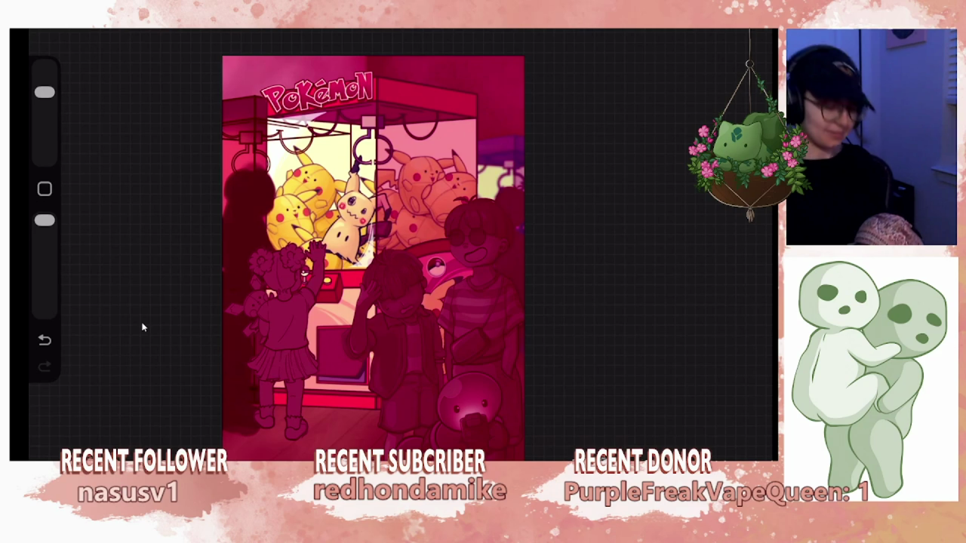
scroll(143, 326, up, 5)
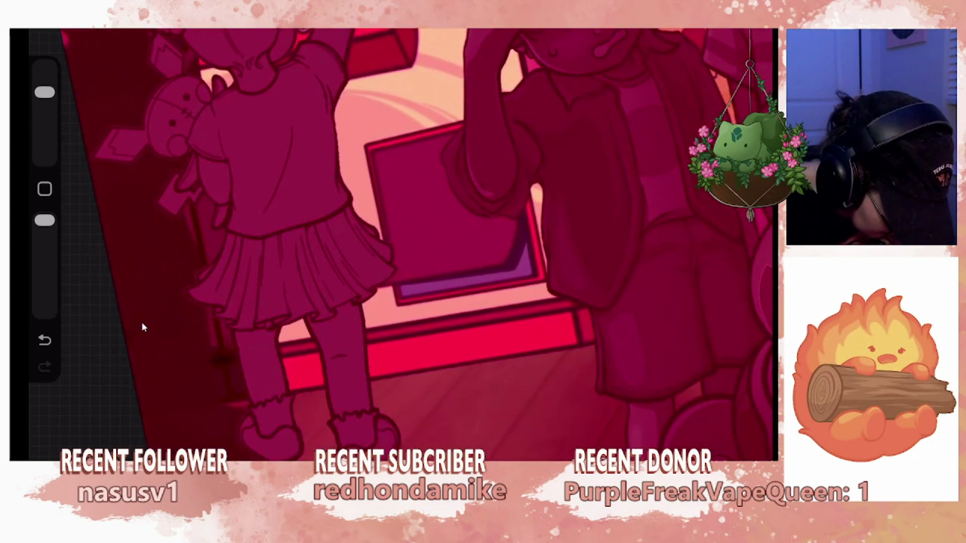
Compare the girl with Layer 33 hidden and shown, then dismiss the layer options.
scroll(142, 327, up, 3)
key(l)
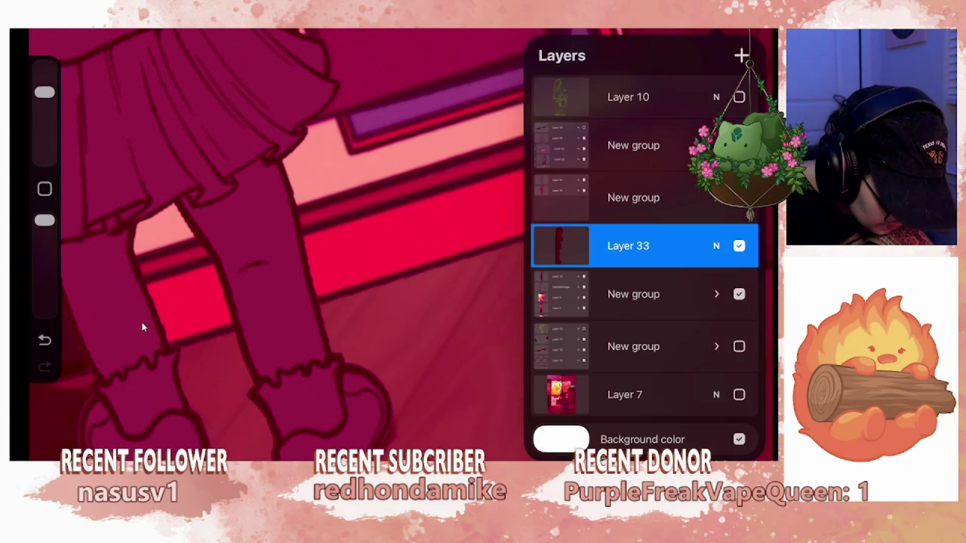
click(739, 245)
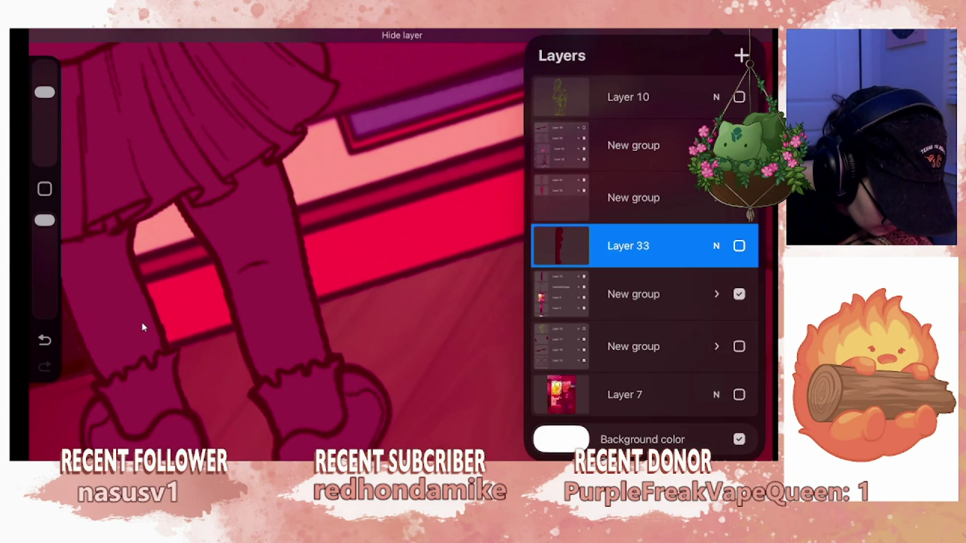
click(560, 245)
click(142, 327)
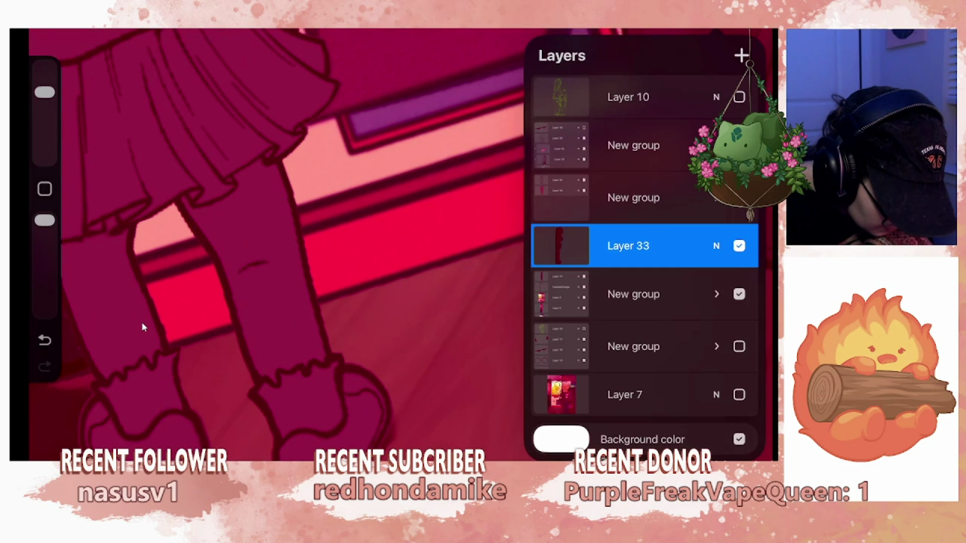
click(143, 327)
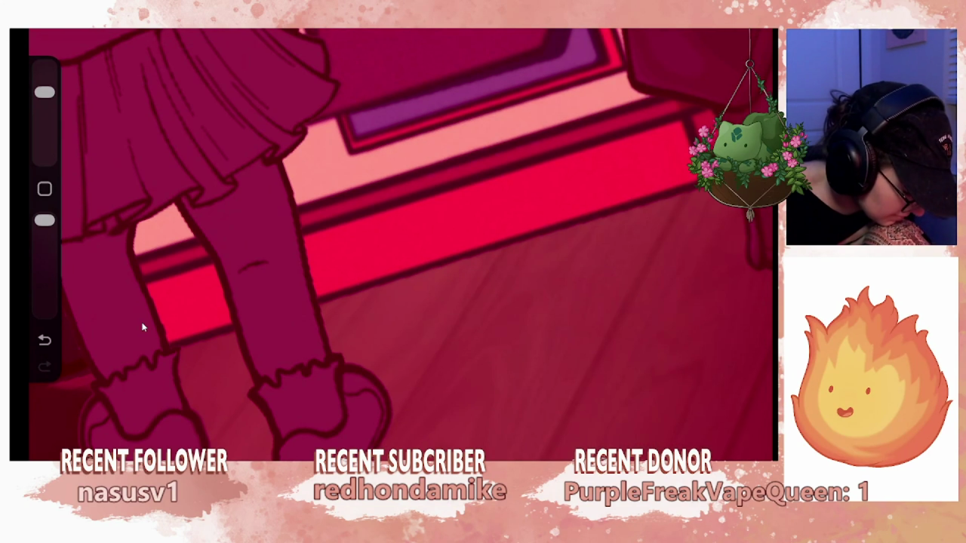
Add new layers in a group above Layer 33 and zoom back onto the girl.
scroll(142, 327, down, 5)
scroll(142, 327, up, 2)
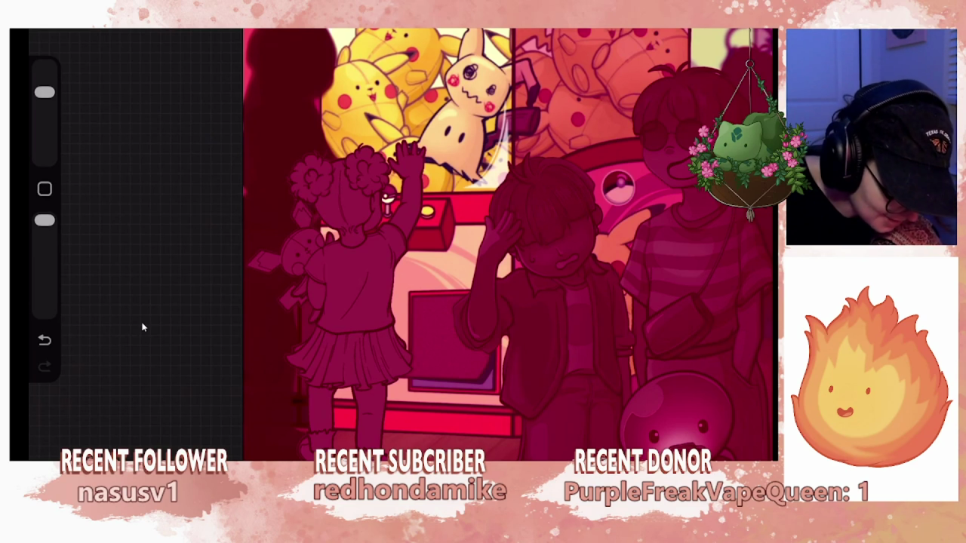
key(l)
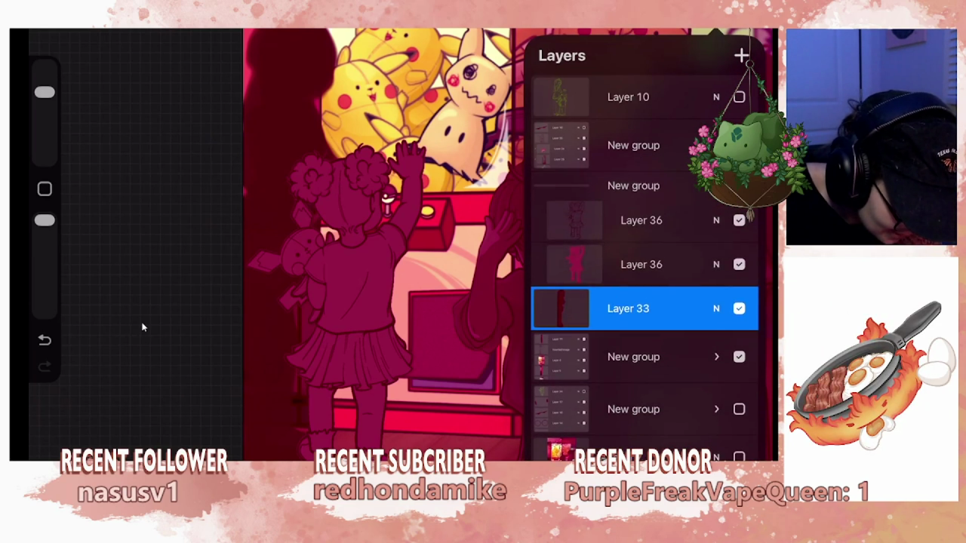
key(l)
scroll(144, 326, up, 2)
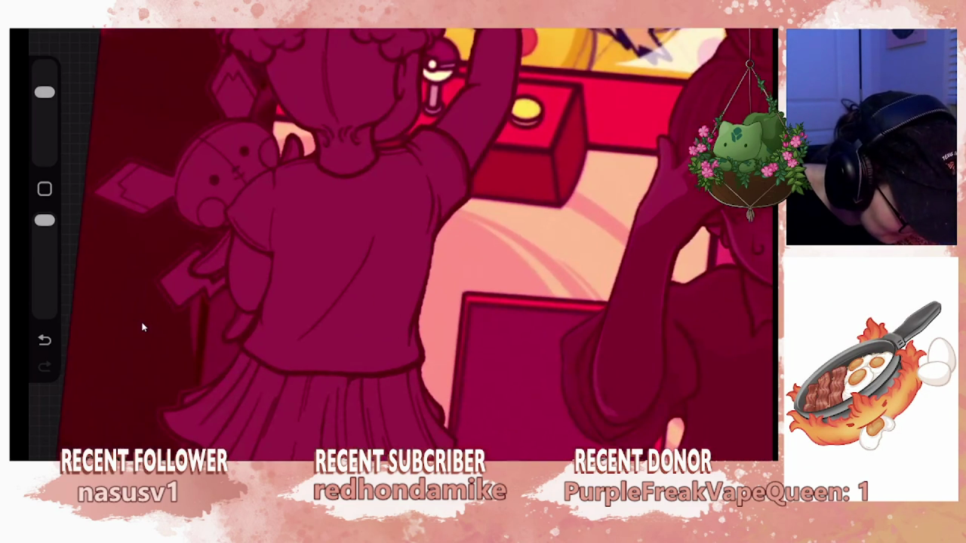
scroll(143, 327, up, 2)
scroll(143, 327, up, 2)
scroll(144, 327, up, 1)
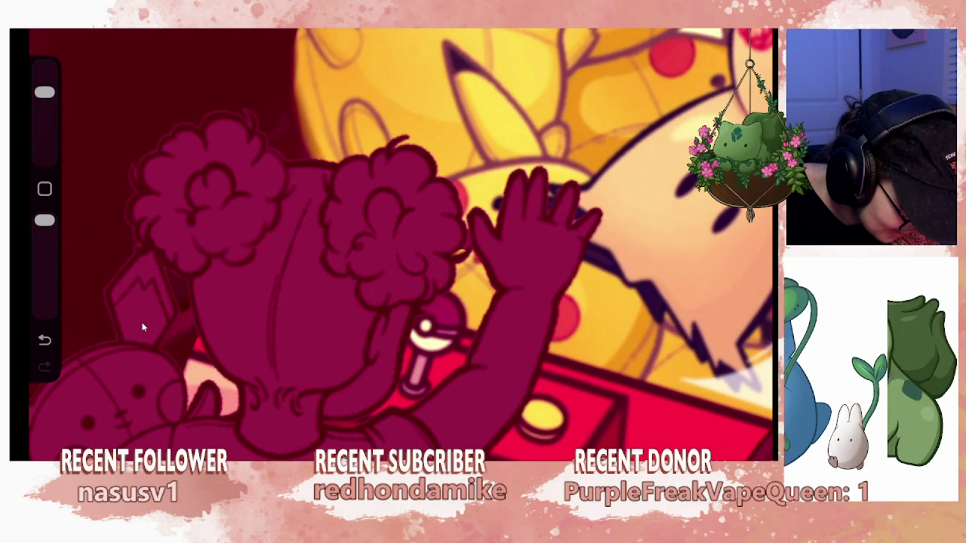
Undo two strokes on the girl, restore one, then undo and redo the last again.
key(ctrl+z)
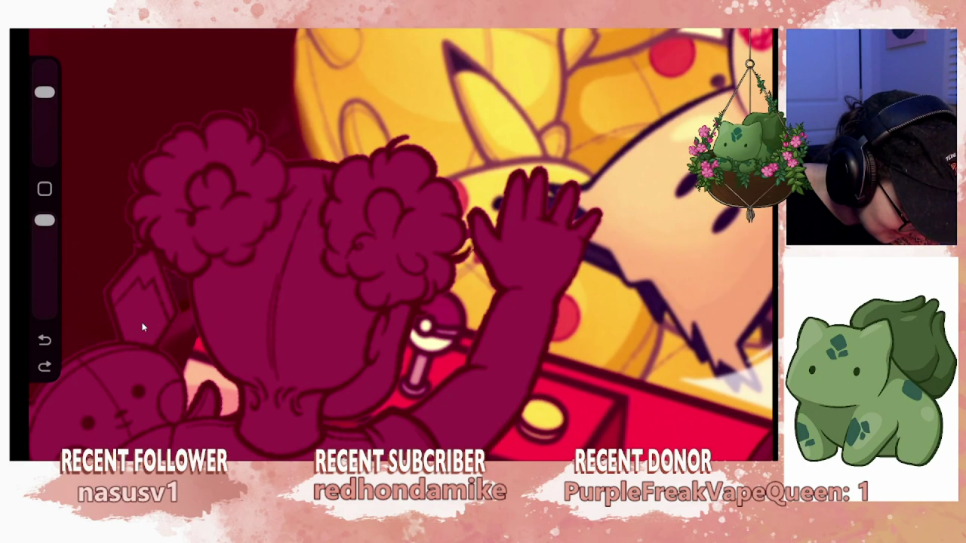
key(ctrl+z)
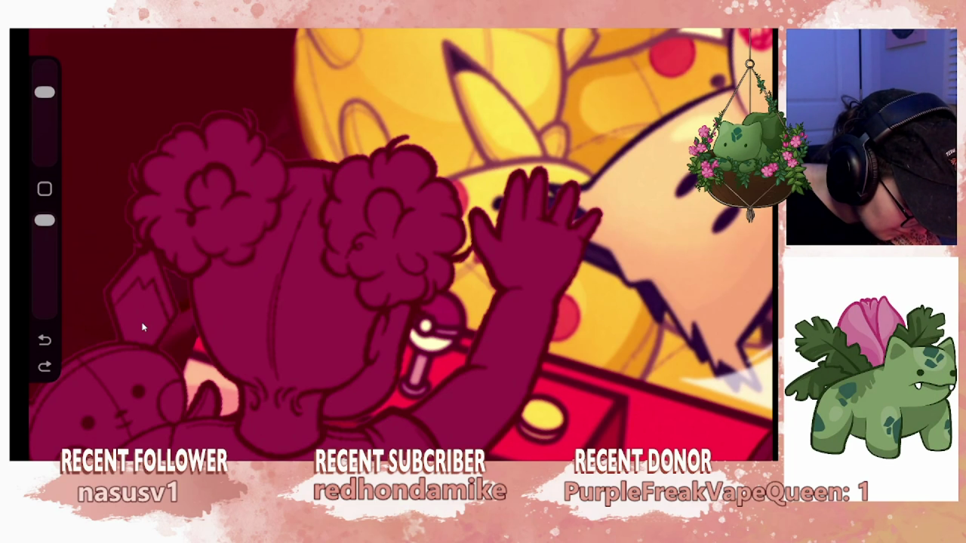
click(142, 327)
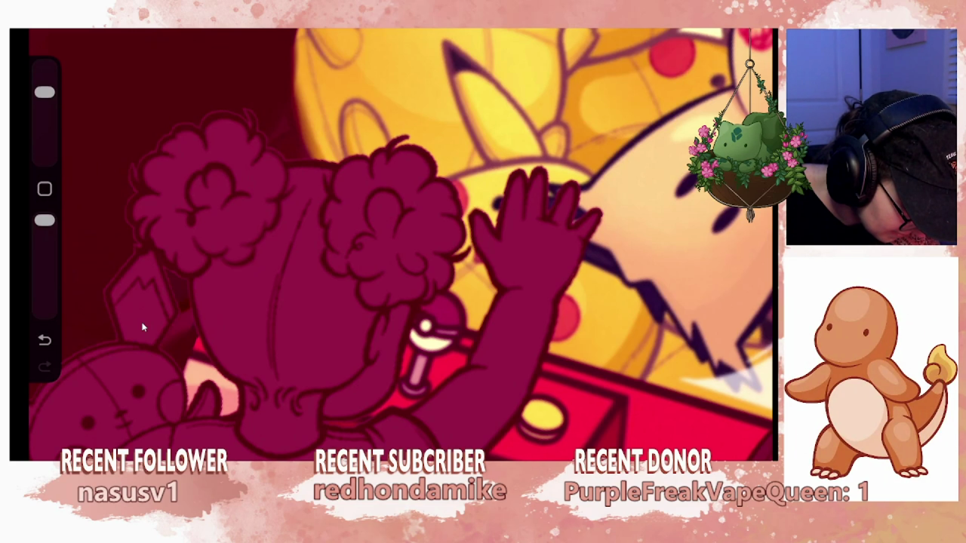
key(ctrl+z)
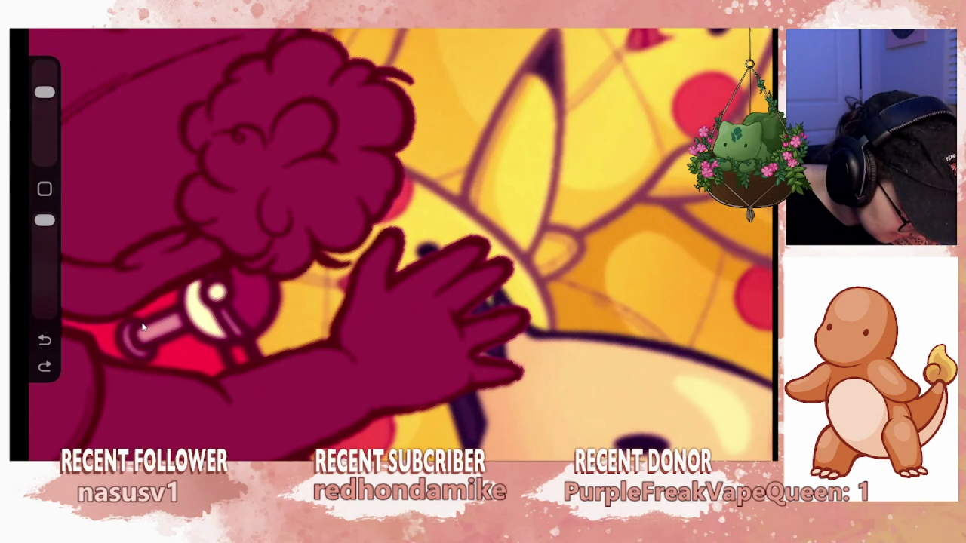
key(ctrl+shift+z)
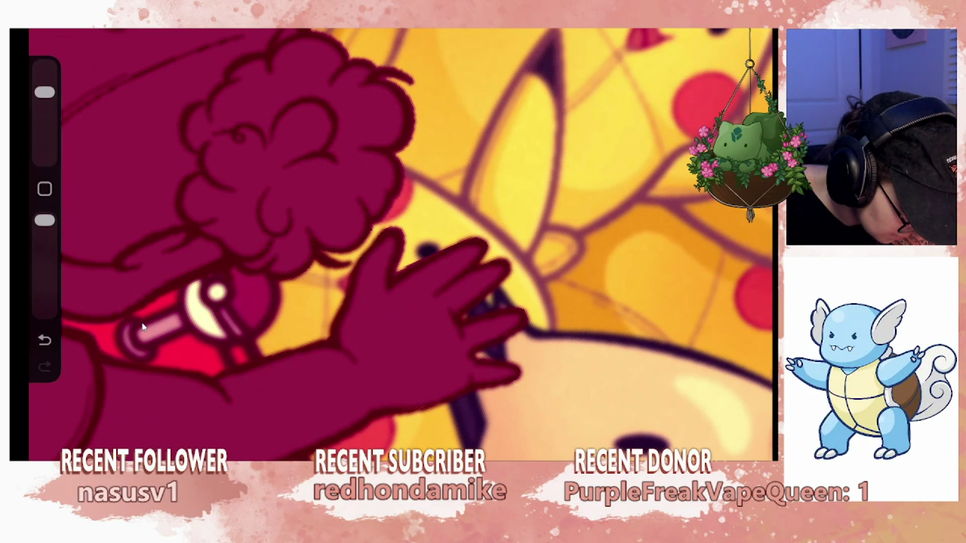
Inspect the girl's hair and raised hand, then undo the latest brush stroke.
scroll(142, 326, down, 5)
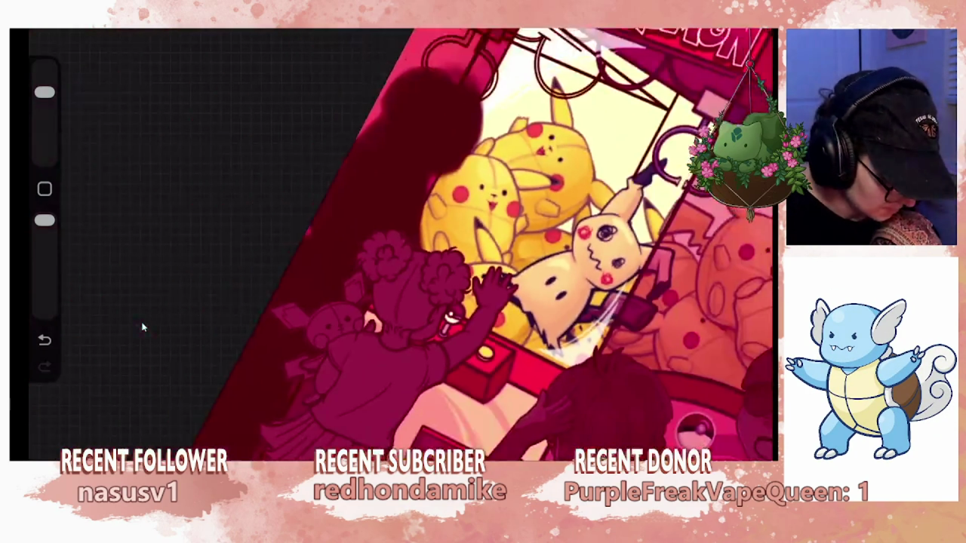
scroll(141, 326, down, 2)
scroll(142, 326, up, 3)
scroll(142, 326, up, 2)
scroll(142, 326, up, 2)
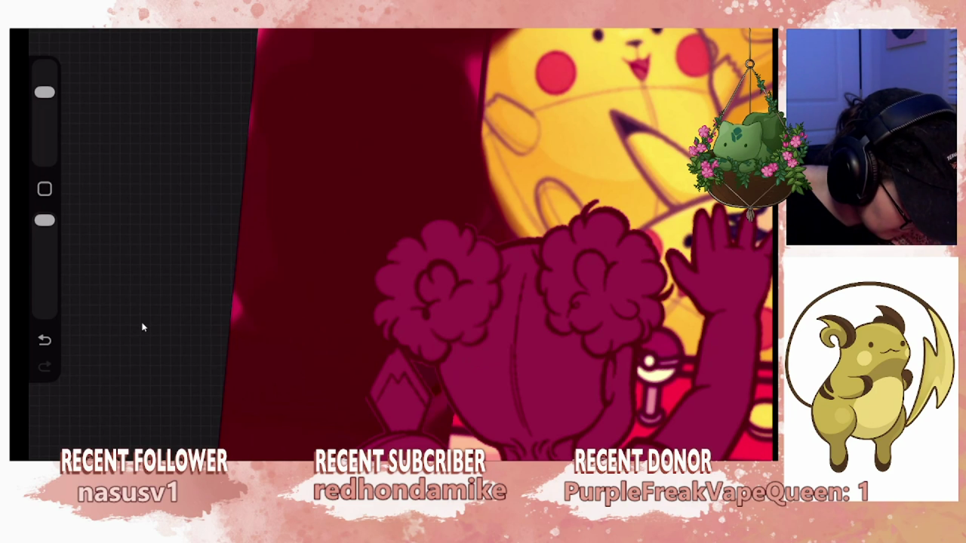
scroll(143, 327, up, 3)
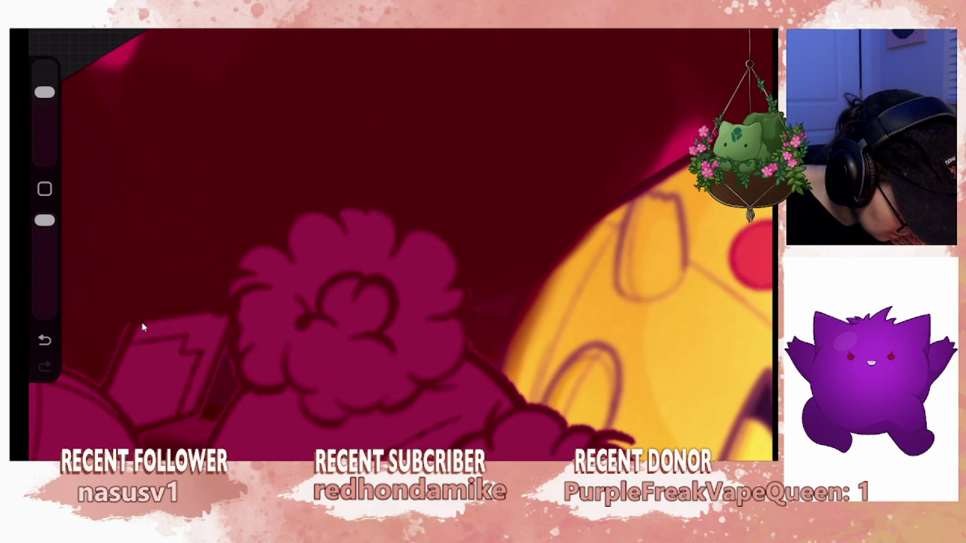
key(ctrl+z)
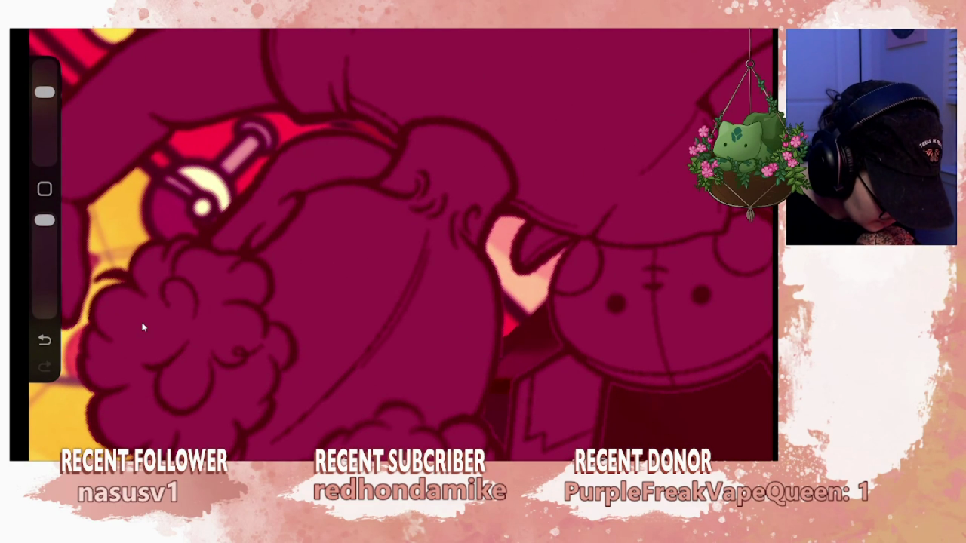
Undo the last erase stroke on the girl's hair.
key(ctrl+z)
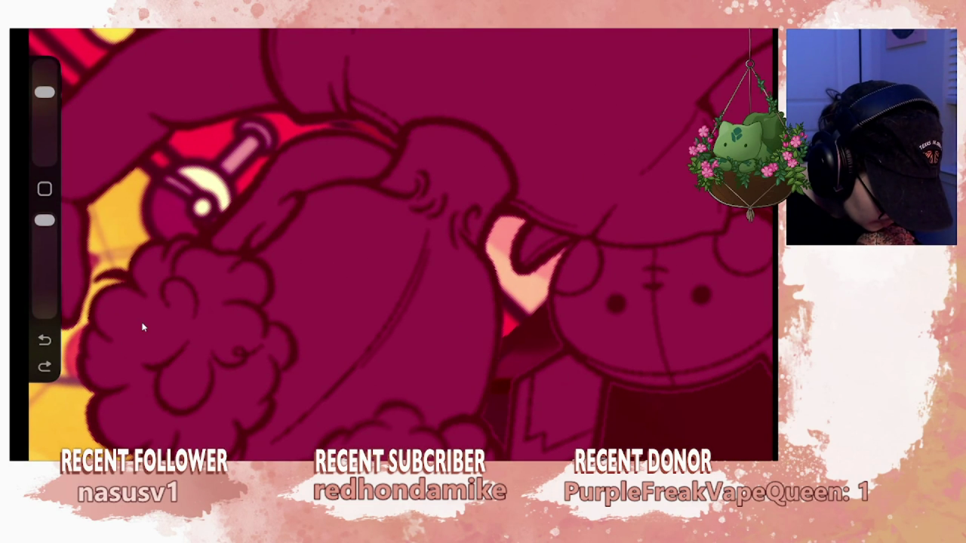
Restore the erase stroke, make the brush smaller, and undo two red shadow strokes.
key(ctrl+shift+z)
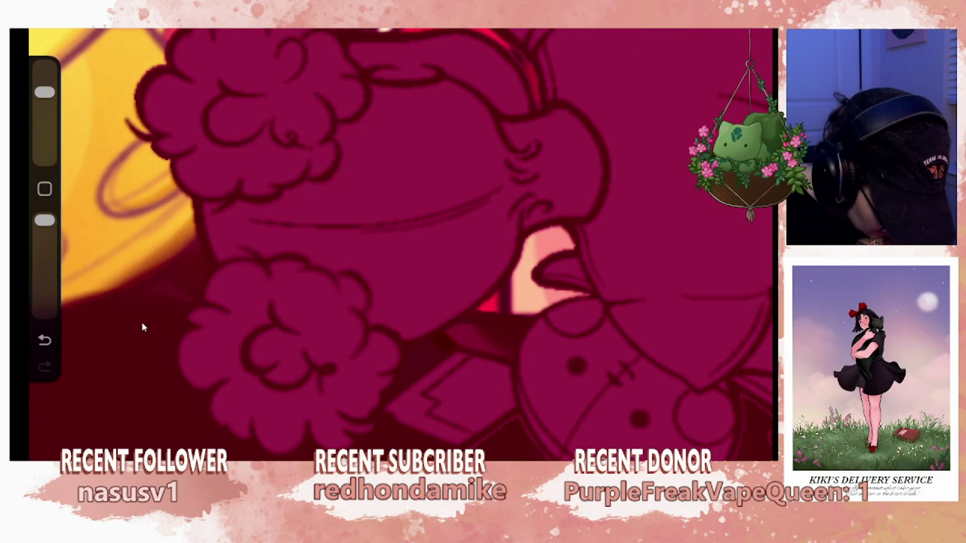
key([)
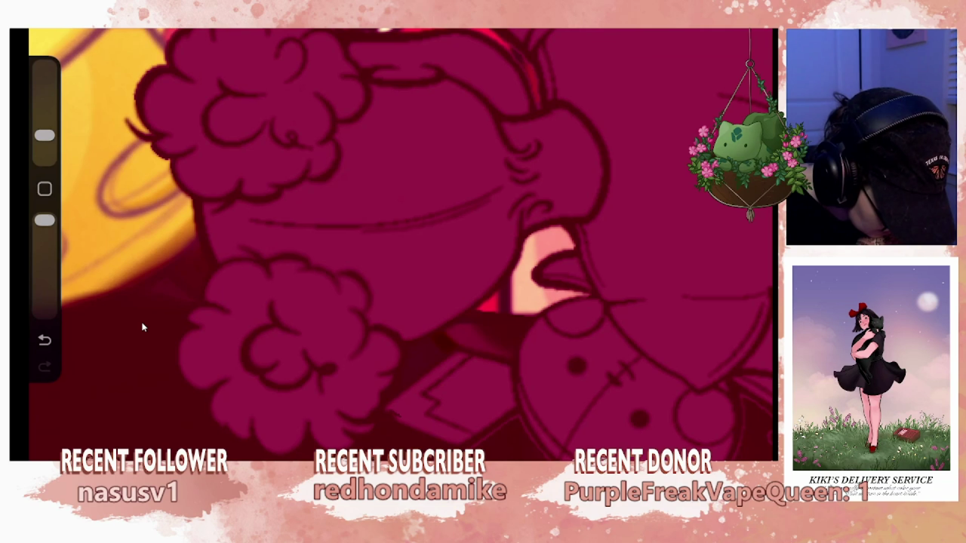
key(ctrl+z)
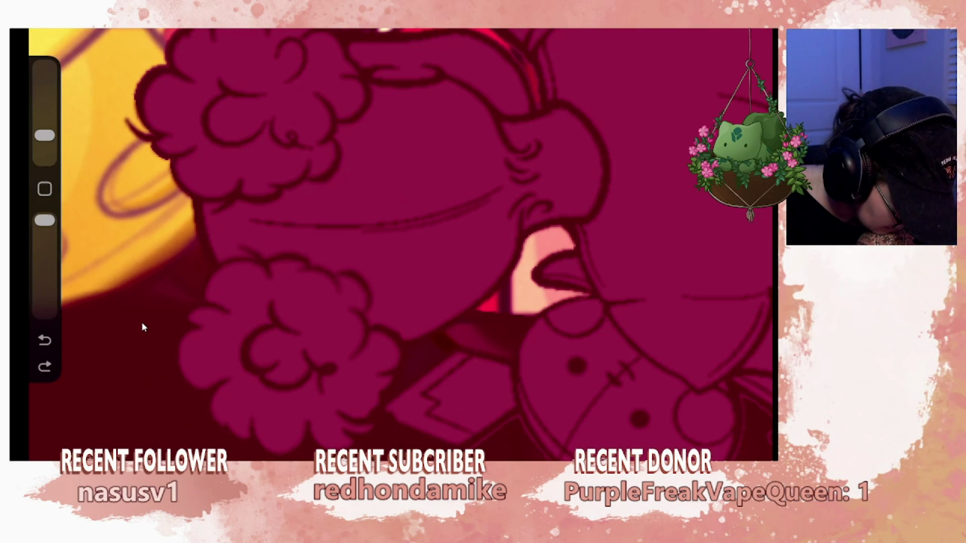
key(ctrl+z)
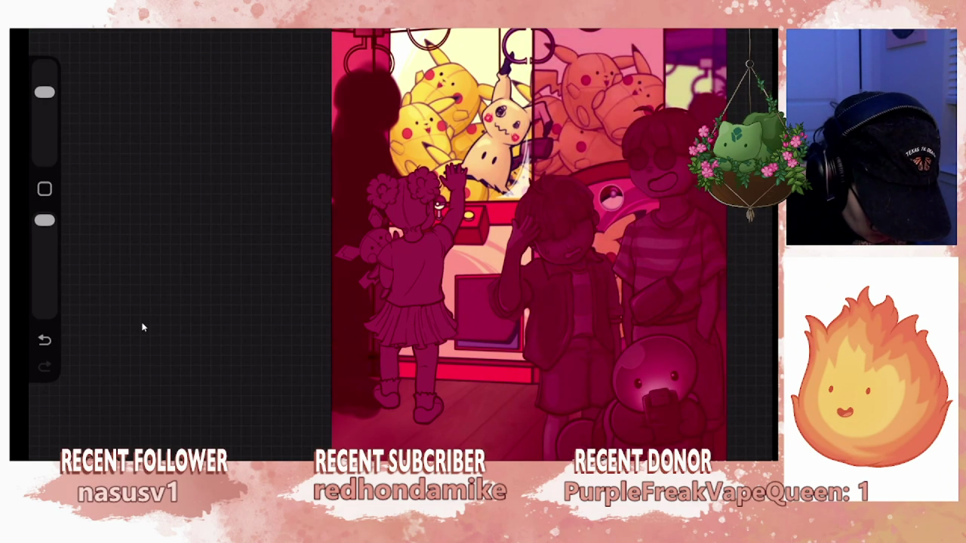
Undo recent strokes on the boy's jacket and switch to a slightly darker red.
key(ctrl+z)
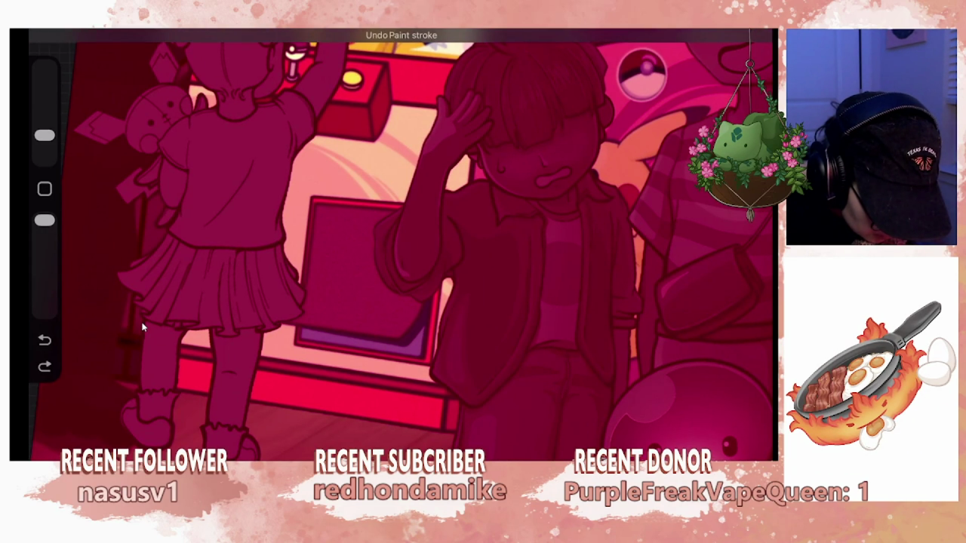
key(c)
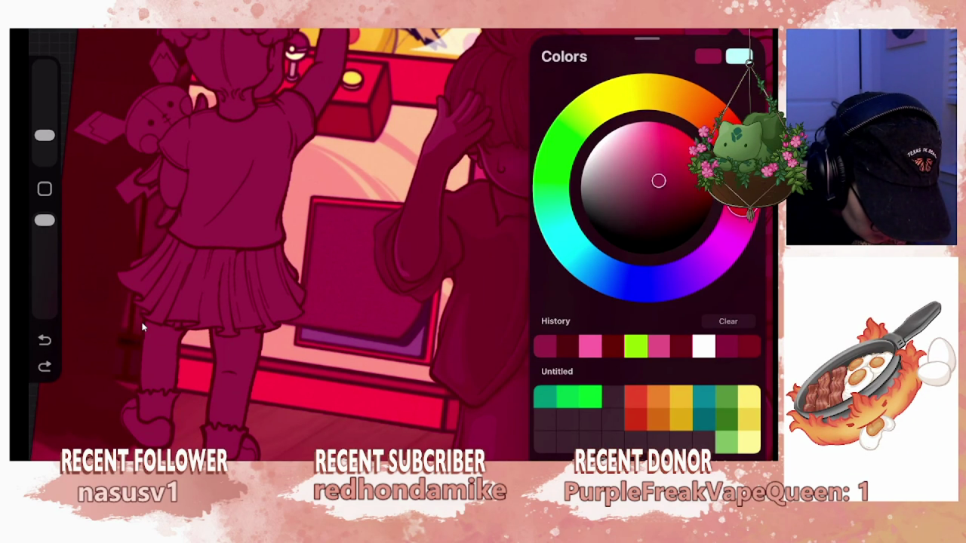
key(c)
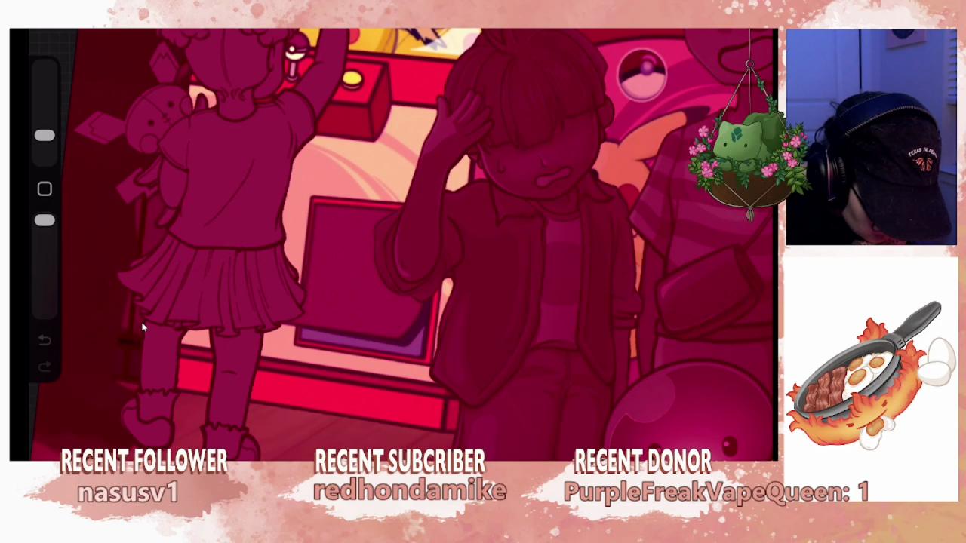
key(ctrl+z)
key(c)
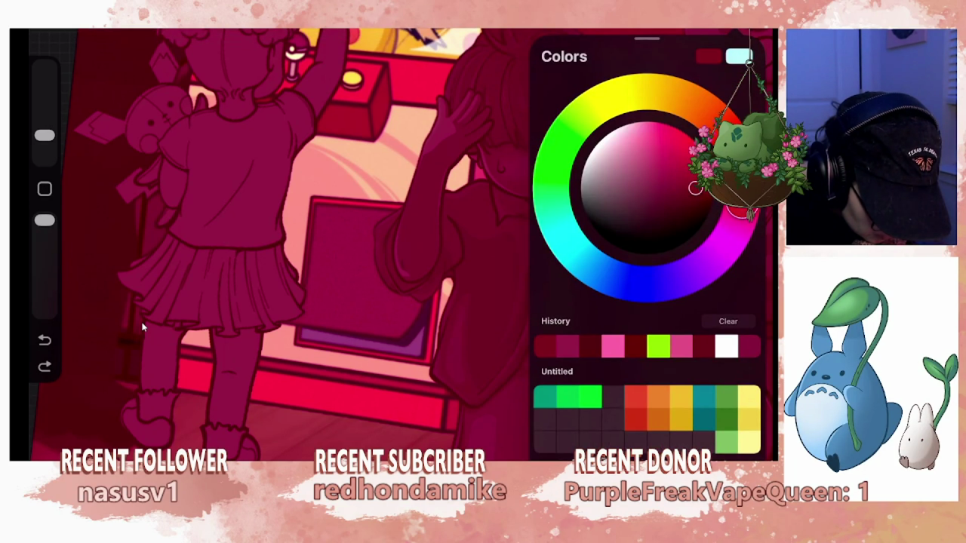
drag(694, 188, 692, 194)
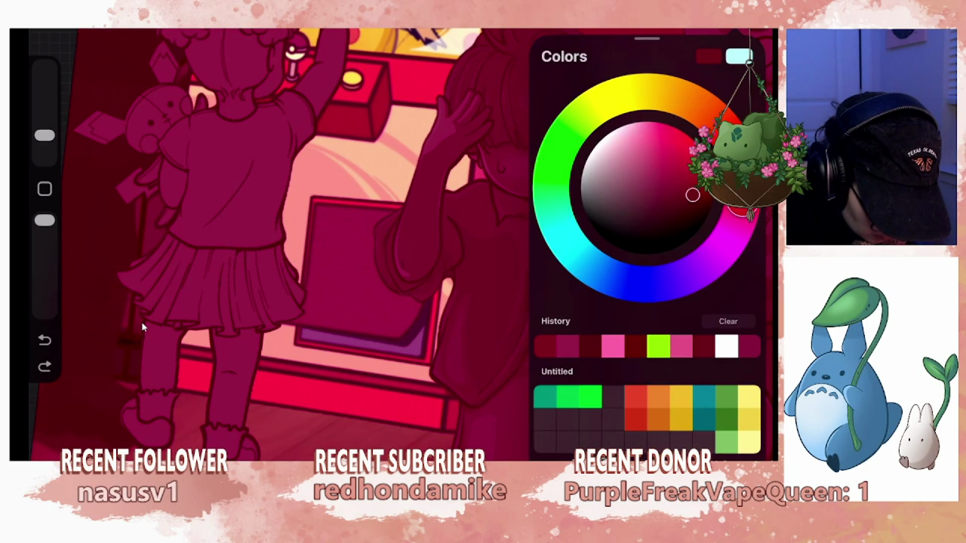
key(c)
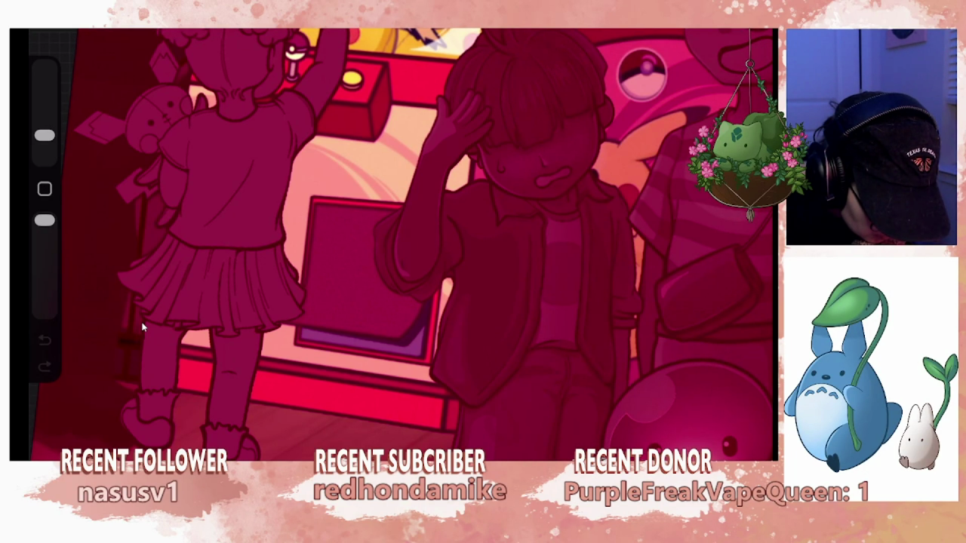
scroll(141, 326, up, 5)
key(ctrl+z)
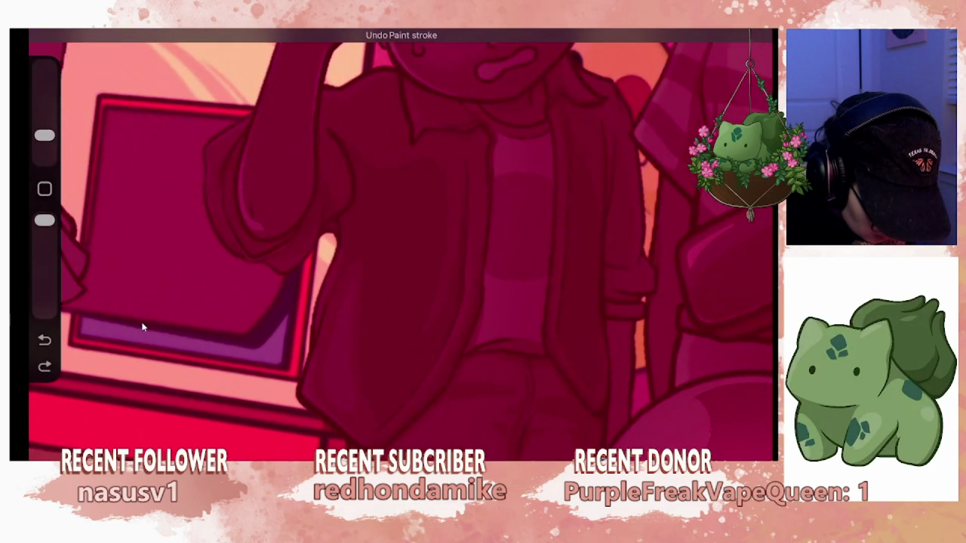
Undo another paint stroke and try Layer 23's opacity keys, leaving it at full.
key(l)
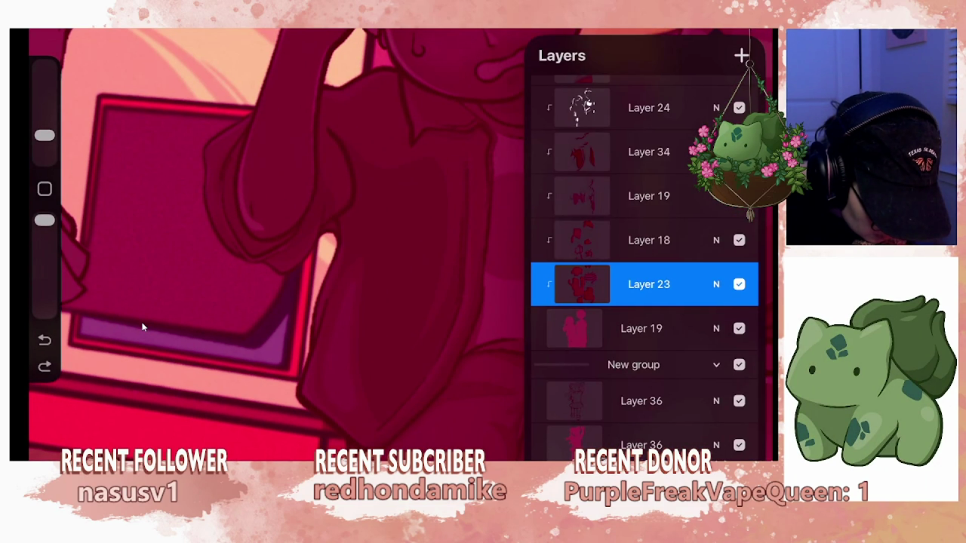
key(c)
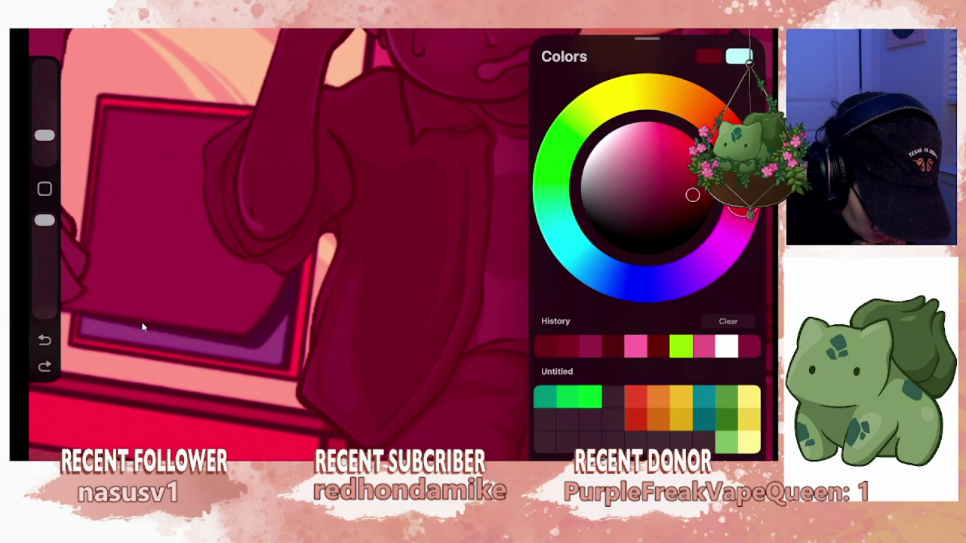
key(c)
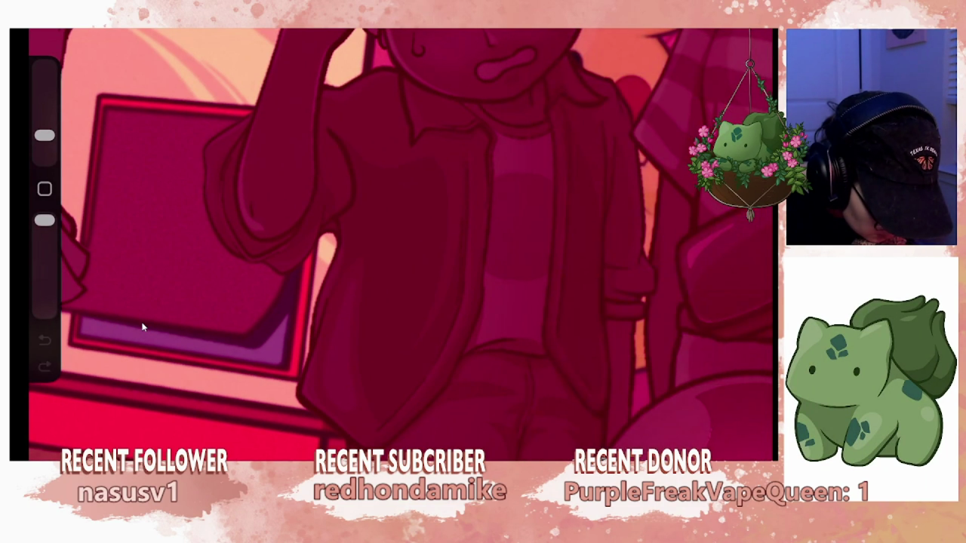
key(ctrl+z)
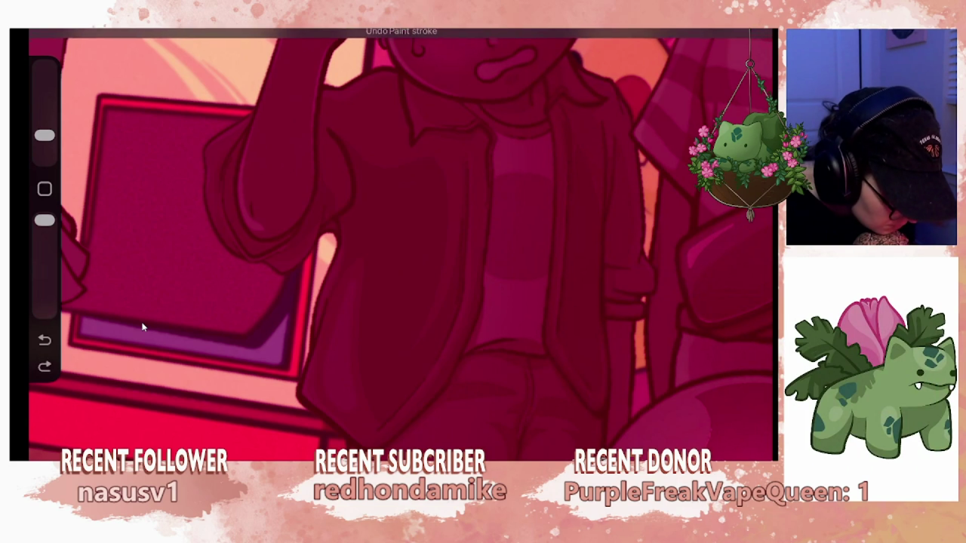
key(l)
key(5)
key(0)
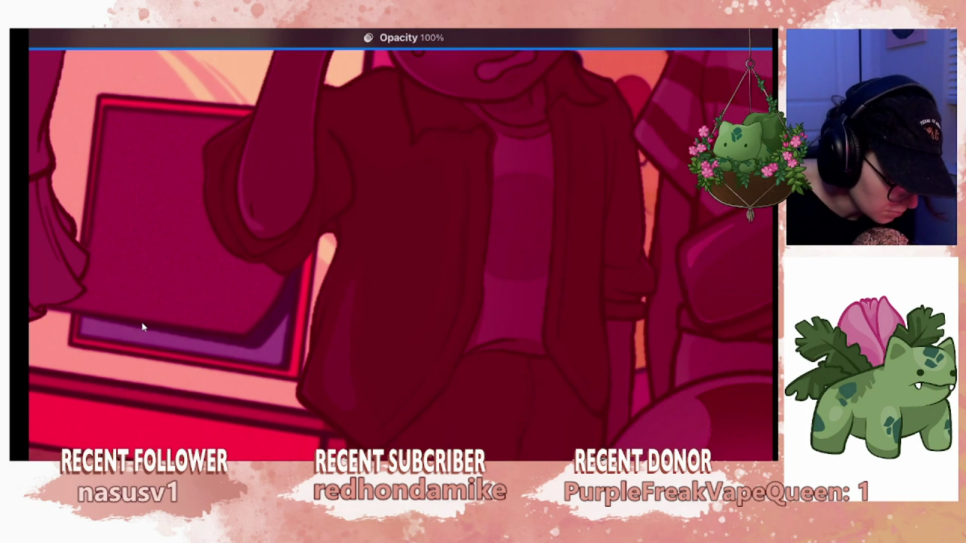
key(v)
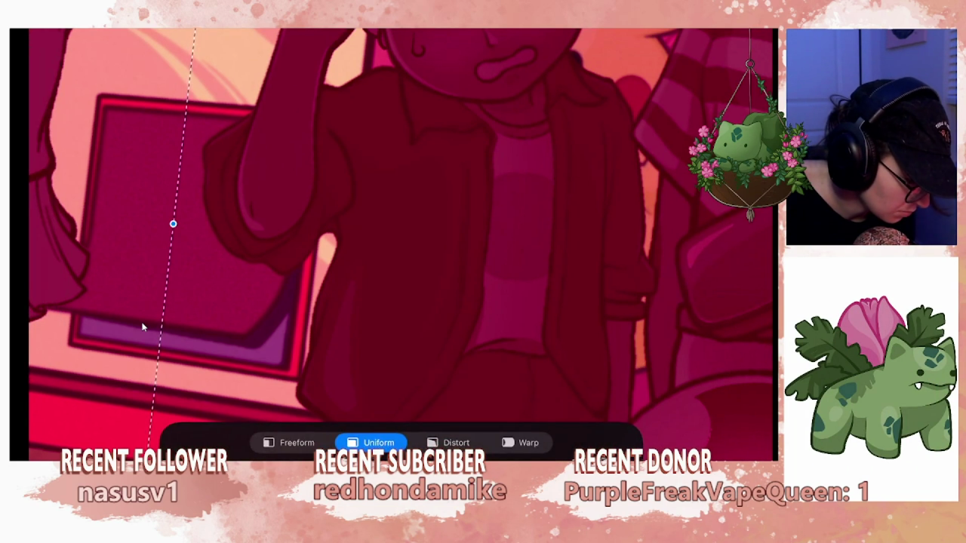
key(v)
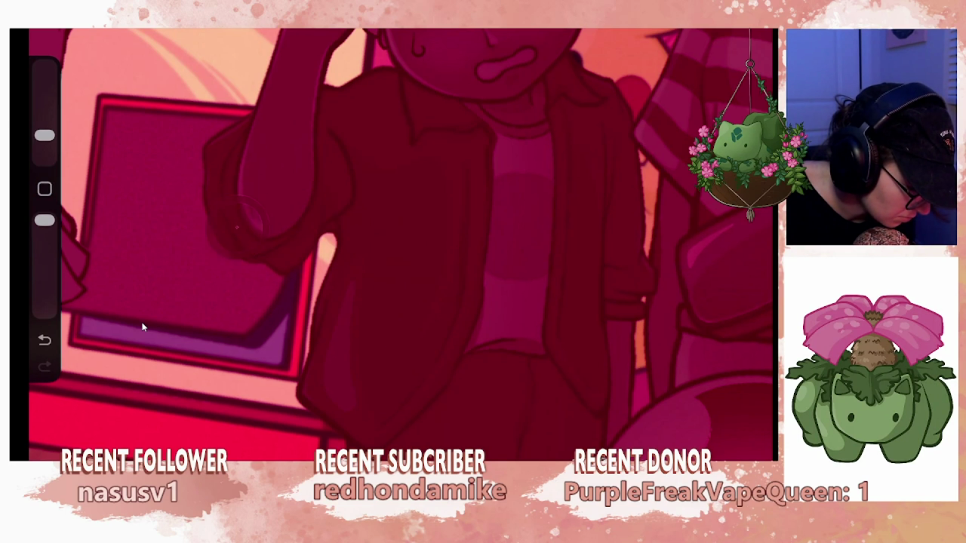
Lower Layer 23's opacity to about 50% and zoom out to the full canvas.
key(l)
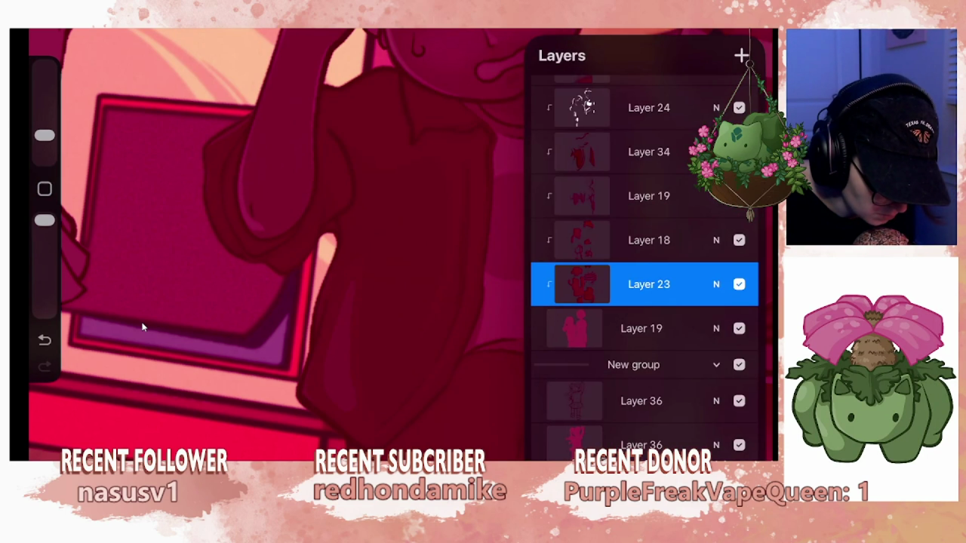
click(649, 284)
drag(438, 226, 249, 227)
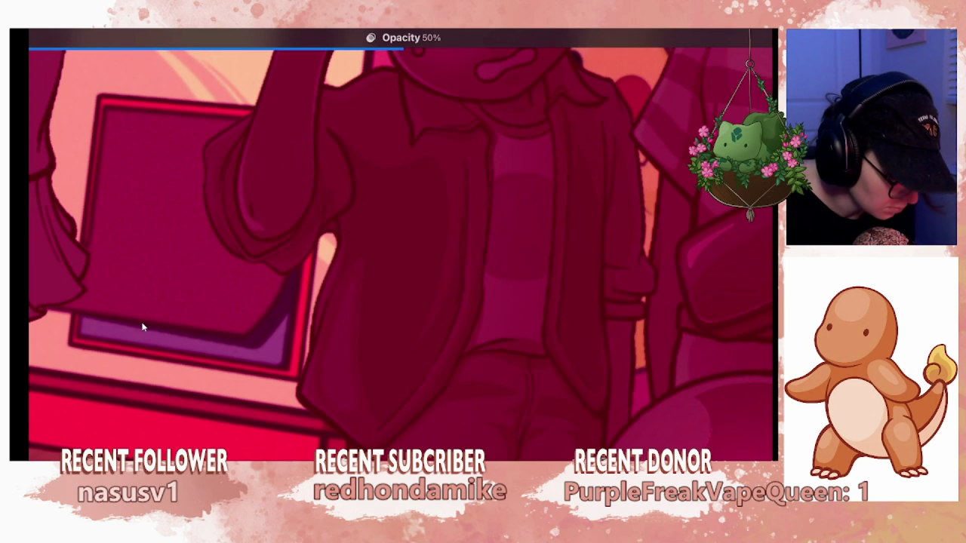
key(v)
key(v)
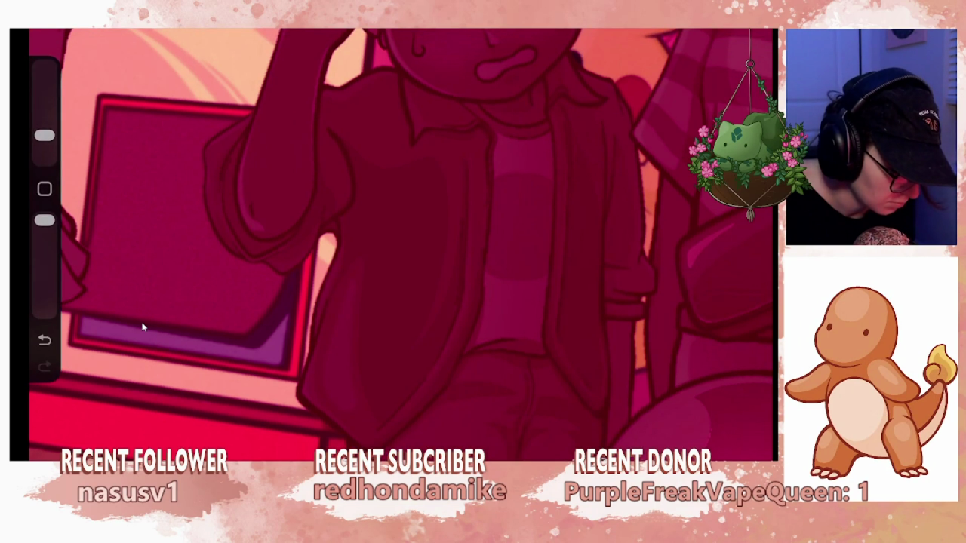
scroll(402, 245, down, 5)
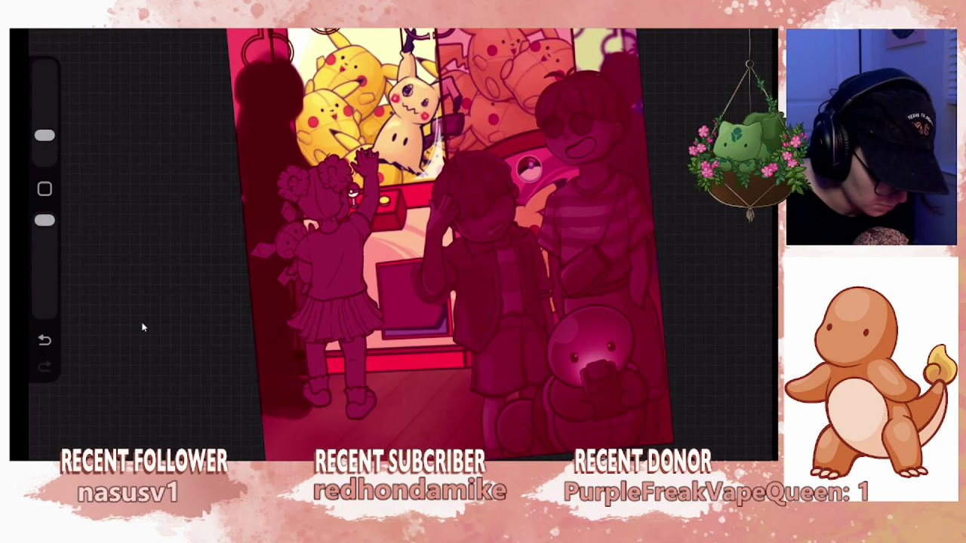
Undo a stray change, then add empty Layer 38 under Layer 36 in the figures' group.
key(l)
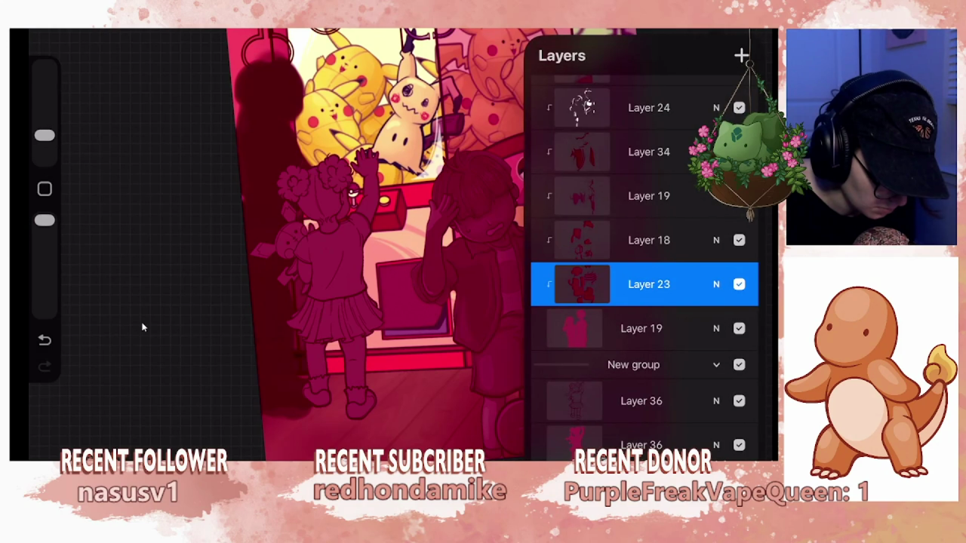
key(l)
scroll(143, 327, up, 5)
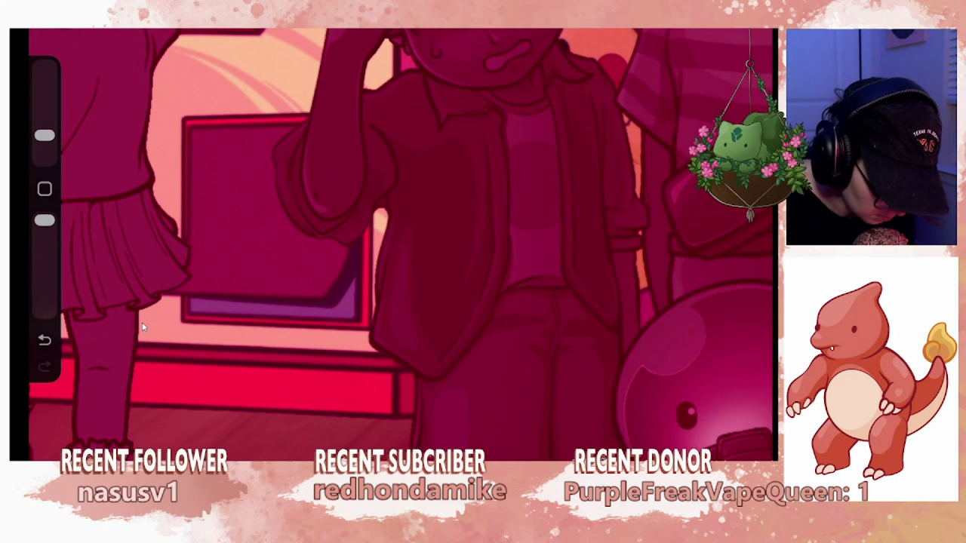
key(b)
key(b)
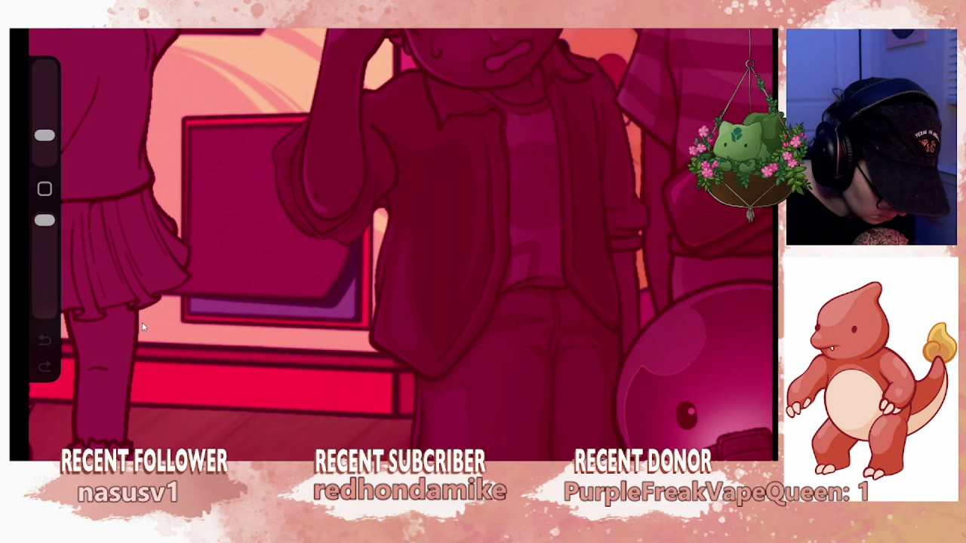
key(ctrl+z)
scroll(143, 327, down, 3)
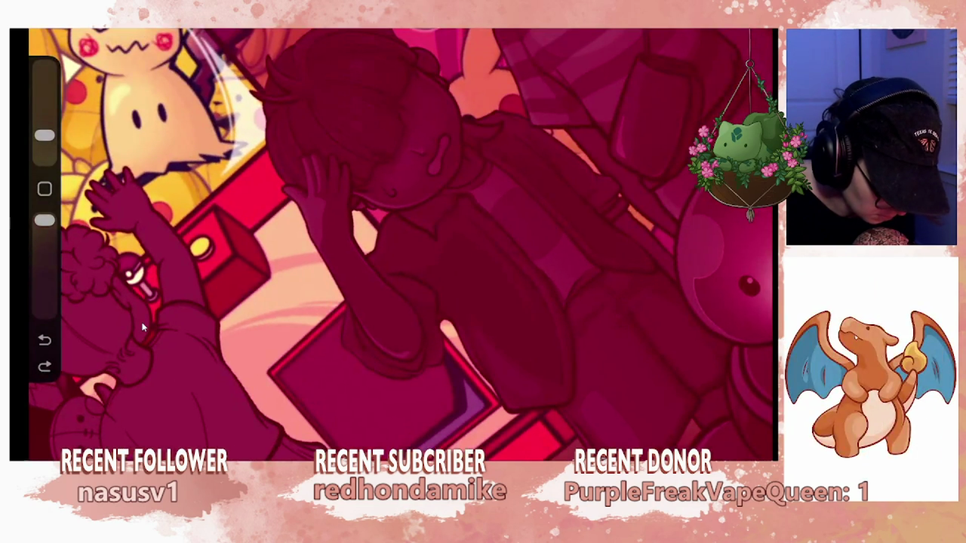
key(l)
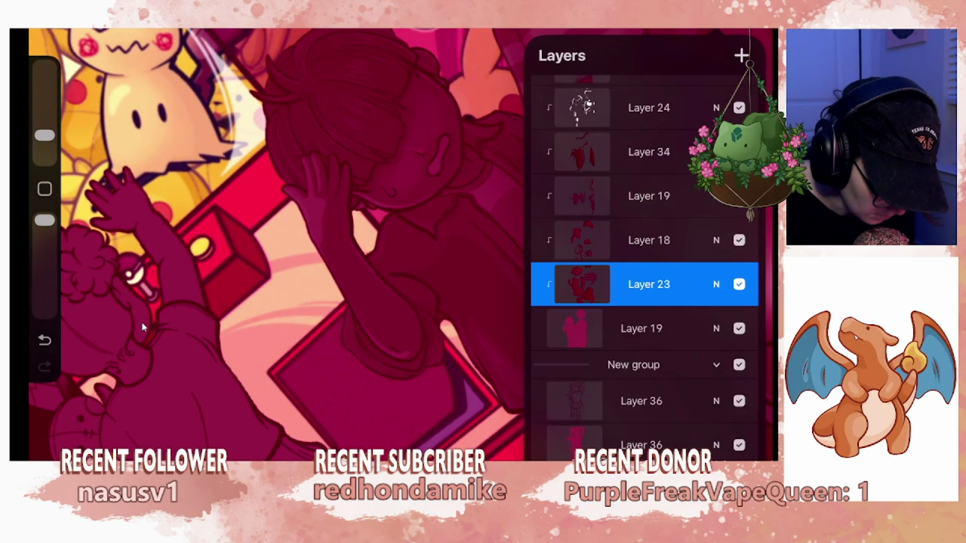
key(ctrl+n)
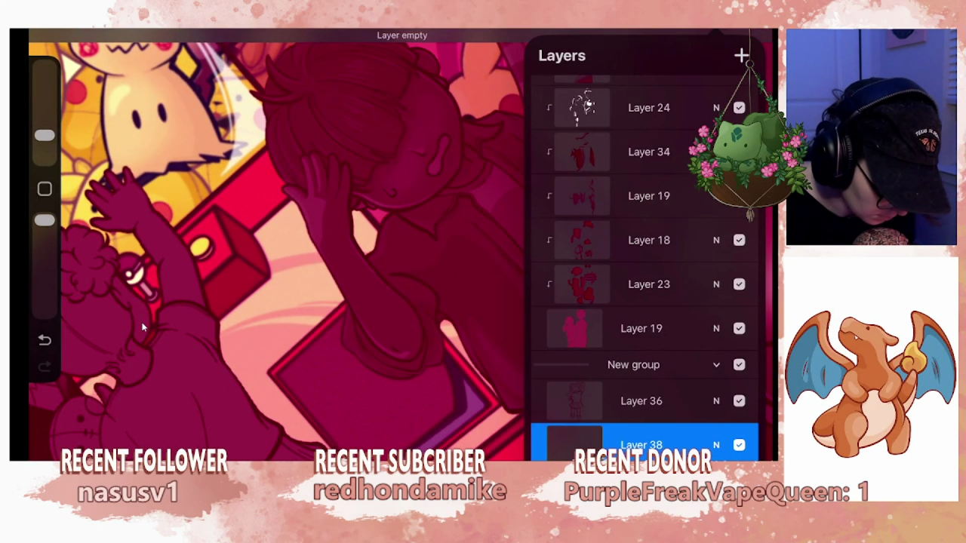
Paint dark red shading across the girl's skirt with the brush at 20% size.
key(l)
scroll(143, 327, up, 2)
scroll(143, 327, up, 2)
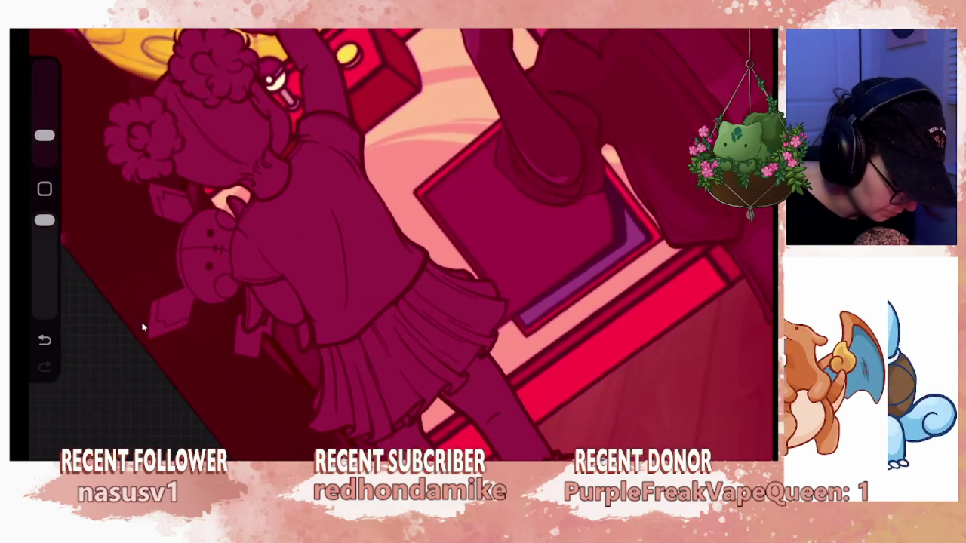
key(bracketright)
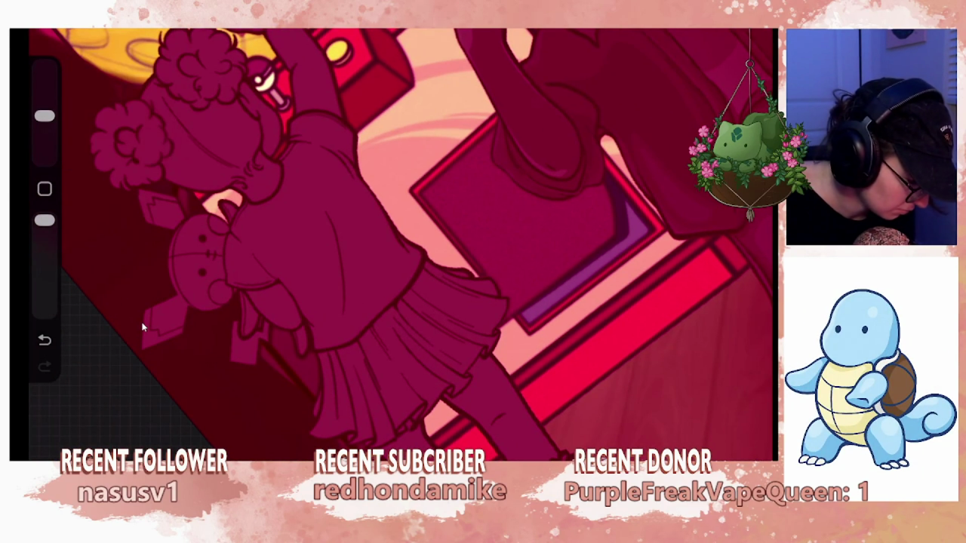
mouse_move(441, 358)
mouse_down()
mouse_move(456, 325)
mouse_move(483, 305)
mouse_move(495, 332)
mouse_up()
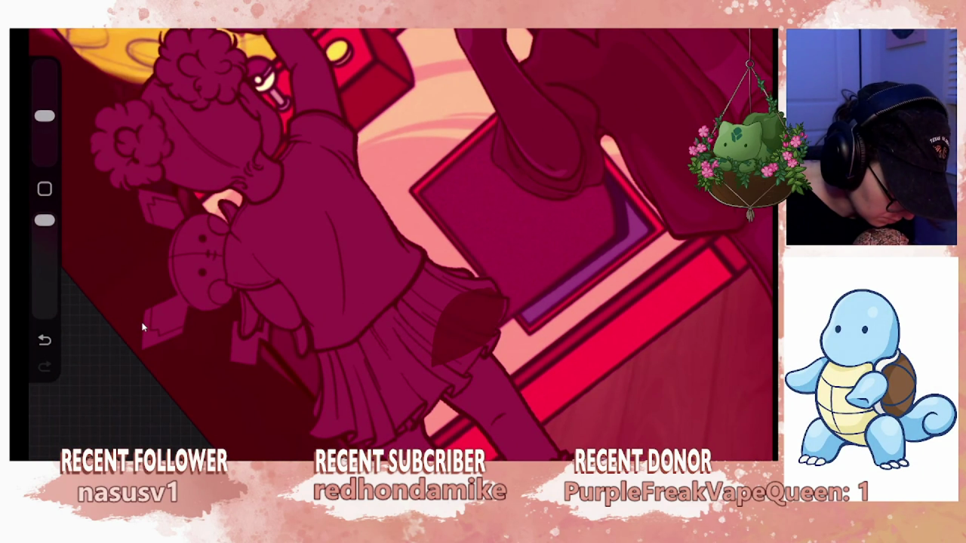
mouse_move(437, 356)
mouse_down()
mouse_move(412, 315)
mouse_move(381, 319)
mouse_move(413, 309)
mouse_move(445, 279)
mouse_move(434, 253)
mouse_move(462, 253)
mouse_up()
drag(453, 295, 495, 264)
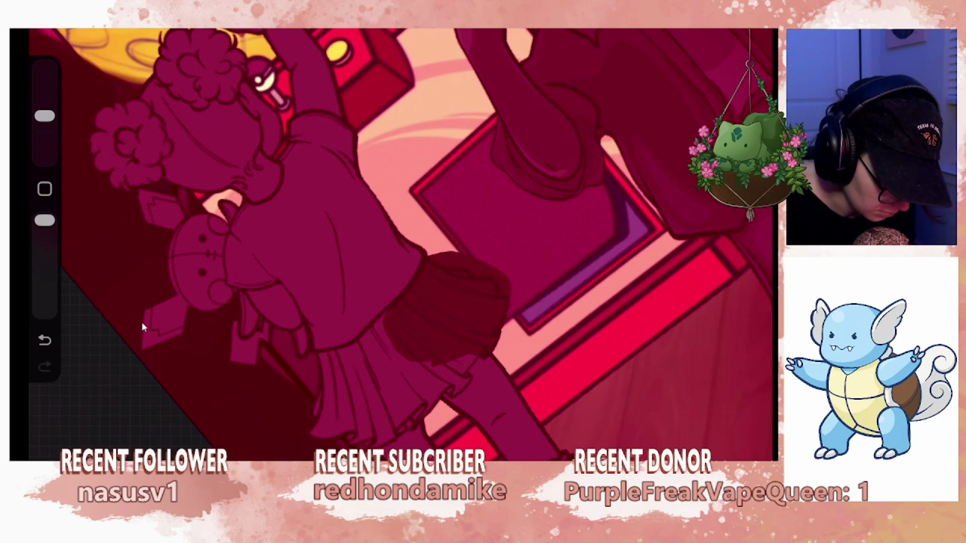
Clip Layer 38 to the layer below and lower its opacity to about 50%.
click(744, 34)
click(573, 283)
click(449, 308)
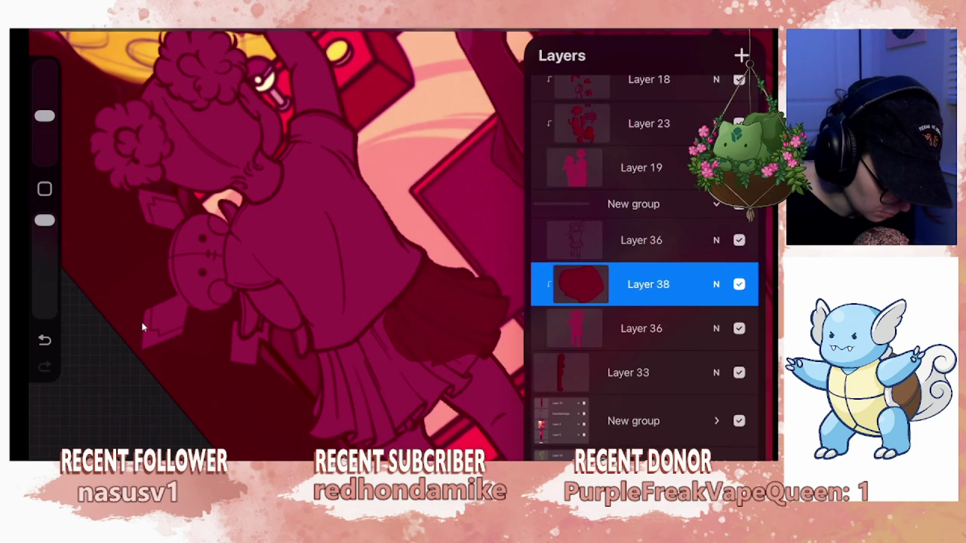
click(641, 284)
drag(755, 264, 430, 265)
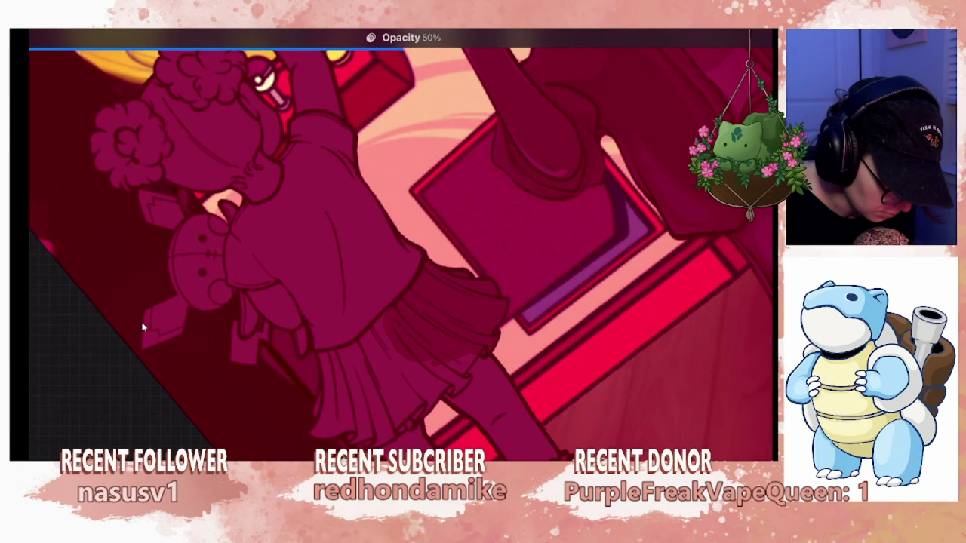
click(143, 327)
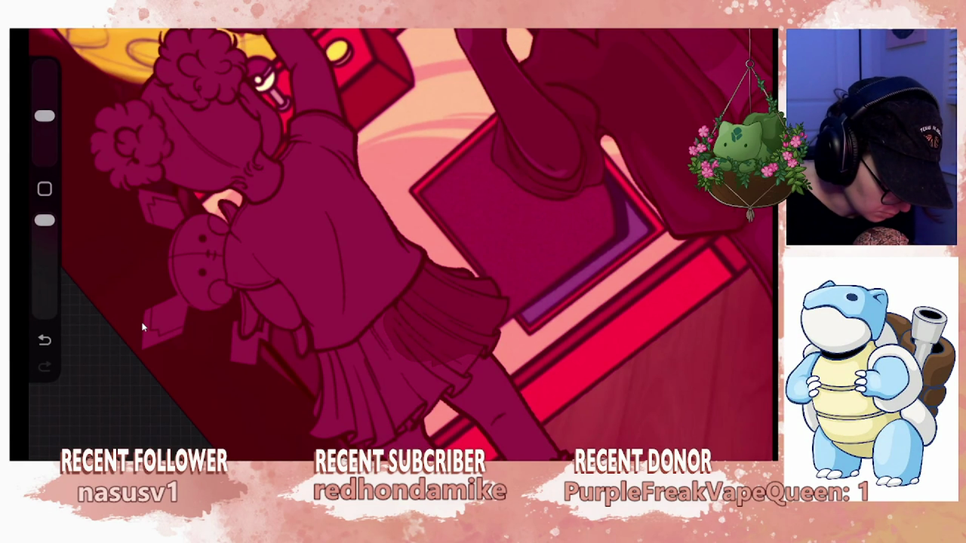
drag(378, 226, 408, 340)
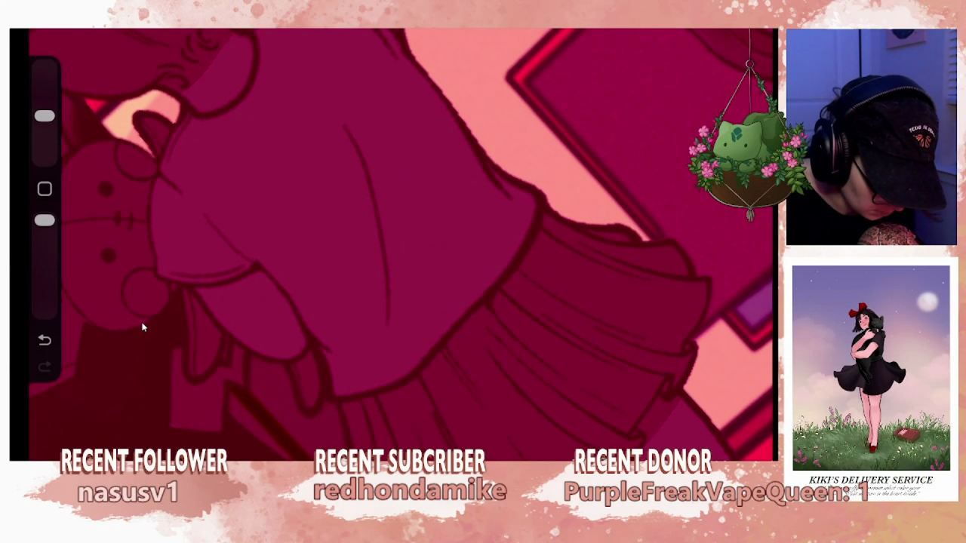
Paint a lighter stroke on the girl's shoulder with a larger brush, then zoom in.
key(bracketright)
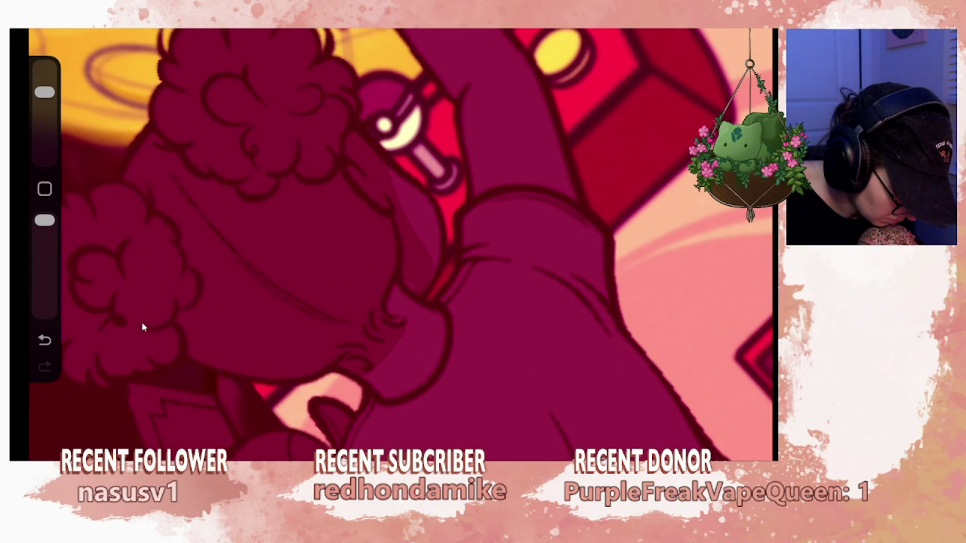
drag(423, 288, 406, 215)
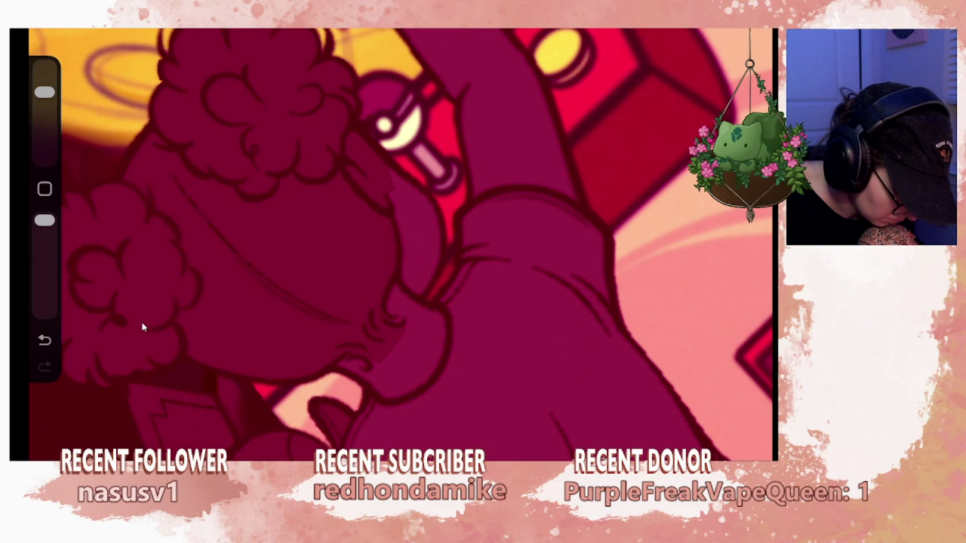
scroll(143, 327, up, 3)
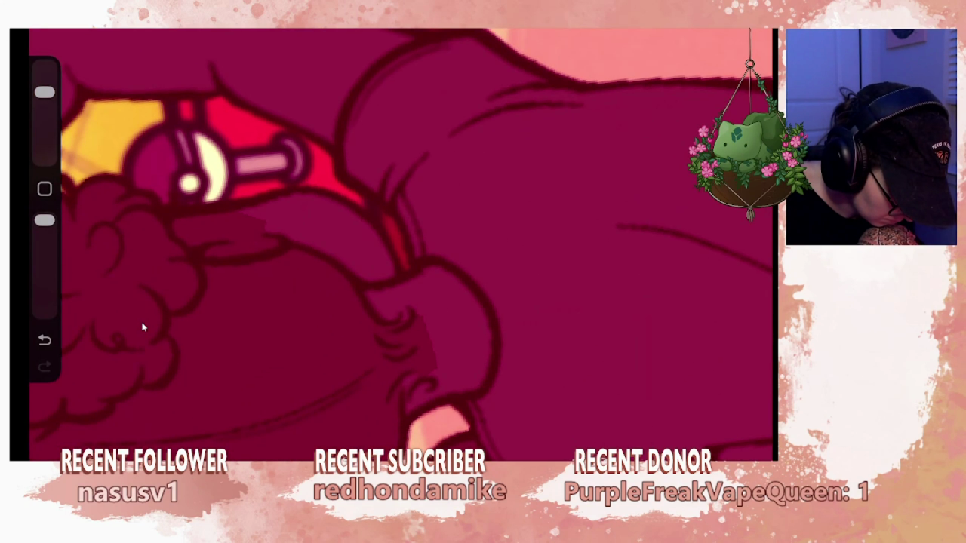